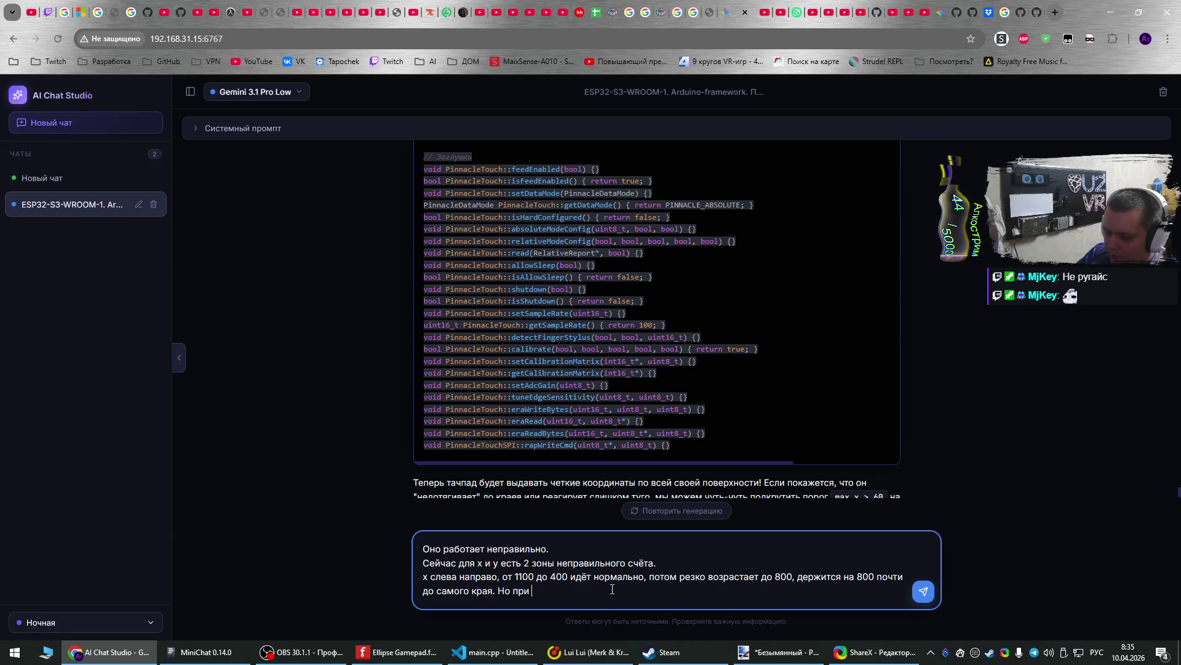
- Finish the X-axis sentence, adding that tracing along the edge radius counts correctly
text(если вести до )
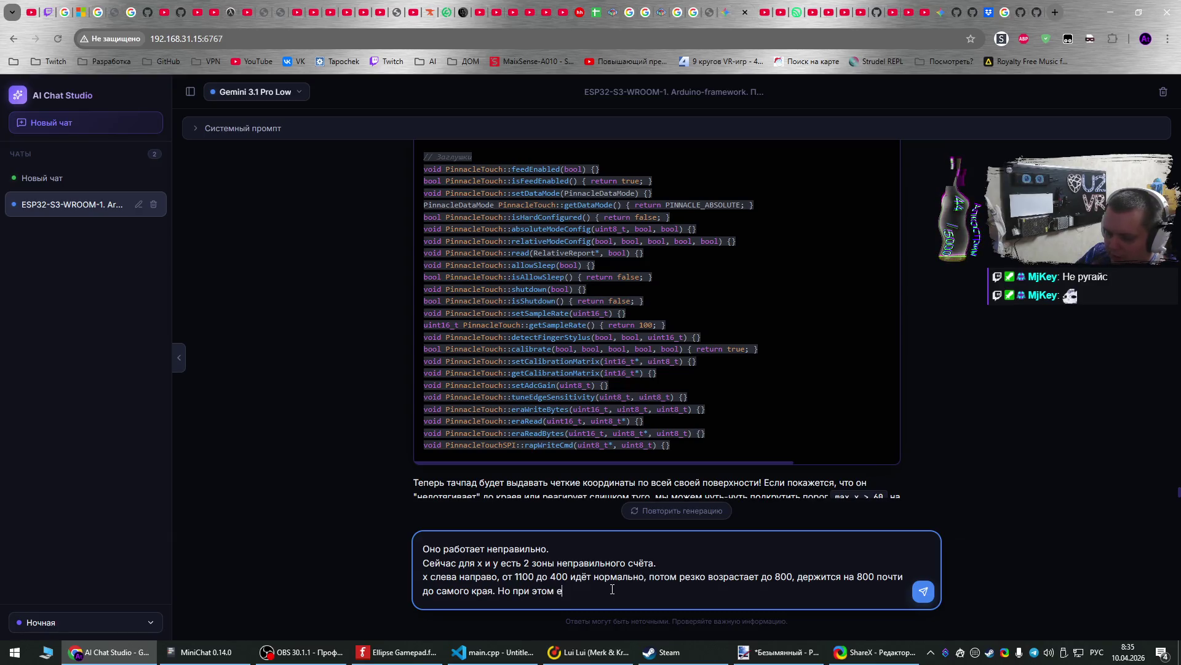
text(ра)
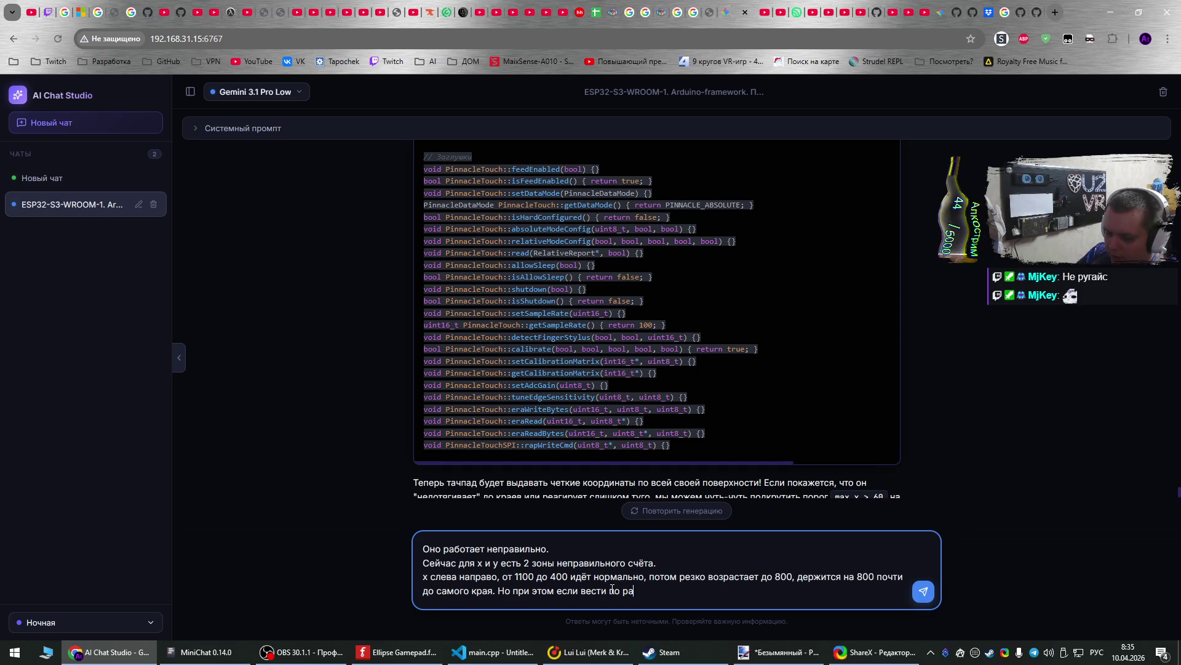
text(диусу - считает по)
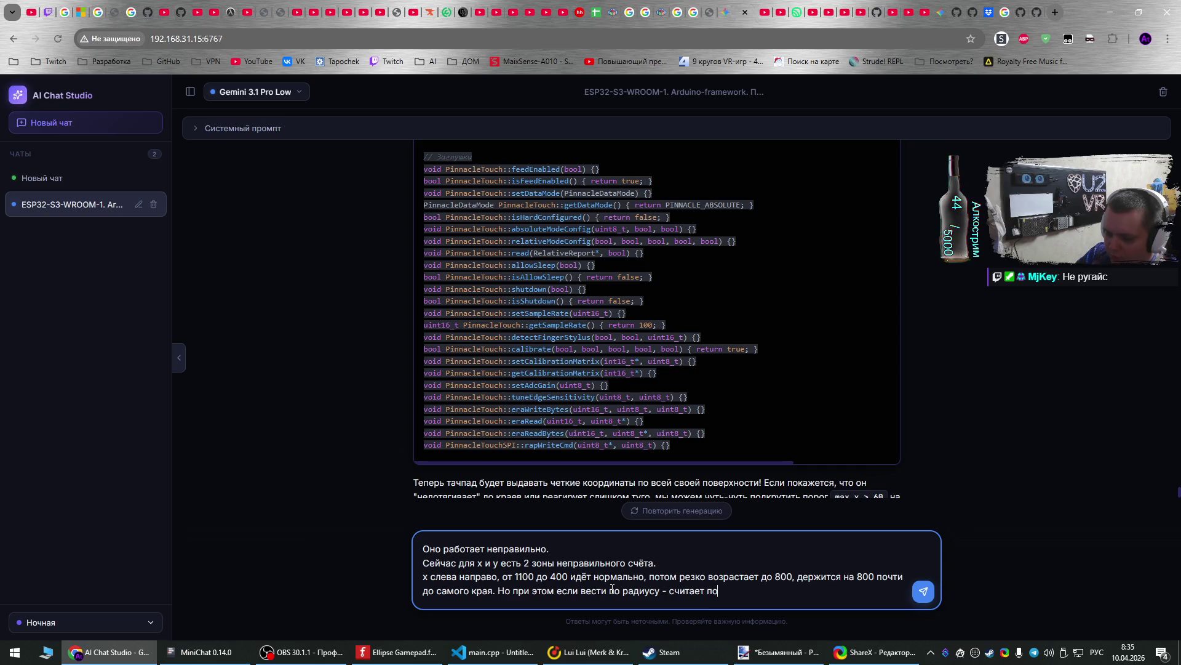
key(BackSpace)
key(BackSpace)
key(BackSpace)
text( правильно.)
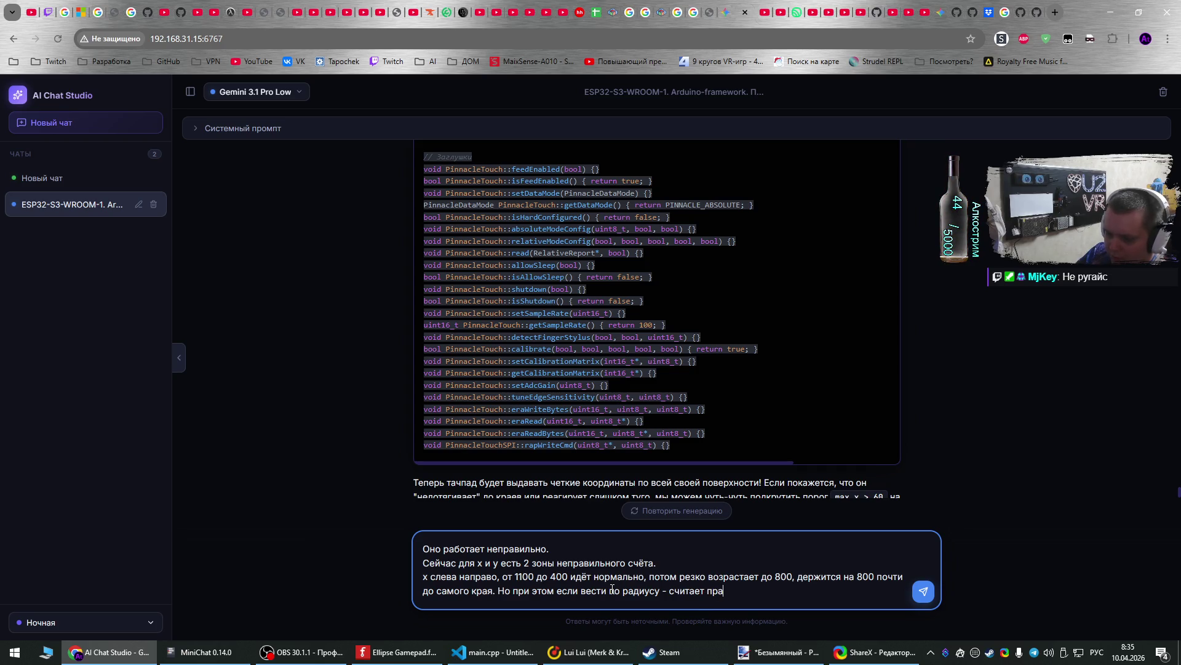
key(Left)
key(Left)
key(Left)
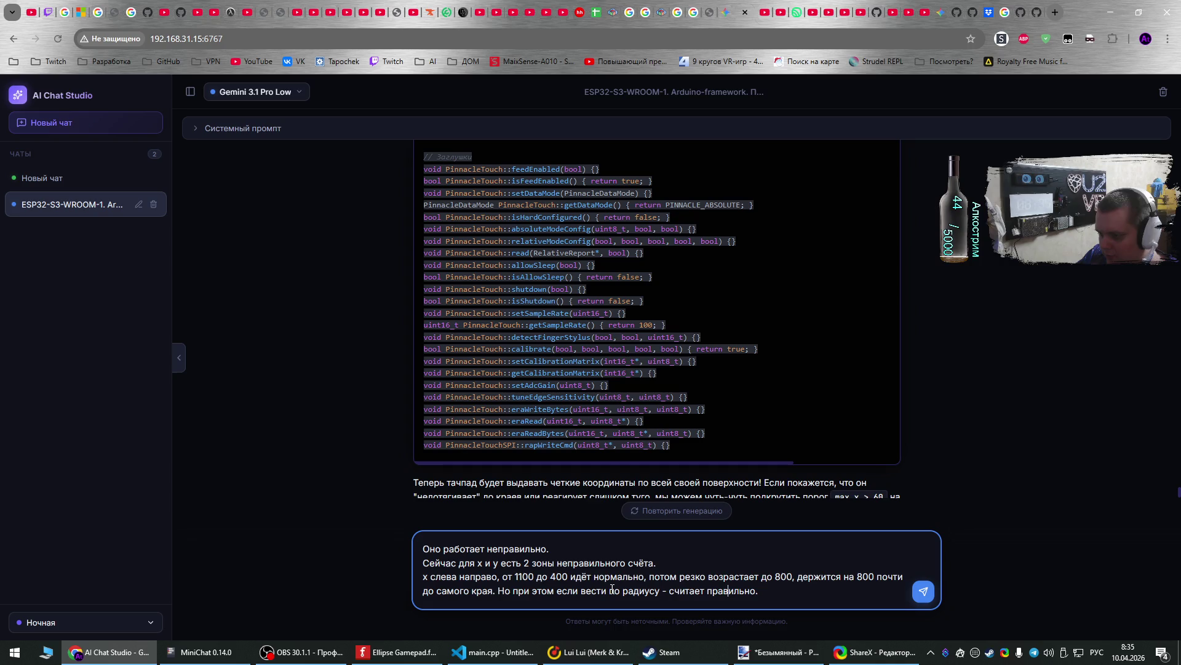
text(по краю)
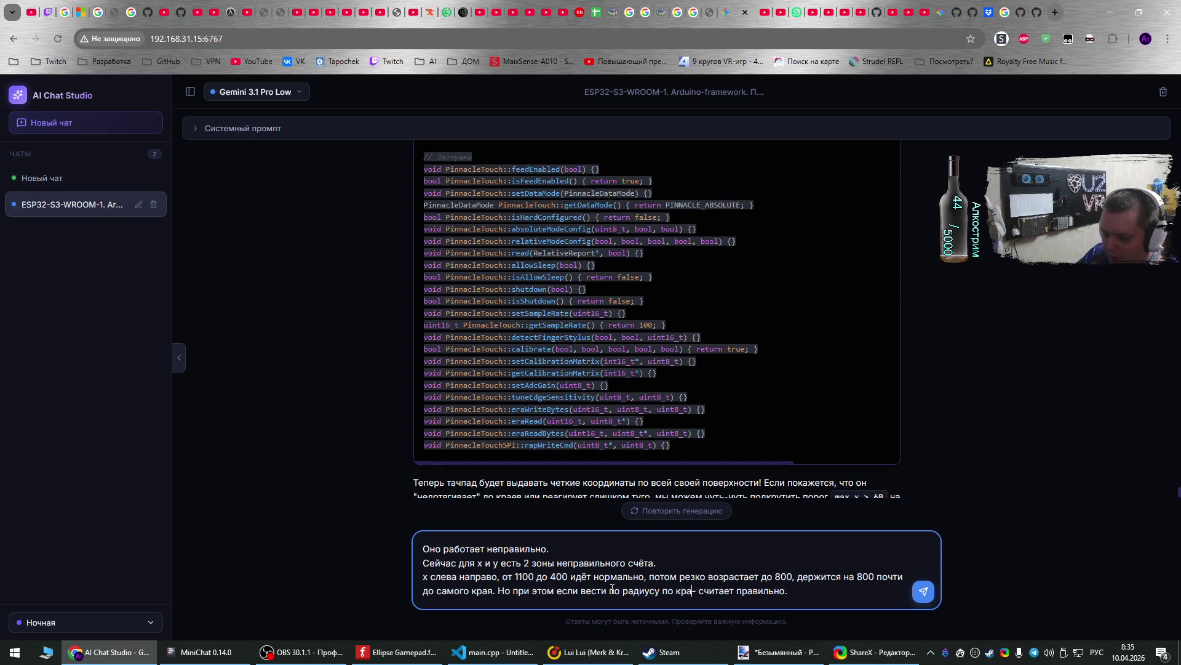
- Start a new 'Y снизу вверх:' line, capitalise the X label, and tidy the punctuation
key(End)
key(shift+Return)
key(alt+shift)
text(Y)
key(BackSpace)
text(X)
key(ctrl+End)
key(alt+shift)
text(снизу вверх)
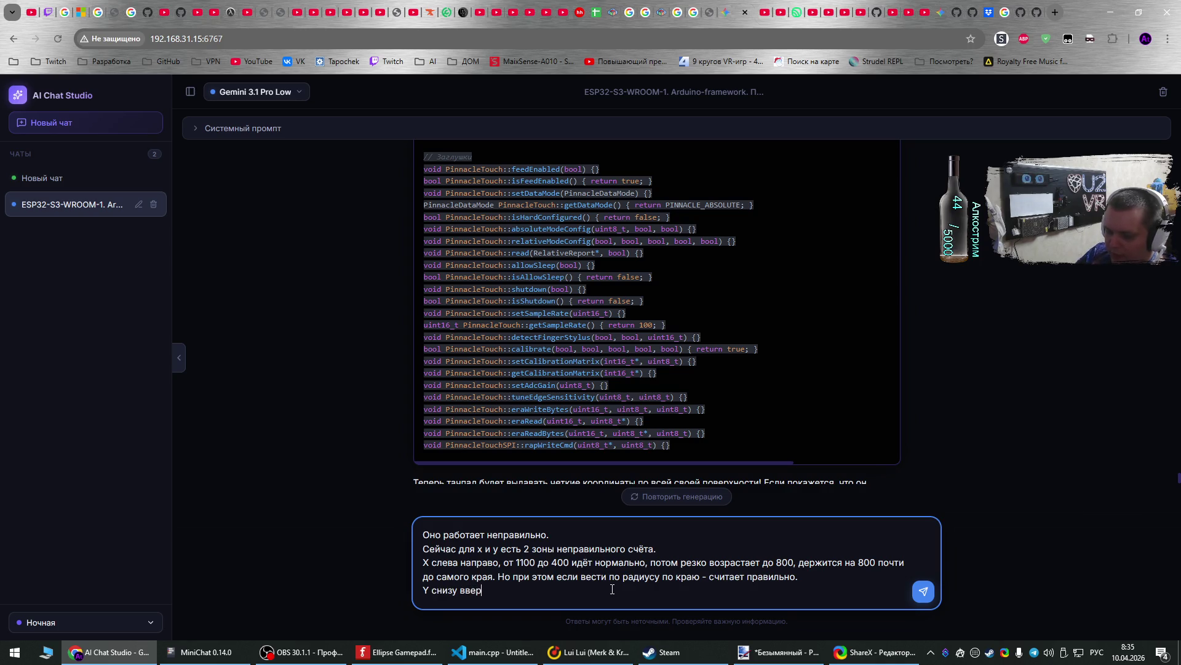
text(:)
key(BackSpace)
text(:)
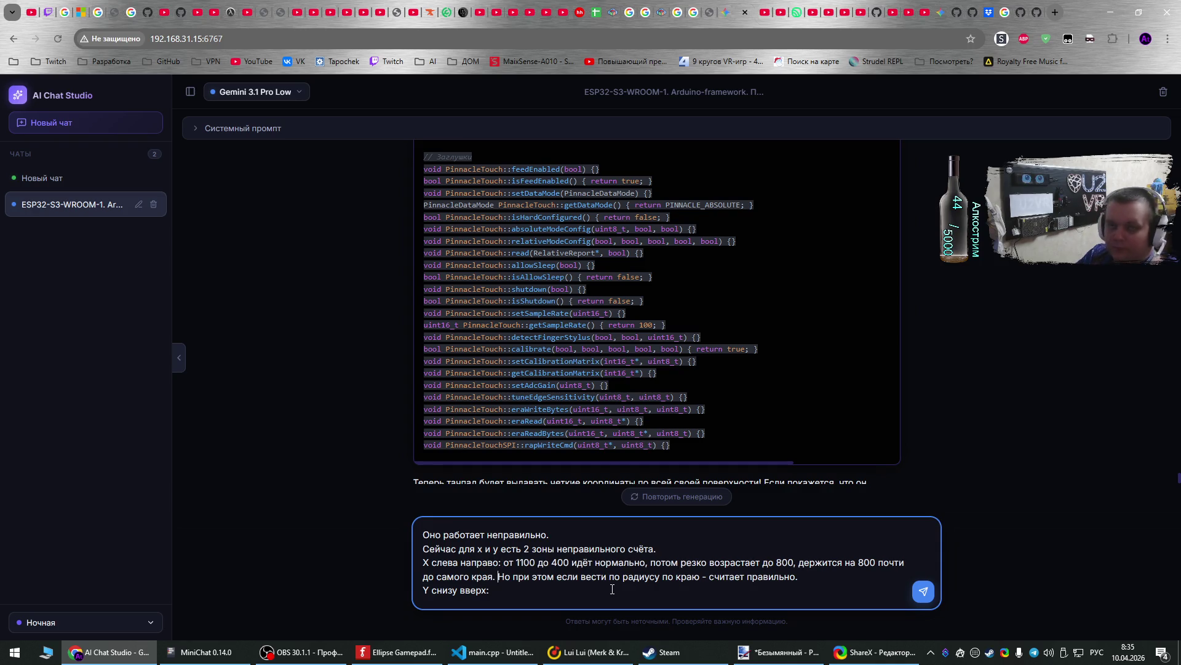
click(612, 589)
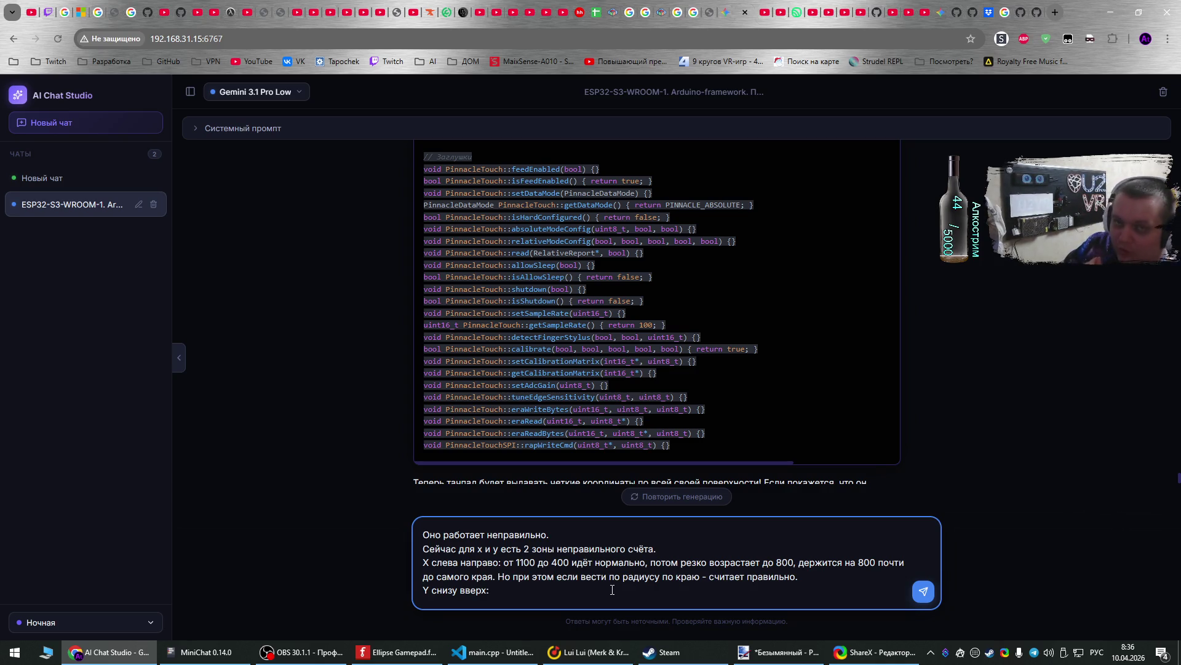
click(1034, 652)
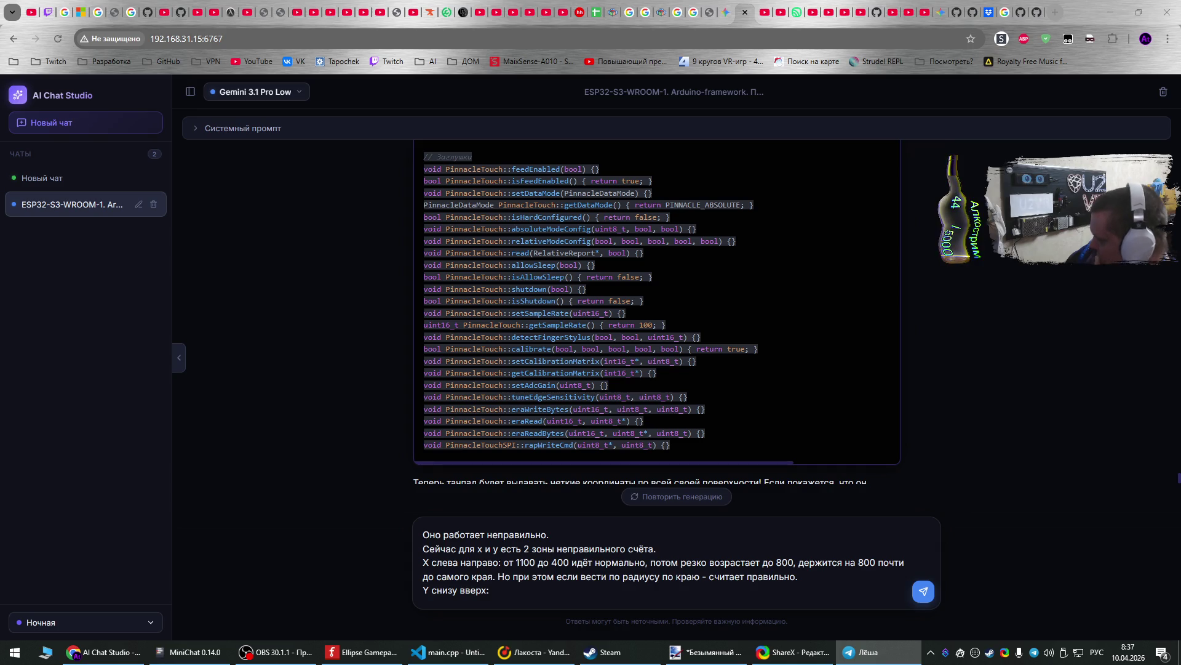
- Replace the 'X слева'…'вверх:' notes with the pasted detailed axis description, then switch to Gemini
mouse_move(517, 591)
mouse_down()
mouse_move(424, 577)
mouse_move(425, 565)
mouse_up()
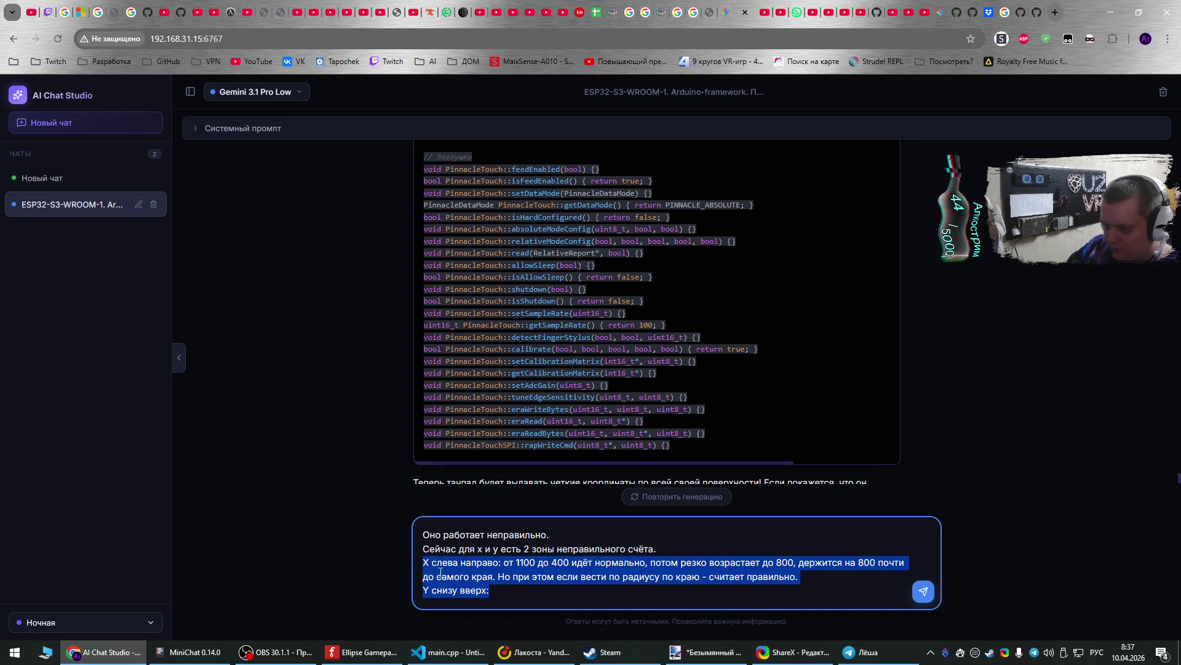
key(ctrl+v)
scroll(606, 560, up, 4)
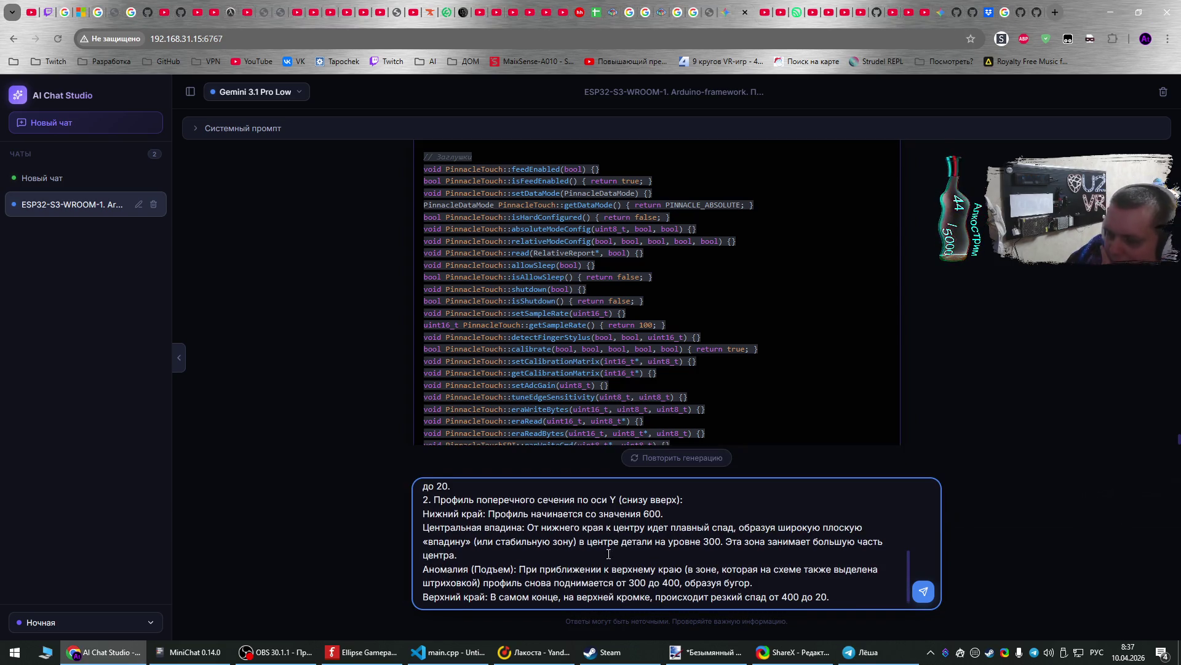
scroll(609, 557, up, 2)
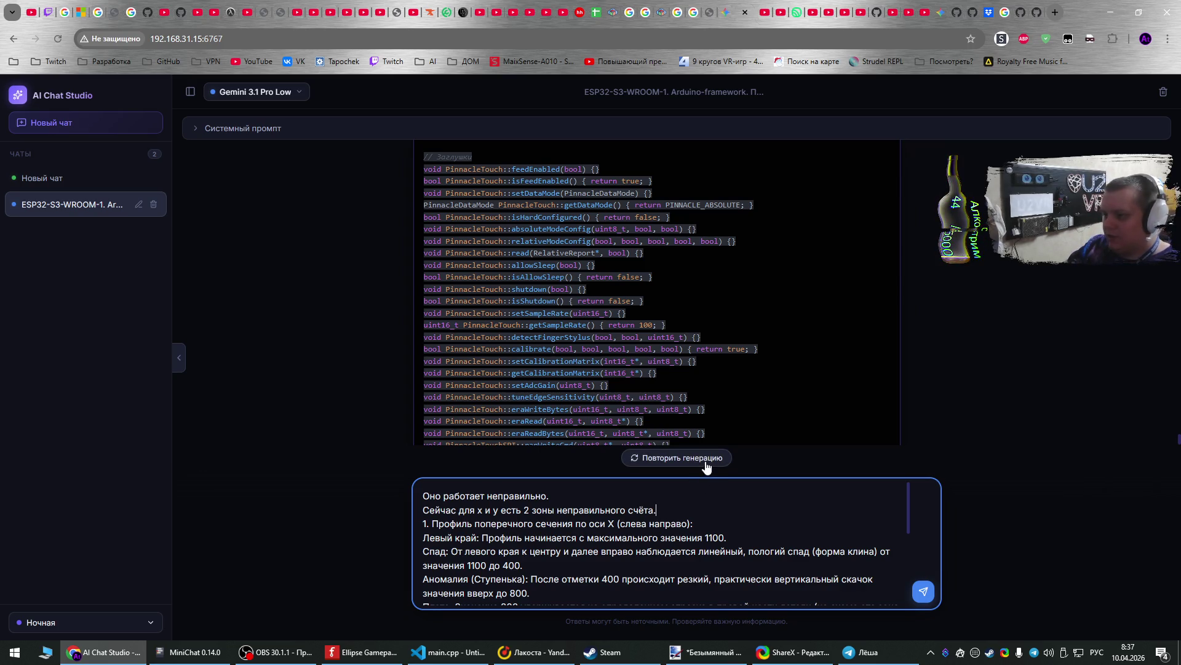
click(939, 16)
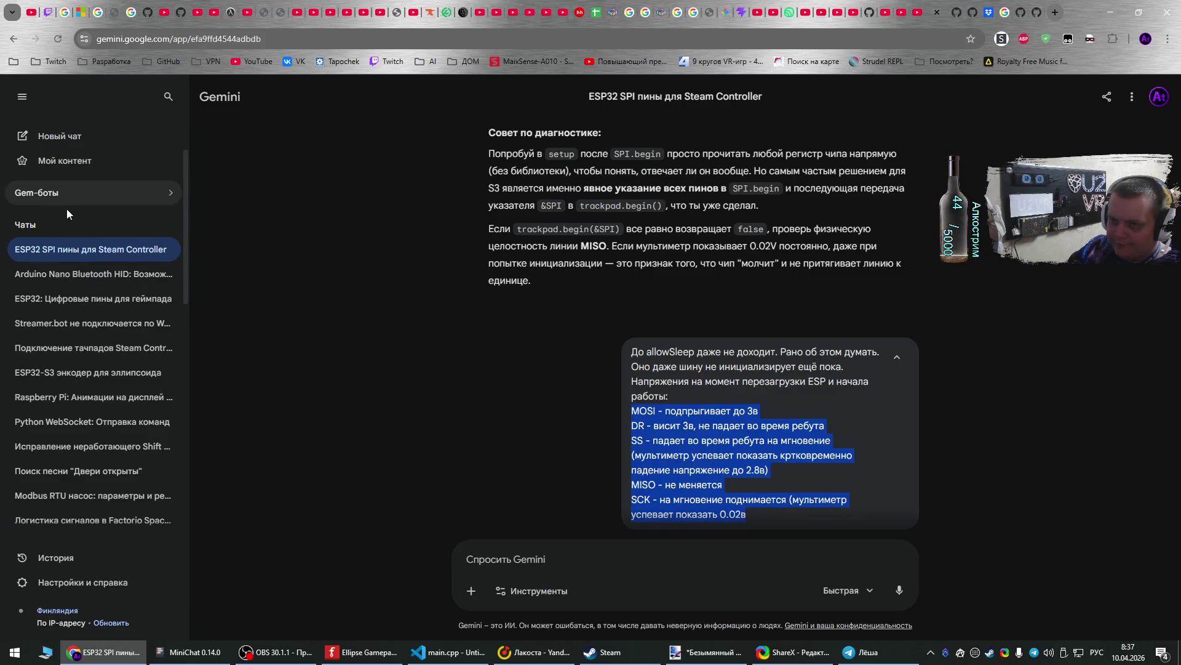
- In a new Gemini chat, write the ESP32-S3-WROOM-1 Arduino-framework Steam Controller trackpad intro and wrong-math line
click(74, 136)
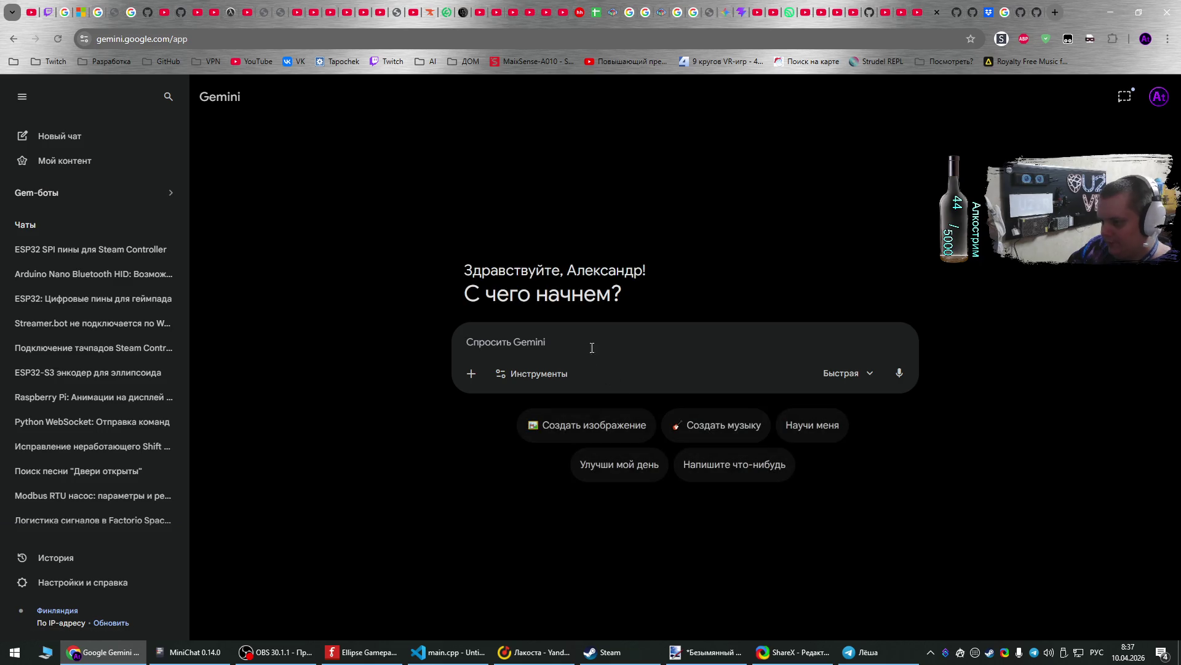
key(alt+shift)
text(ES)
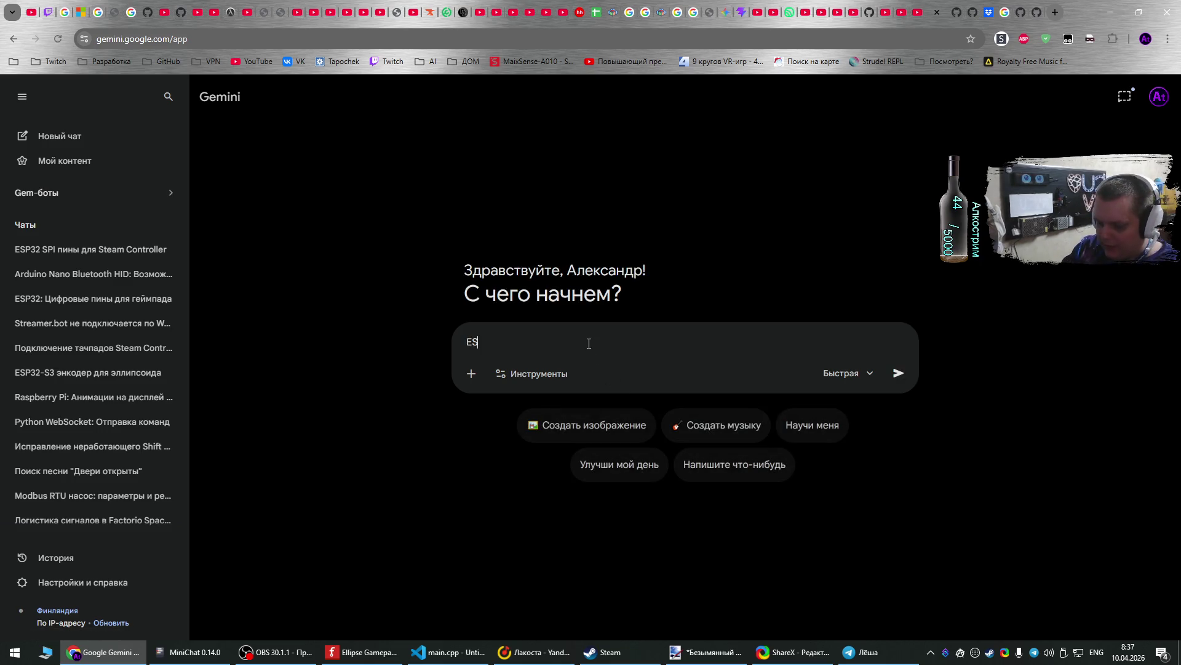
text(P32-)
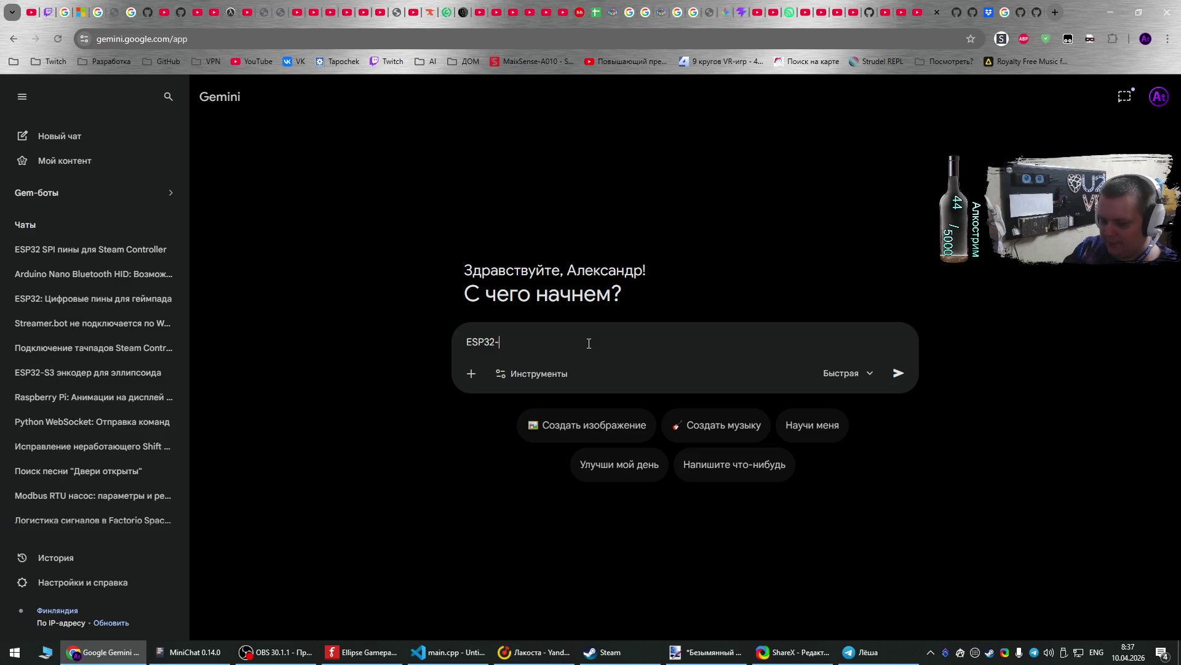
text(S3-WR)
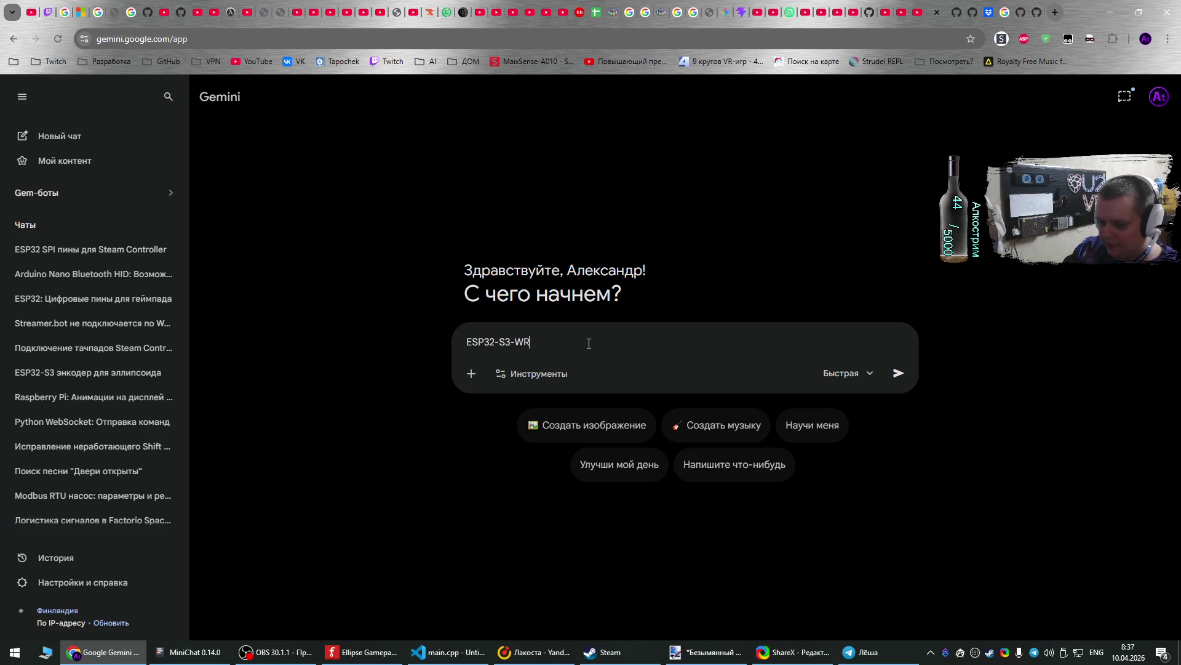
text(OOM-1. Arduino-framework.)
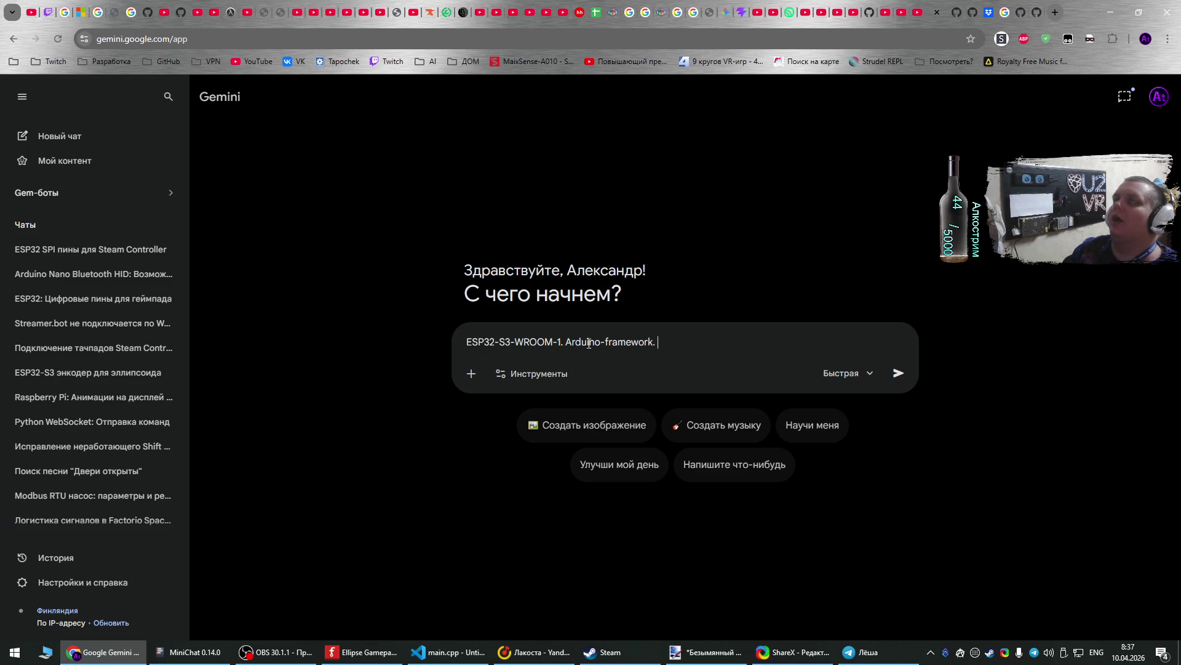
text(Steam Co)
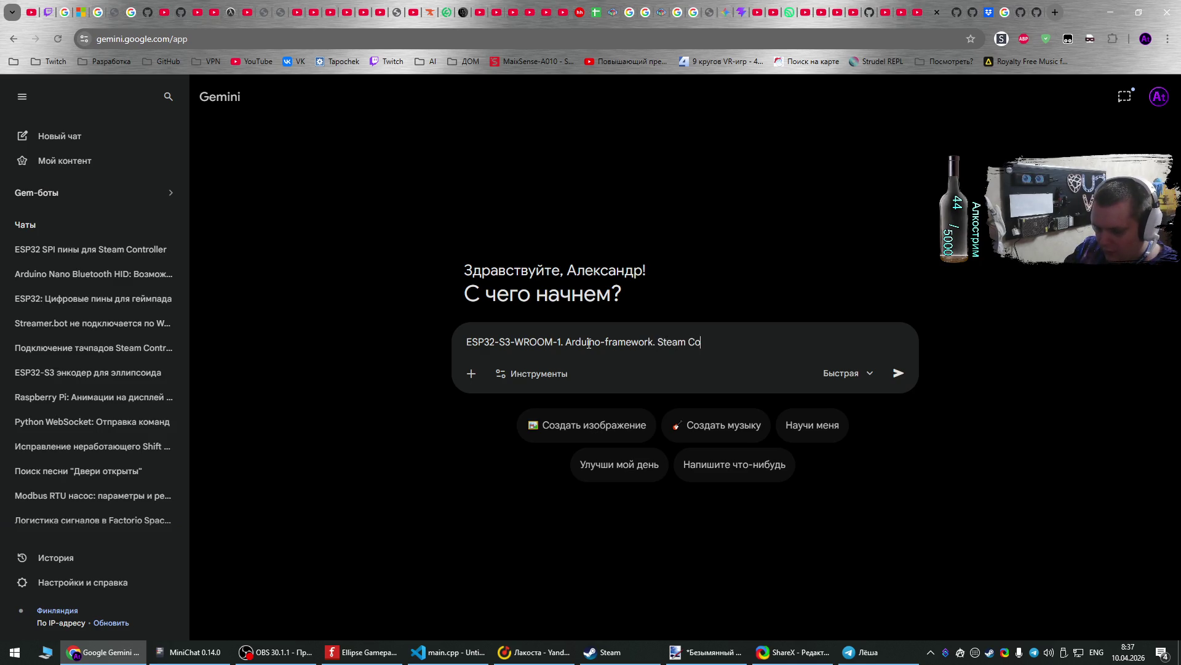
text(ntroller)
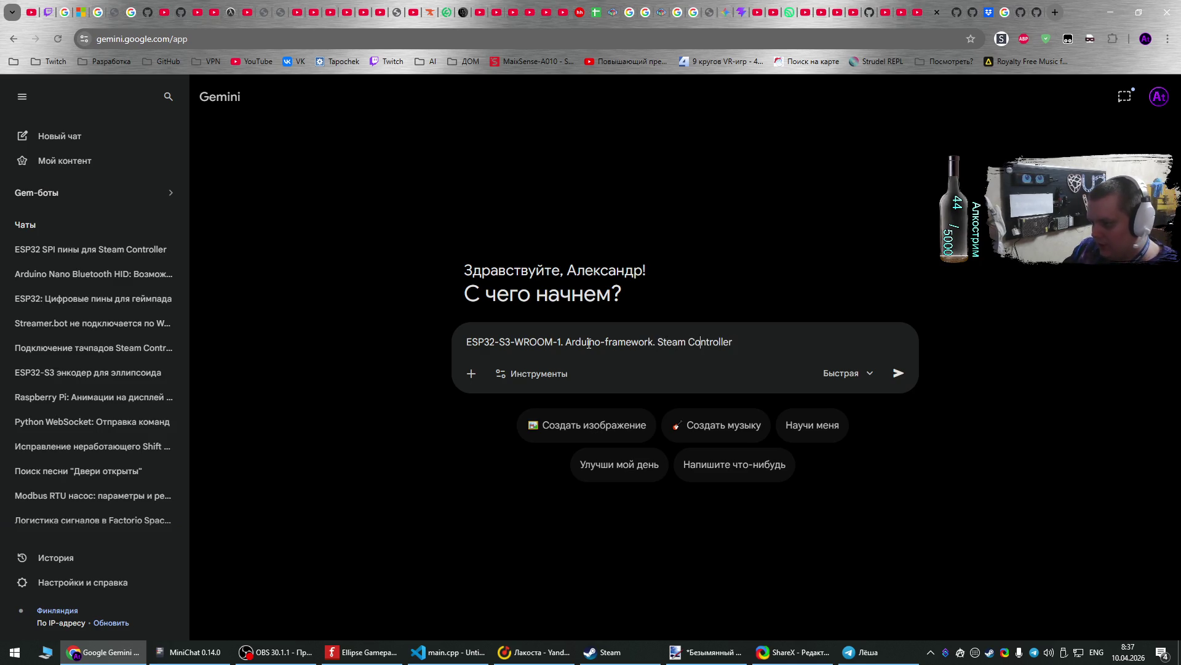
key(alt+shift)
text(Трекпад )
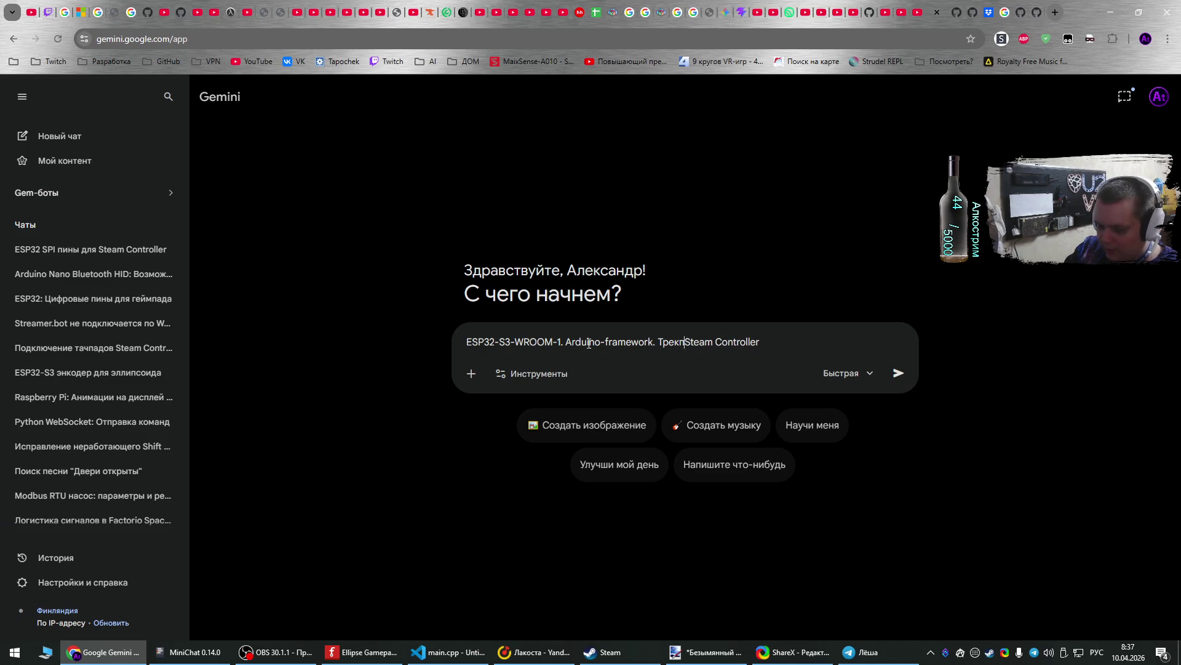
text(со )
text(.)
key(shift+Return)
text(М)
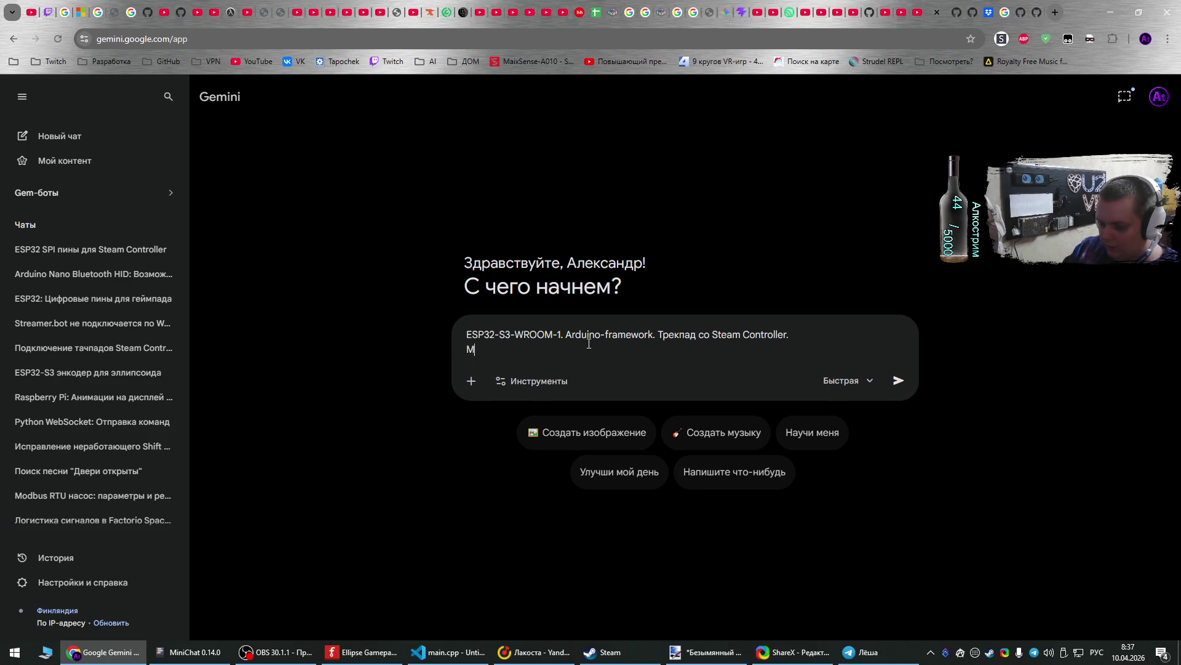
text(ы уже написали )
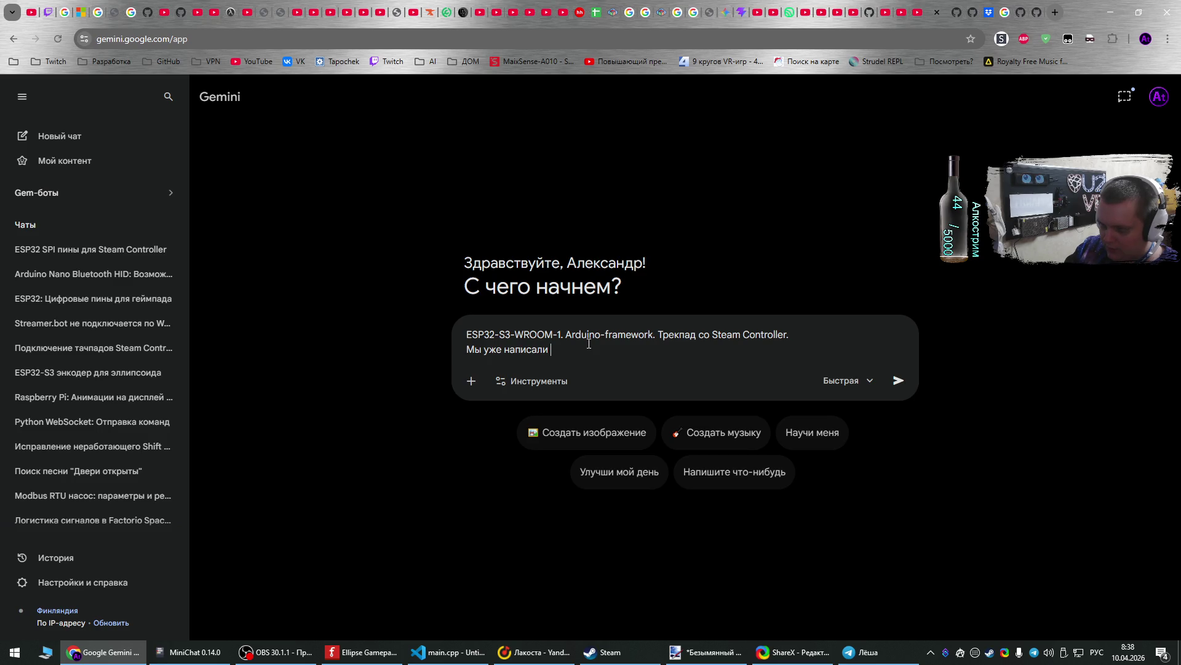
text(файл, кот)
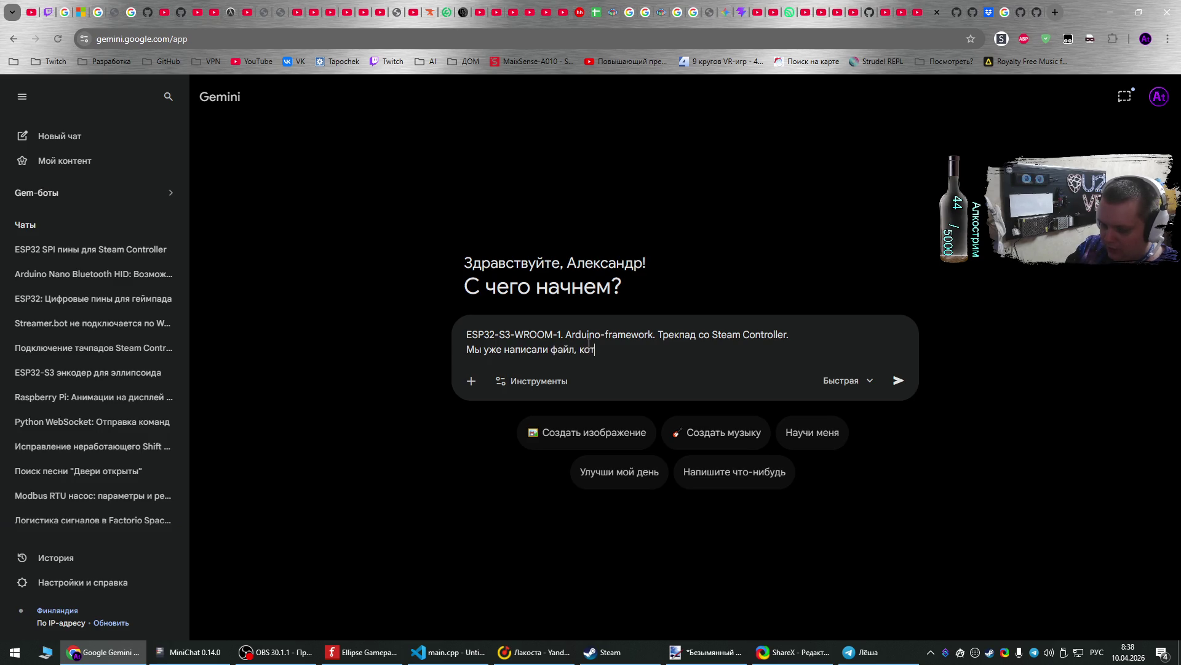
text(орый взаи)
text(модейству)
text(ет с )
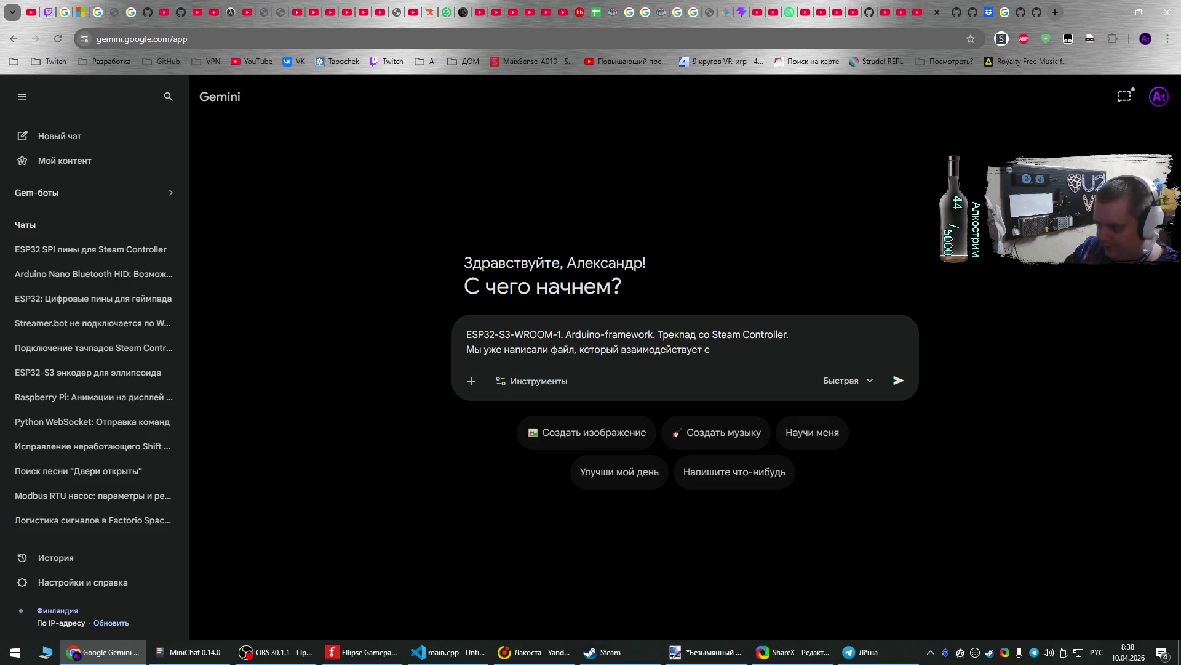
text(тачпадом, )
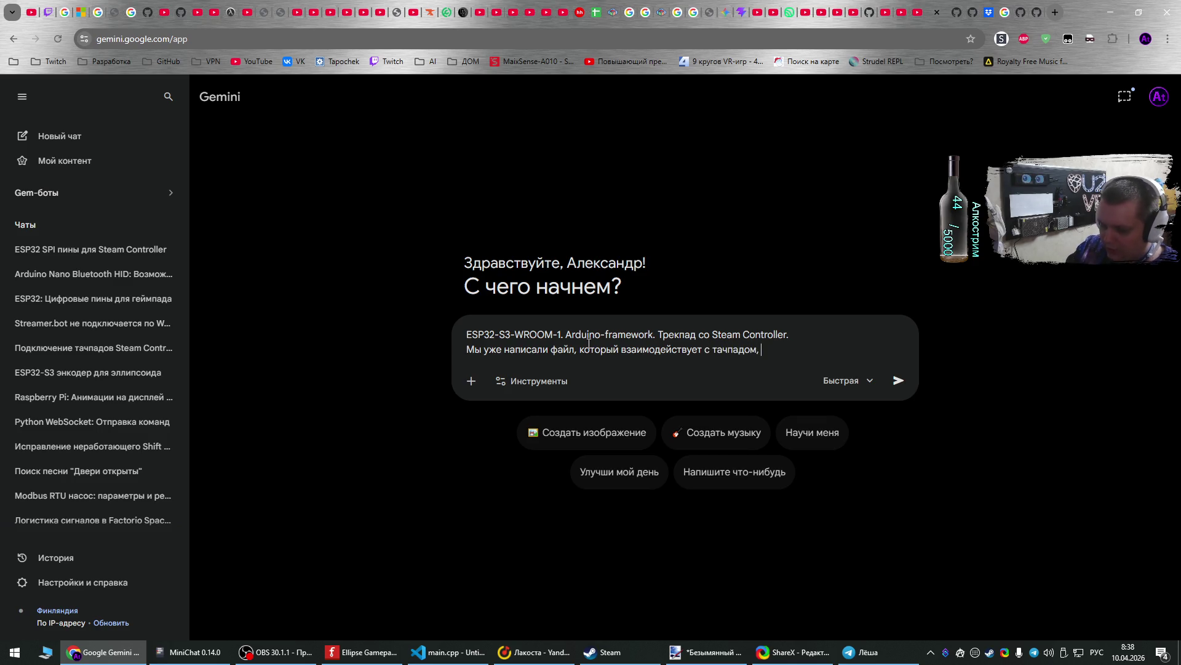
text(но в н)
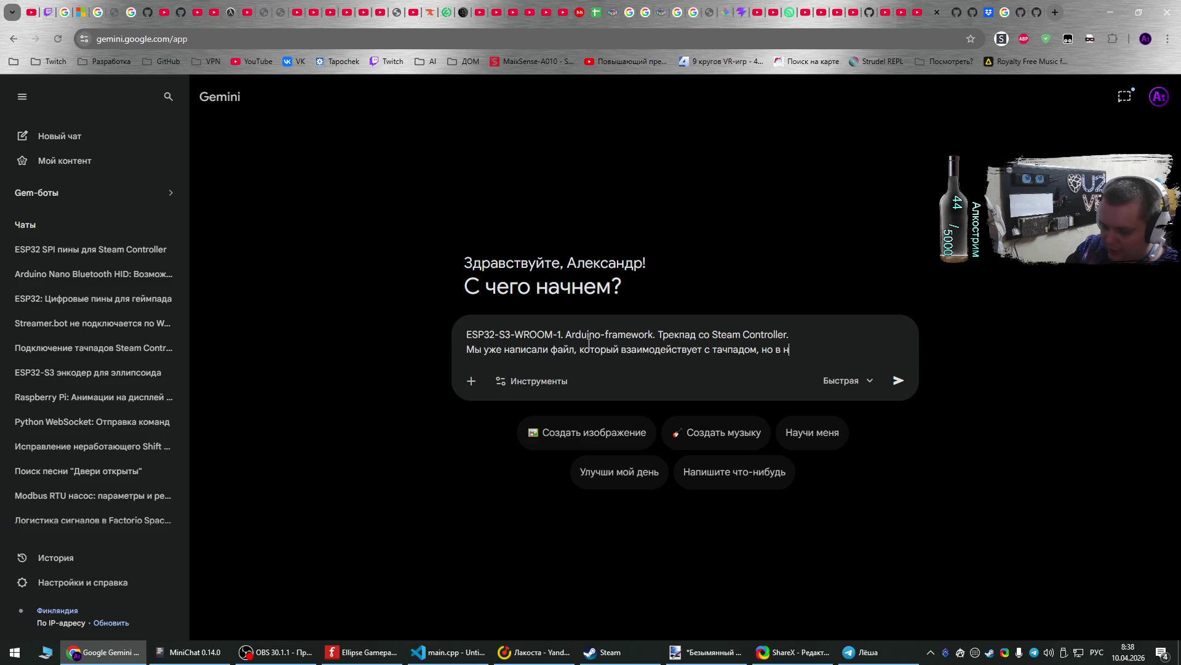
text(ём неправильная математи)
text(ка.)
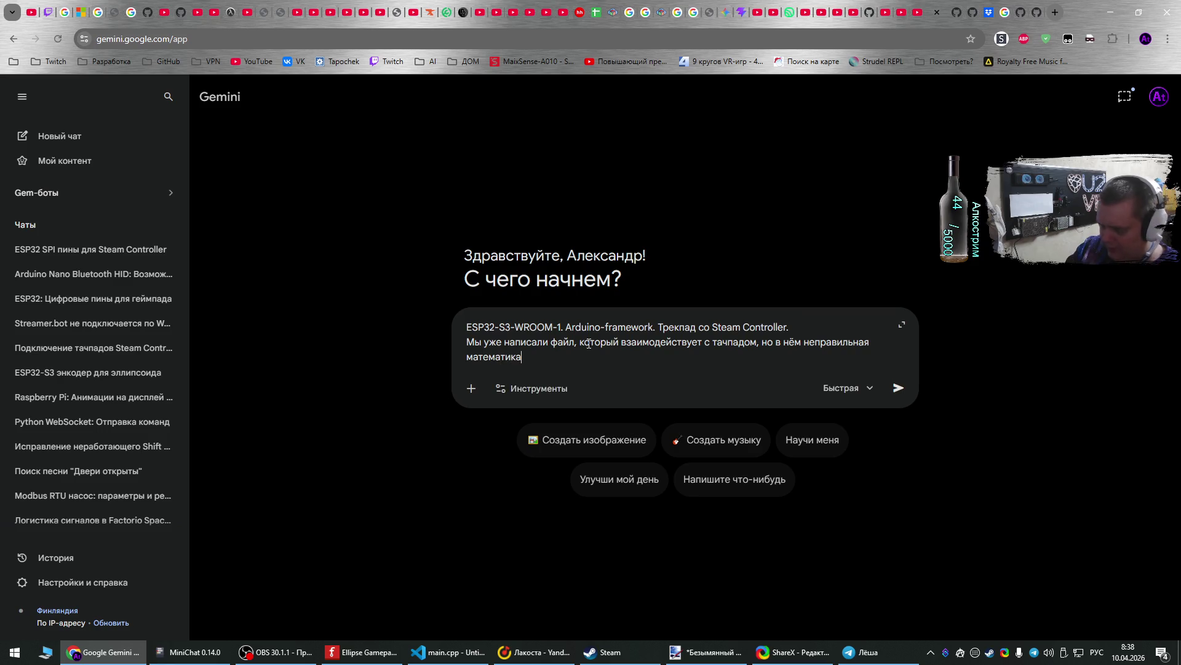
key(shift+Return)
- Paste the wrong-counting zone description, insert 'разные', and add a 'Код :' line
key(ctrl+v)
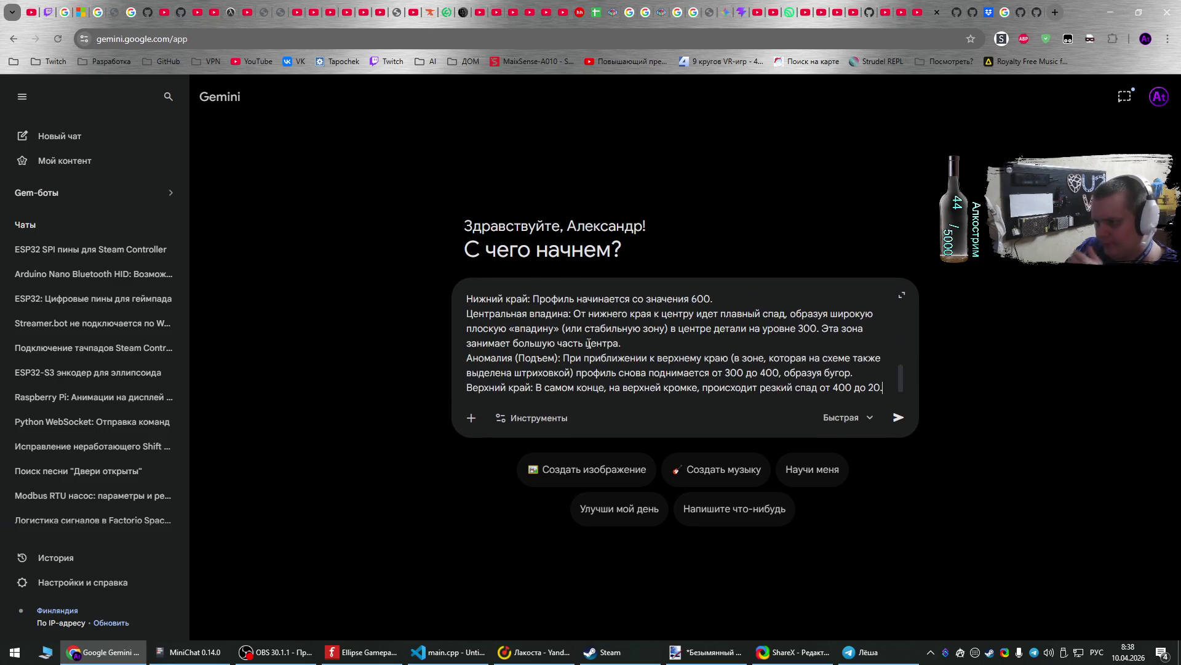
scroll(588, 344, up, 5)
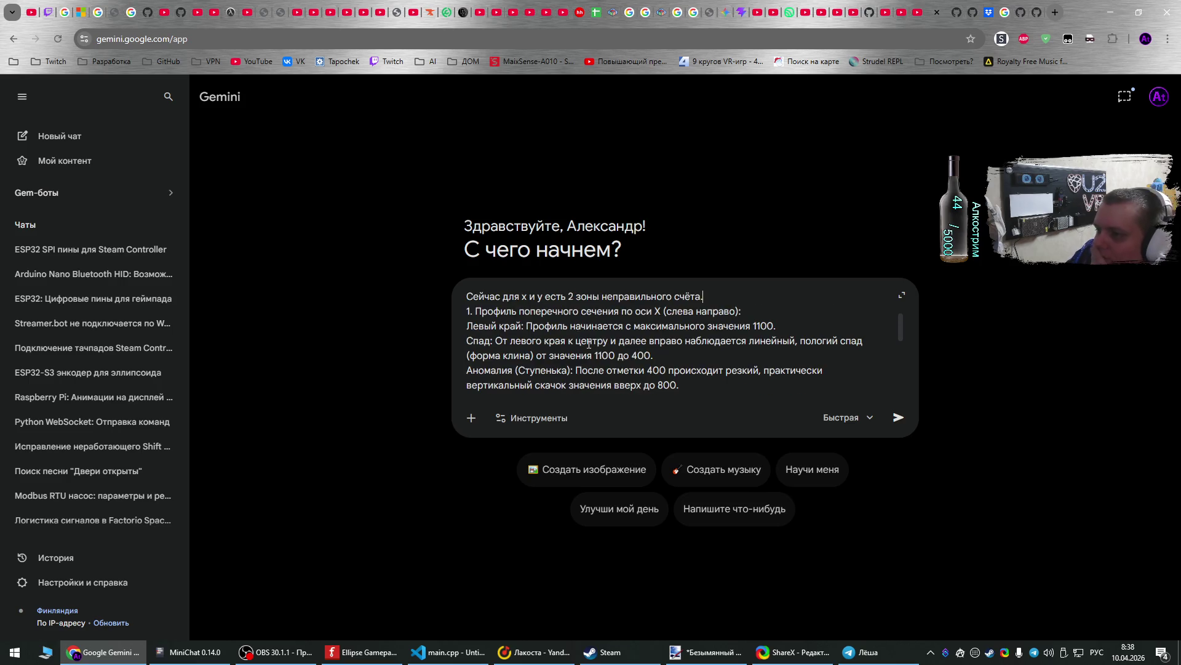
key(shift+Home)
key(BackSpace)
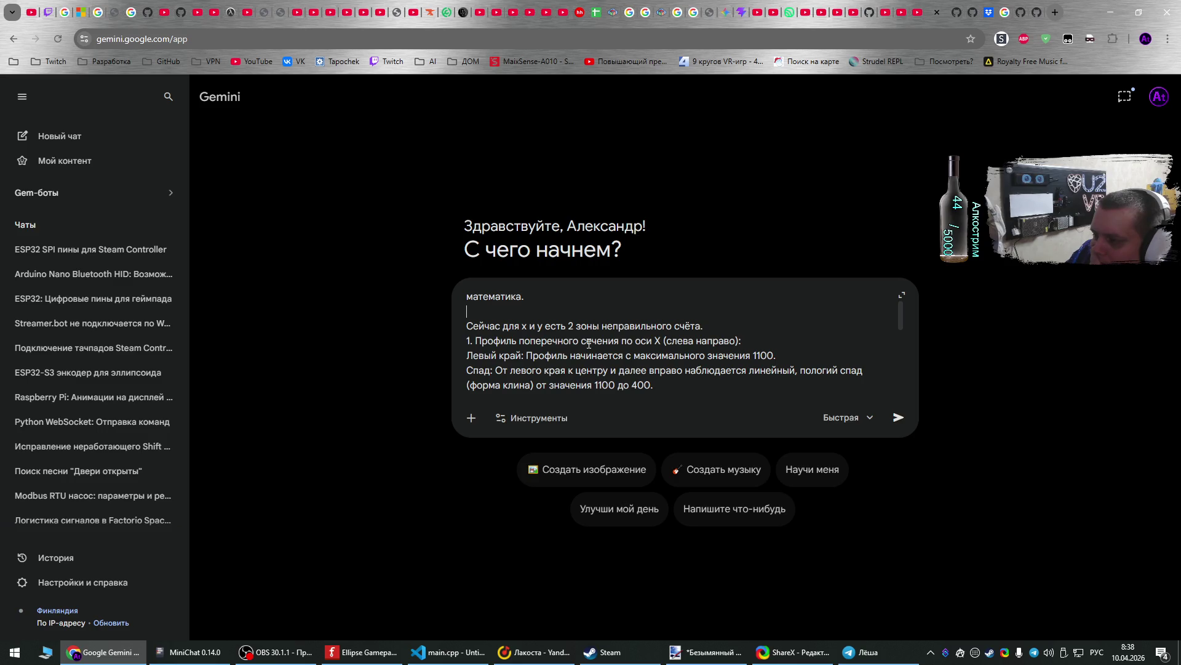
key(ctrl+Right)
key(ctrl+Right)
key(ctrl+Right)
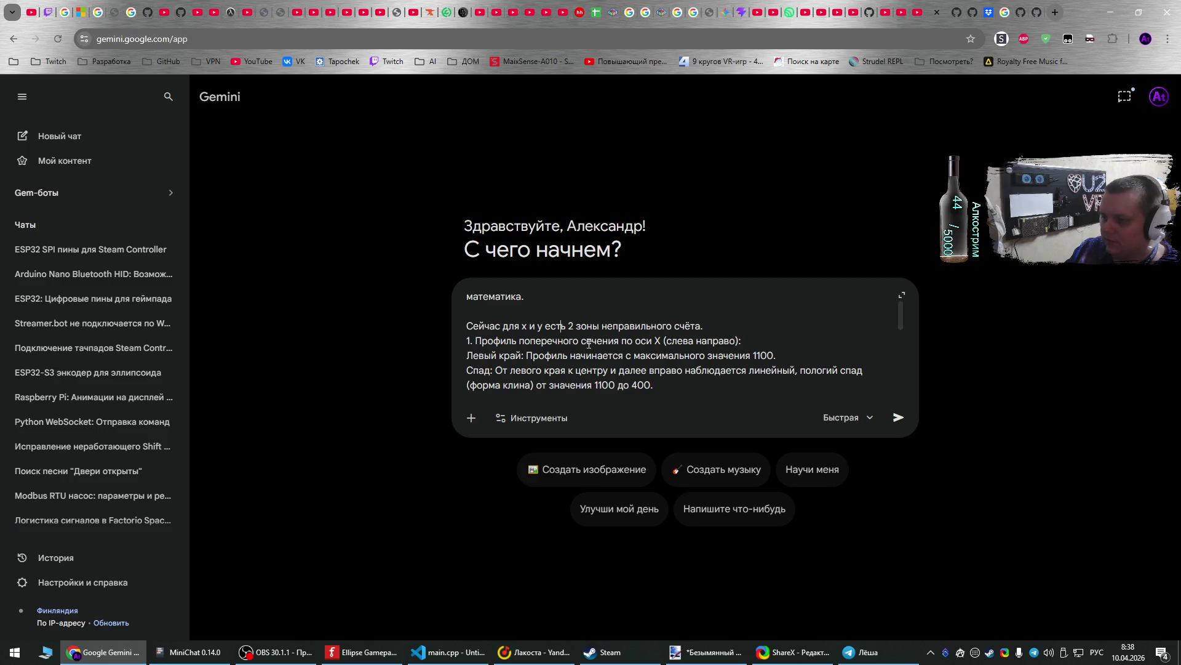
text(разные)
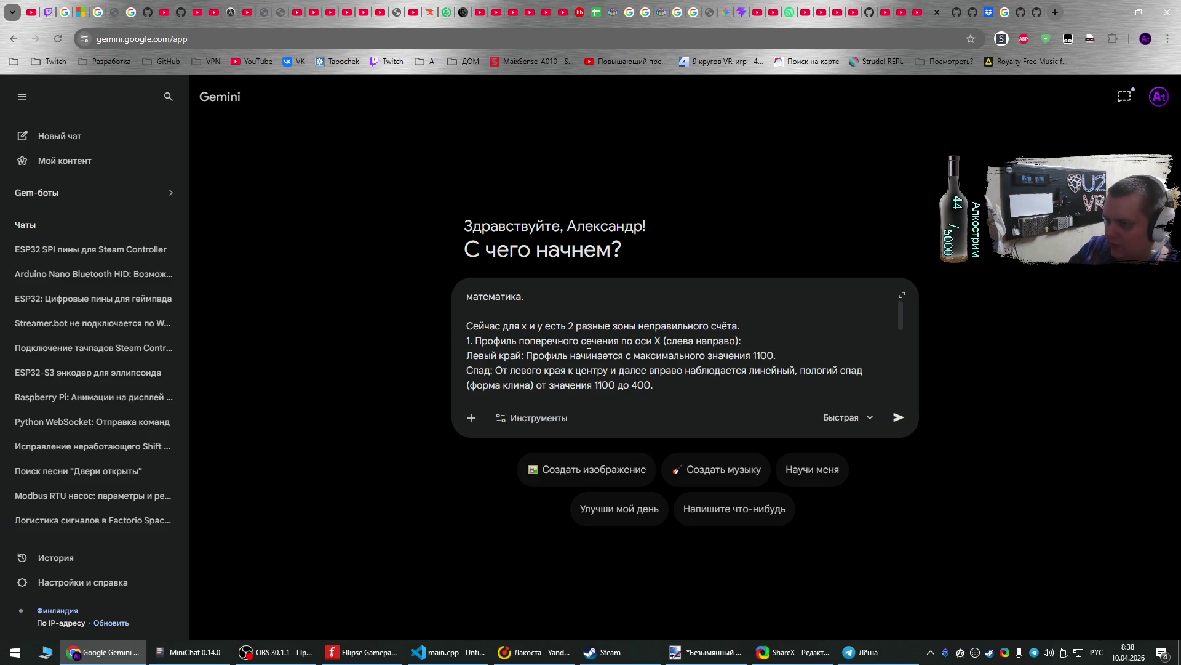
key(ctrl+End)
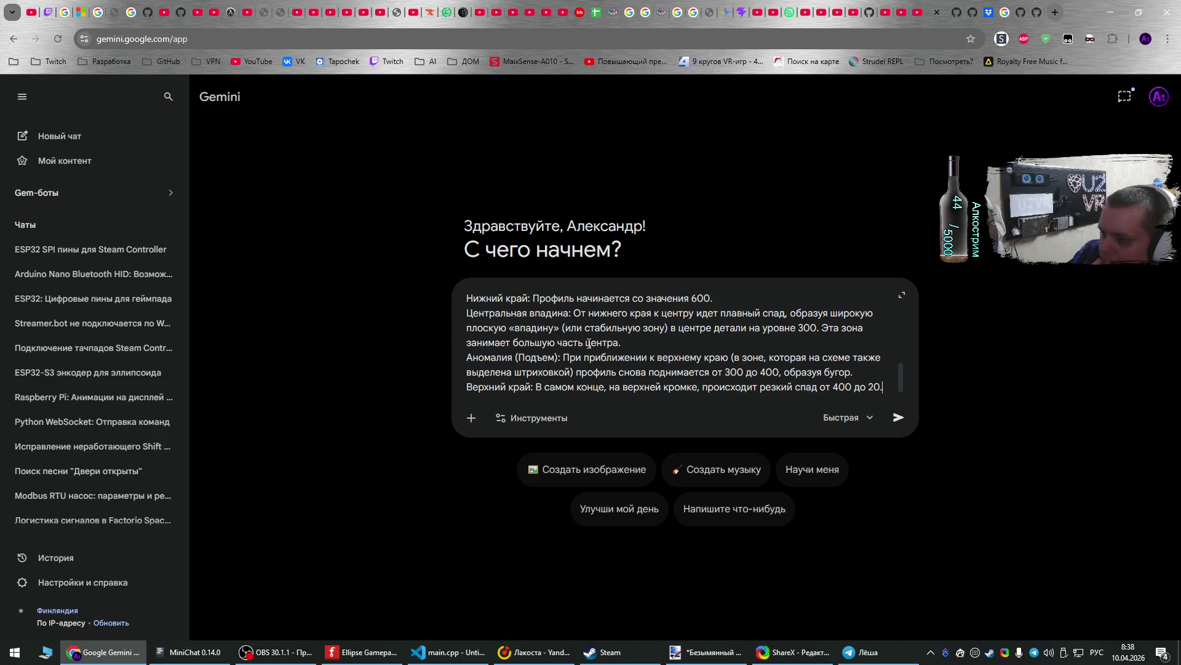
key(shift+Return)
key(shift+Return)
text(Код )
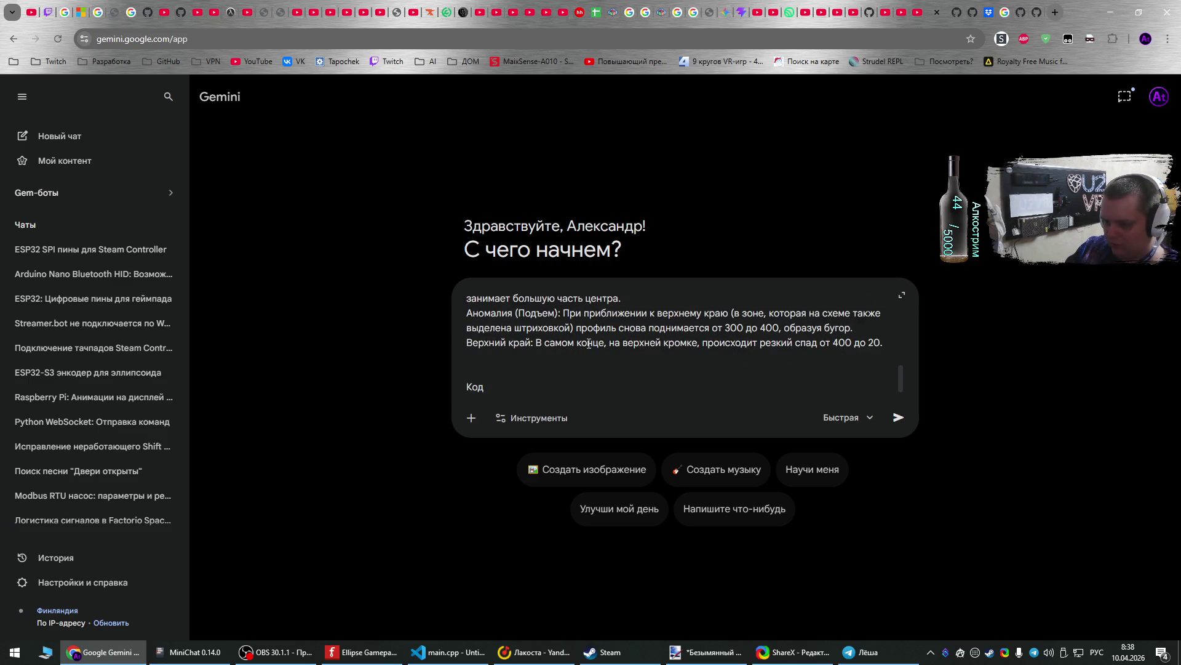
text(:)
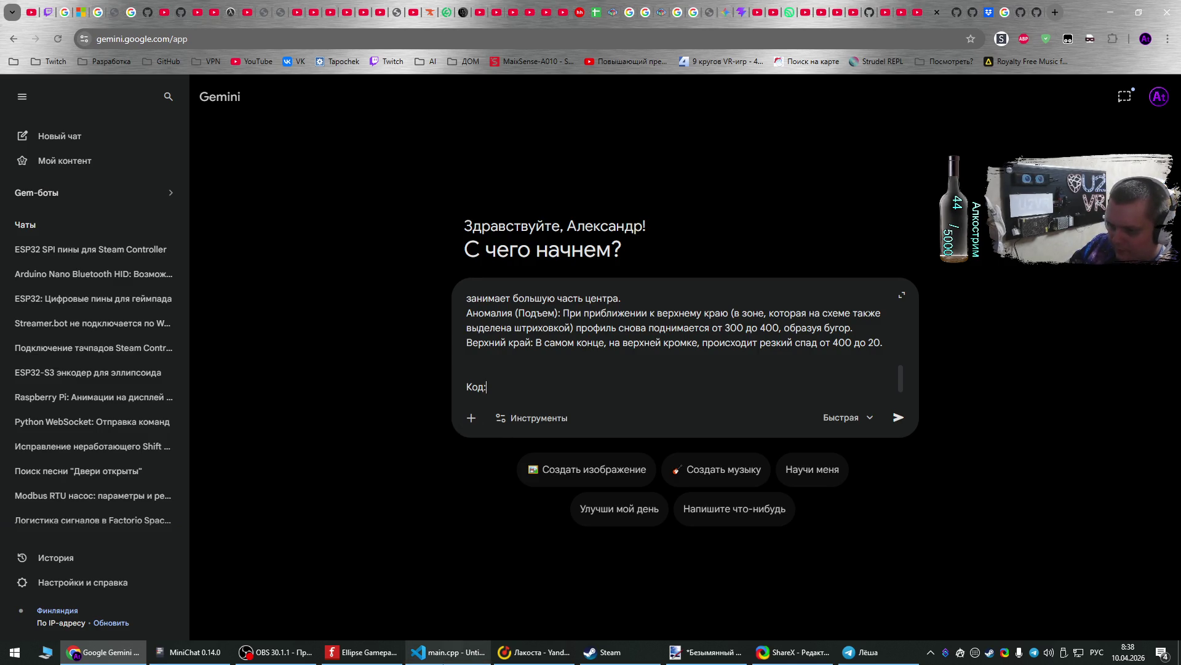
- Paste all of CirquePinnacle.cpp, add 'Исправь его, чтобы считал правильно', and send the prompt
click(446, 652)
click(347, 32)
key(ctrl+a)
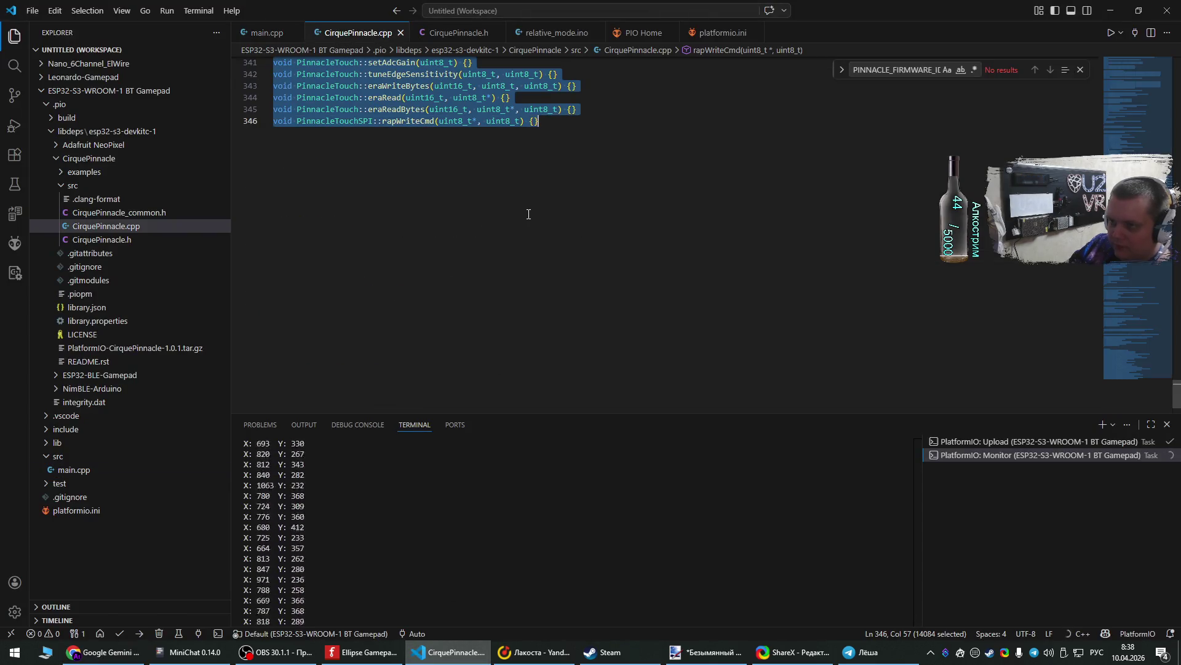
click(105, 651)
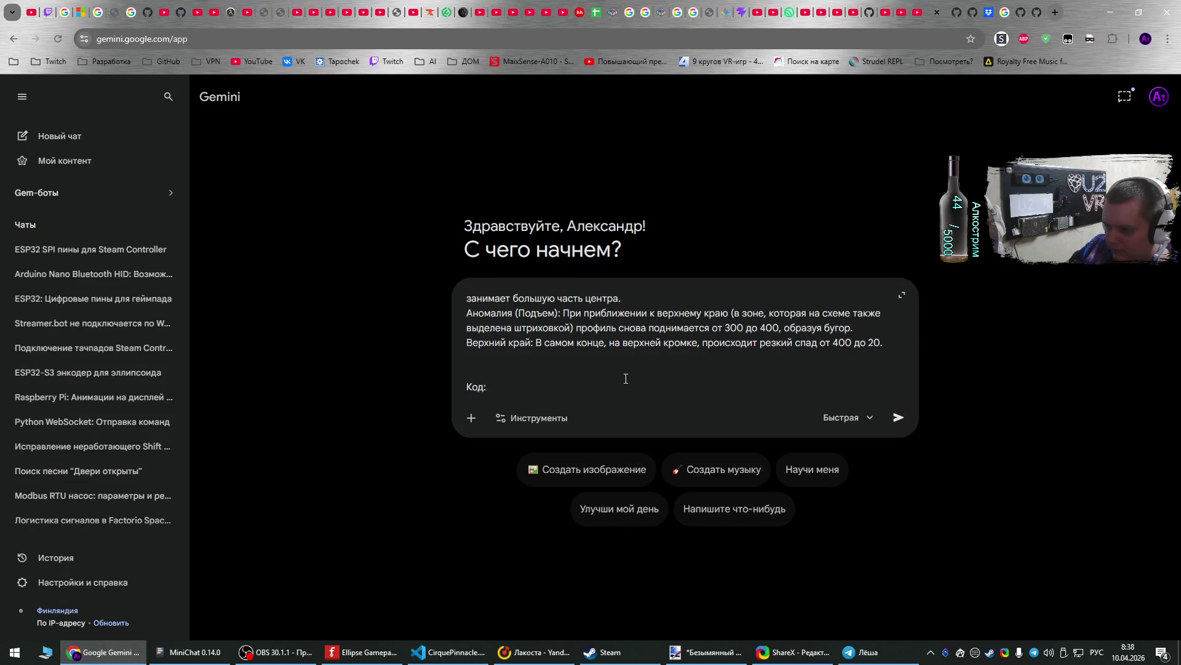
key(shift+Return)
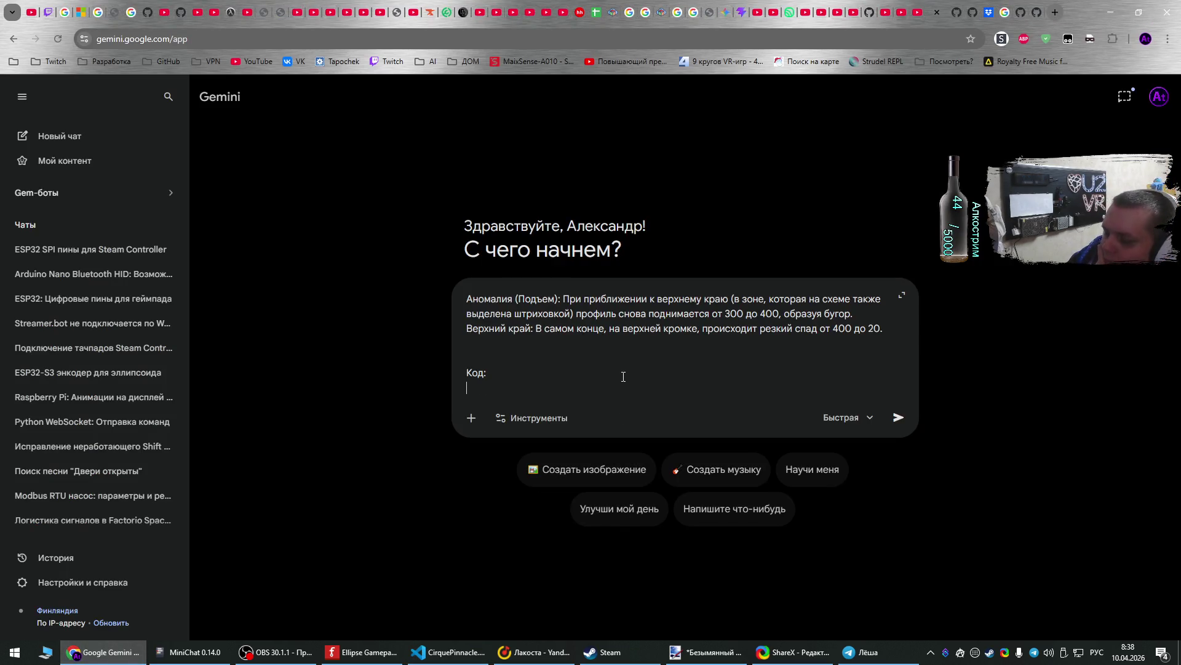
key(ctrl+v)
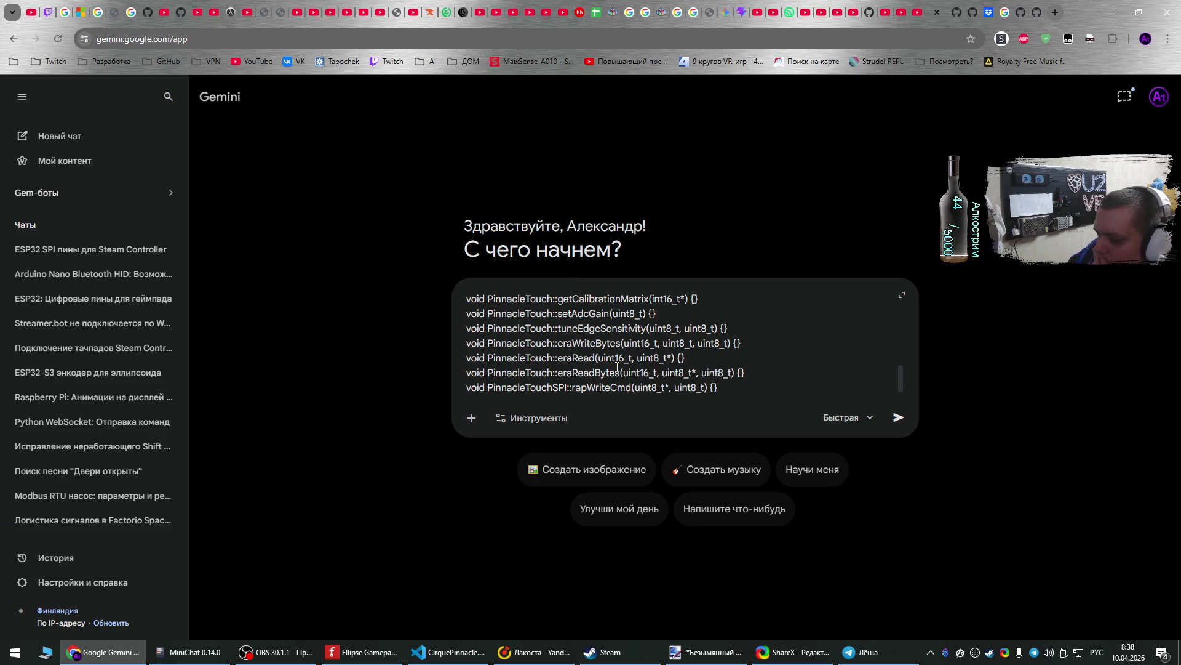
key(shift+Return)
key(shift+Return)
key(shift+Return)
text(Исправь его, чтобы считал правильно.)
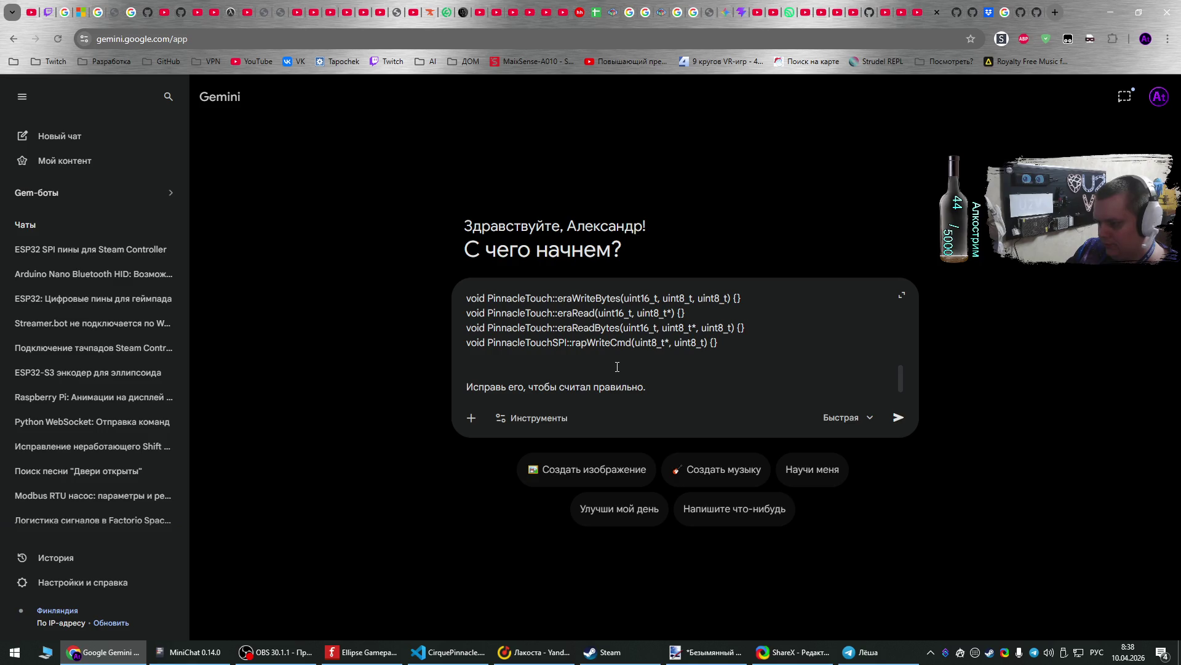
key(Return)
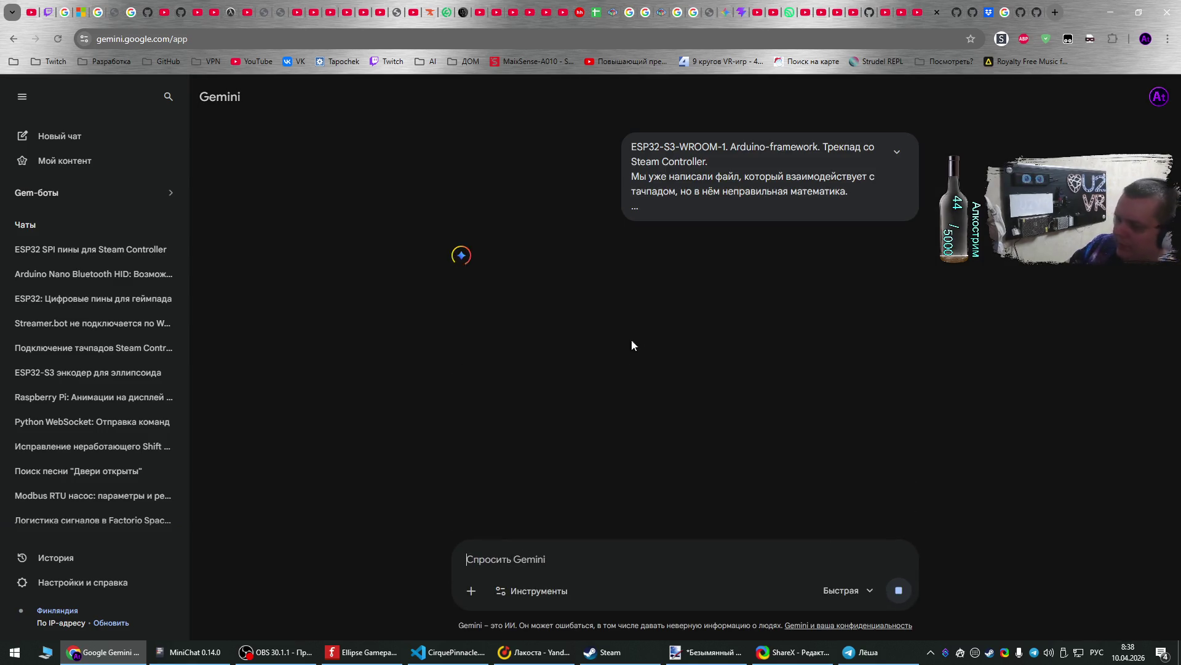
- Stop Gemini's reply, copy the restored prompt, and switch the model to Pro
click(899, 590)
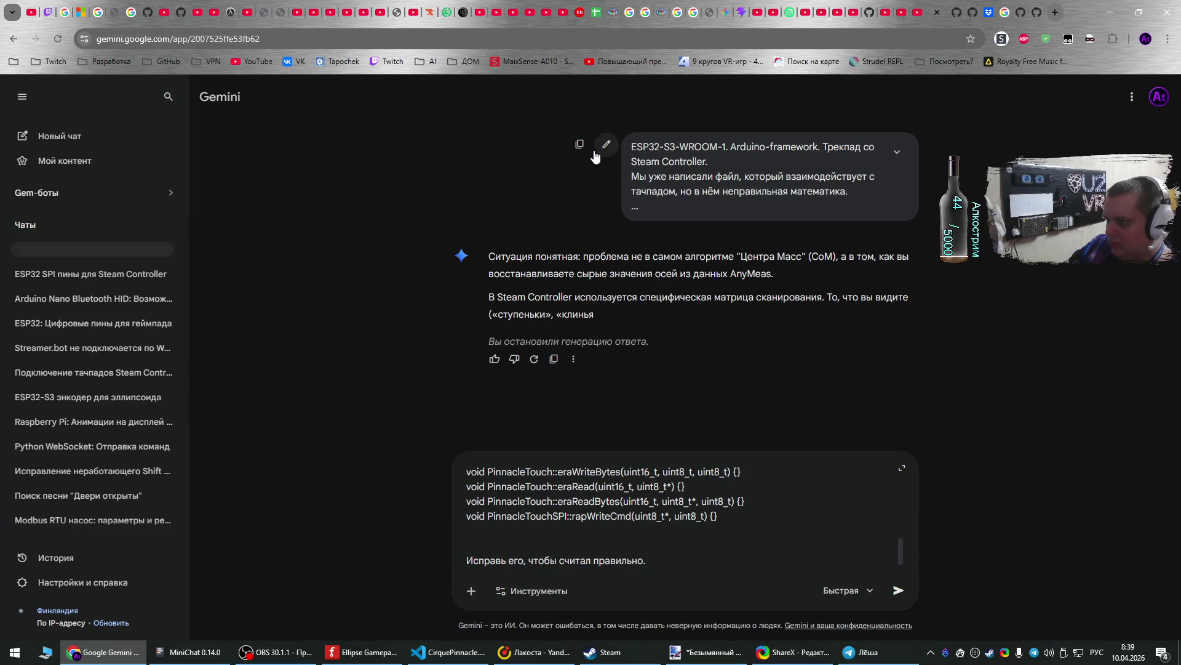
click(586, 147)
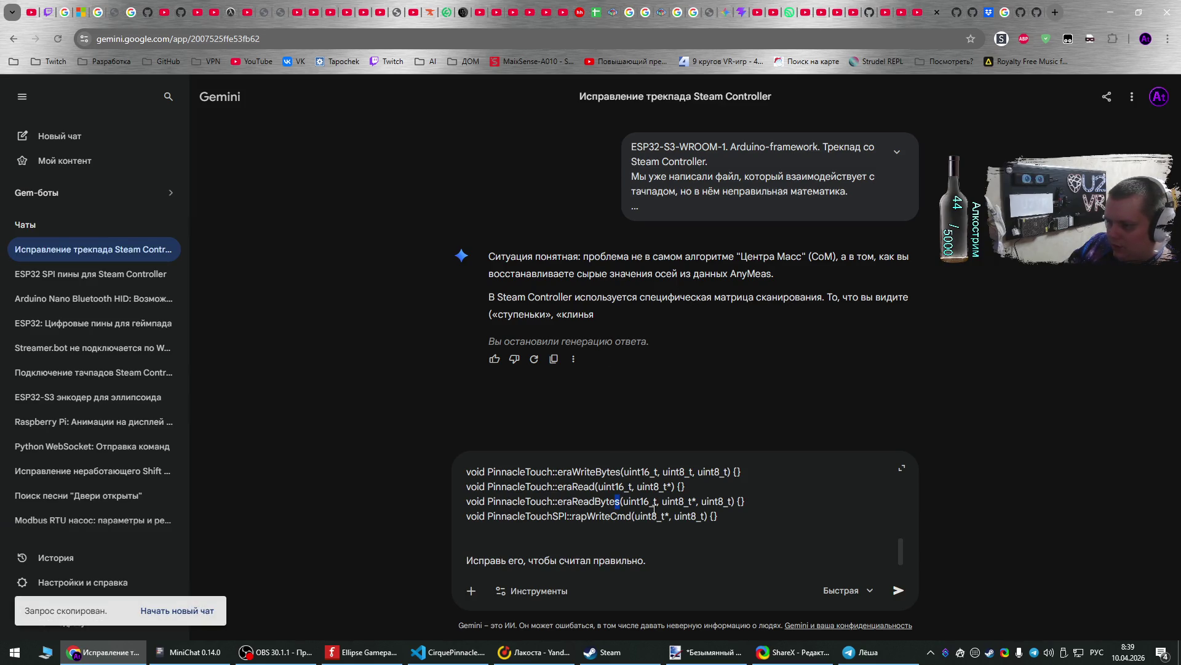
click(852, 591)
click(852, 557)
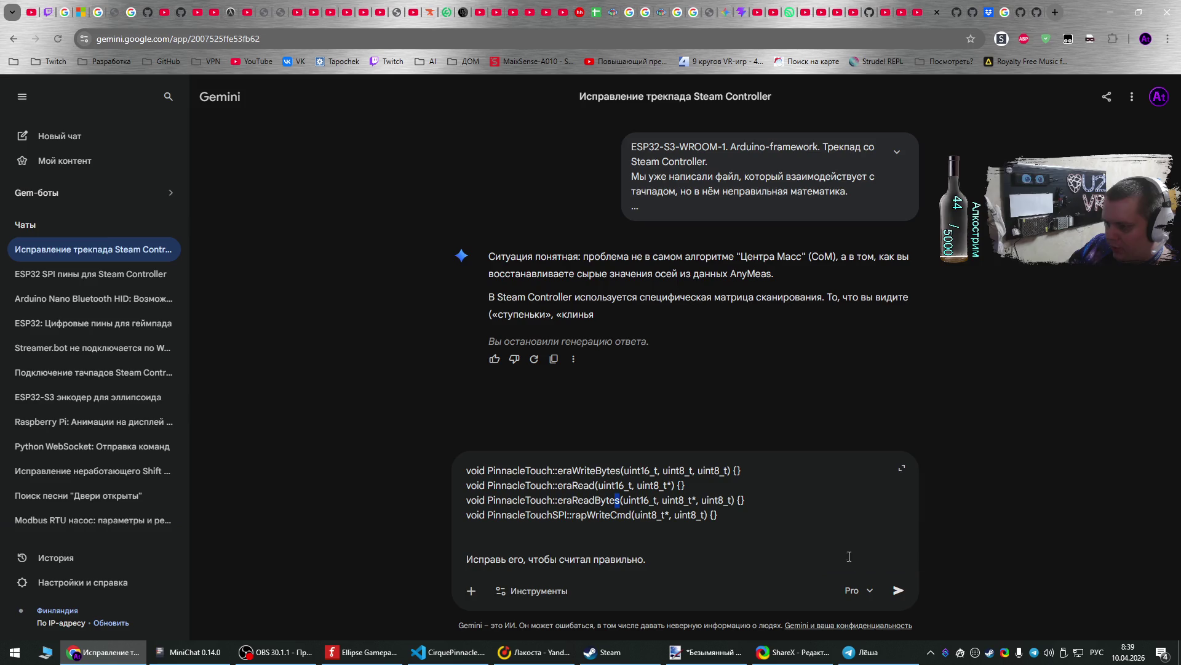
- Attach the trackpad value diagram image to the prompt and resend it
click(794, 658)
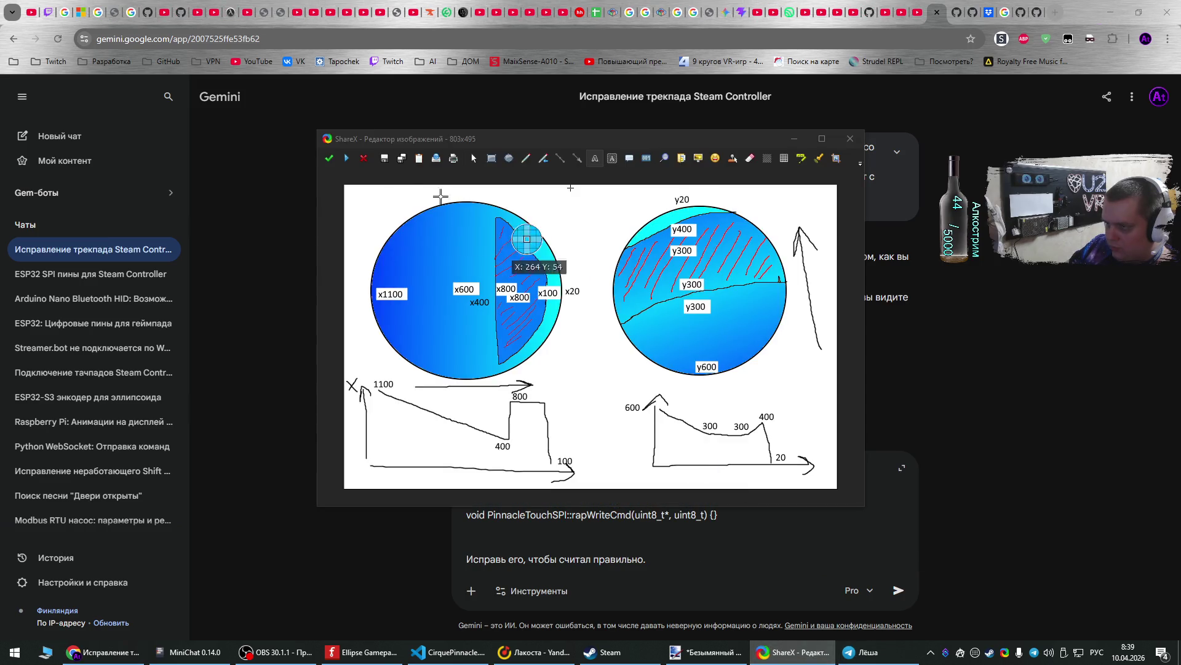
click(719, 554)
key(ctrl+v)
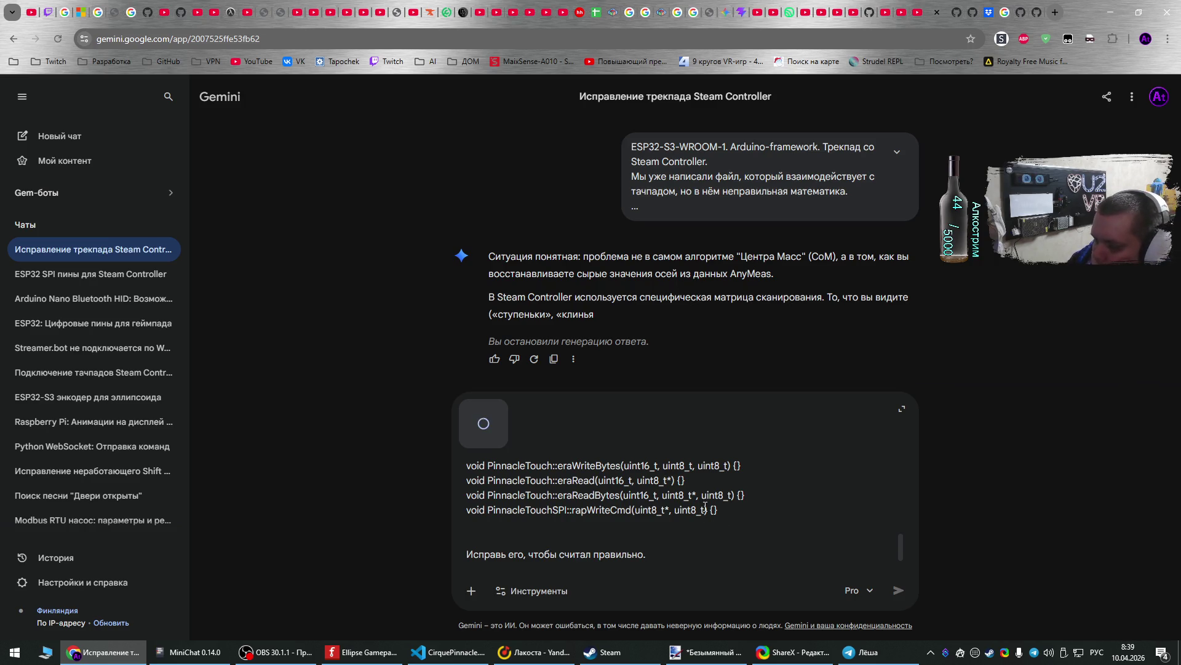
click(898, 590)
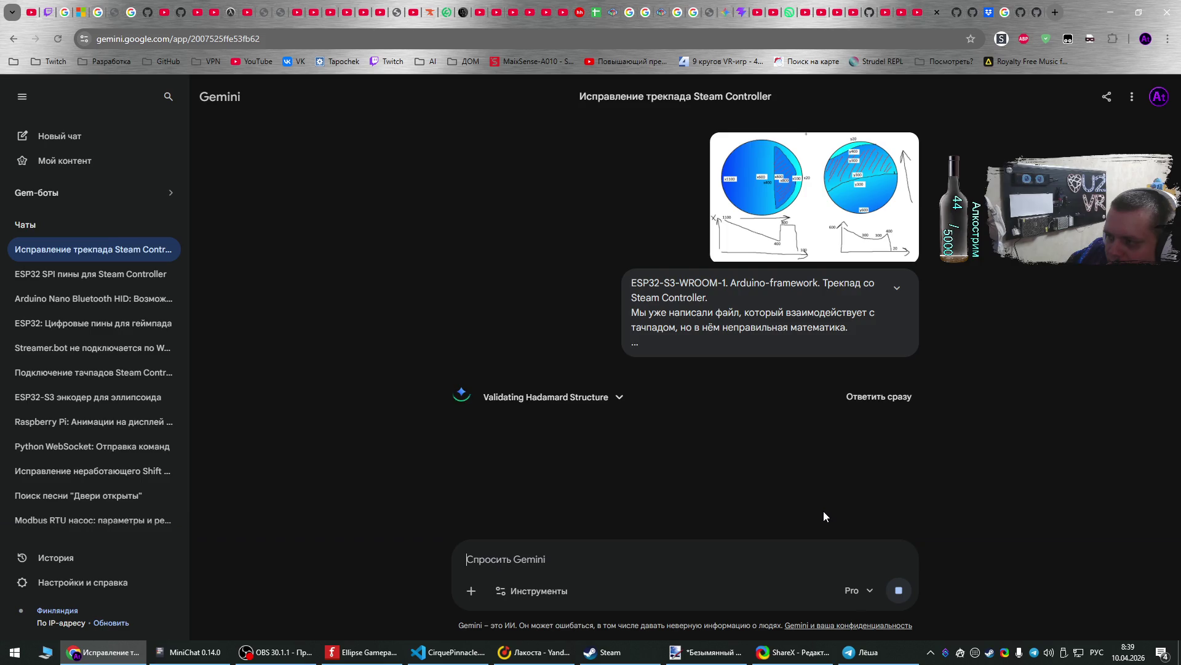
- Expand the sent prompt and scroll through its full text with the pasted code
click(897, 287)
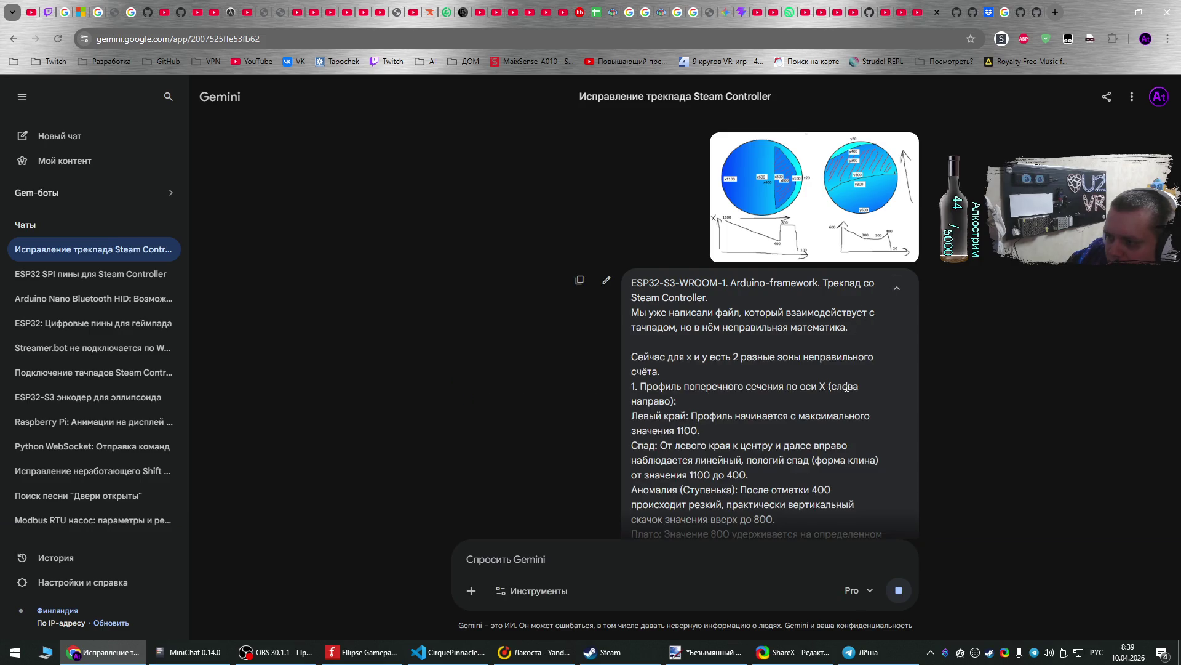
scroll(846, 393, down, 1)
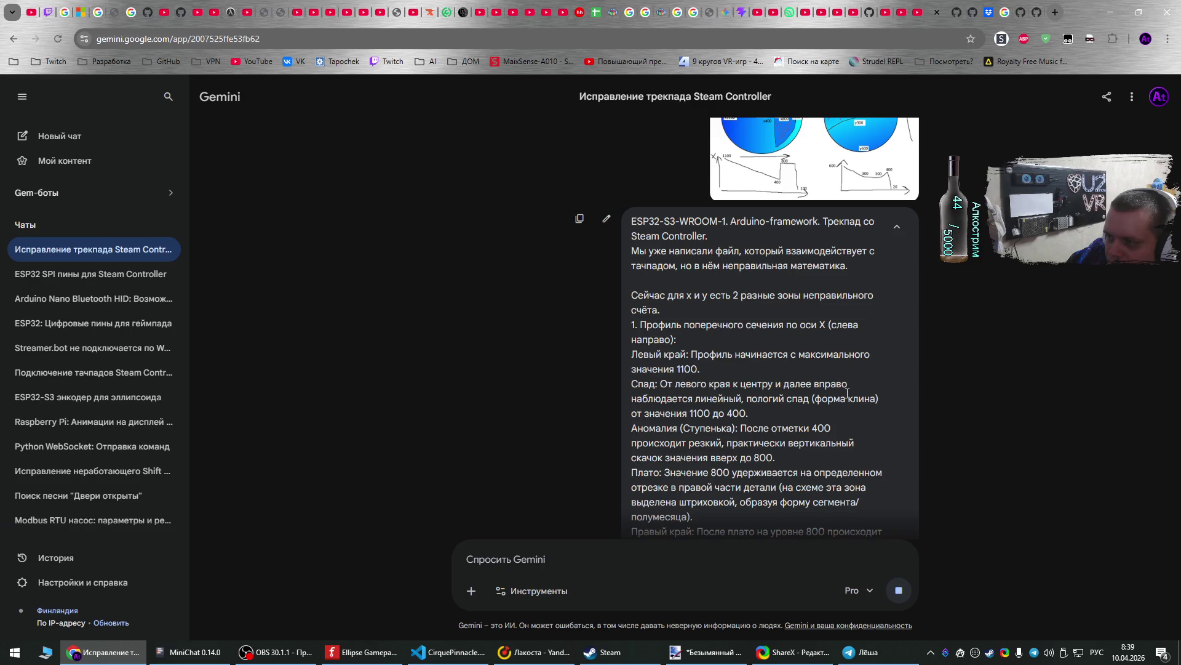
scroll(847, 392, down, 1)
scroll(847, 392, up, 1)
scroll(846, 393, down, 10)
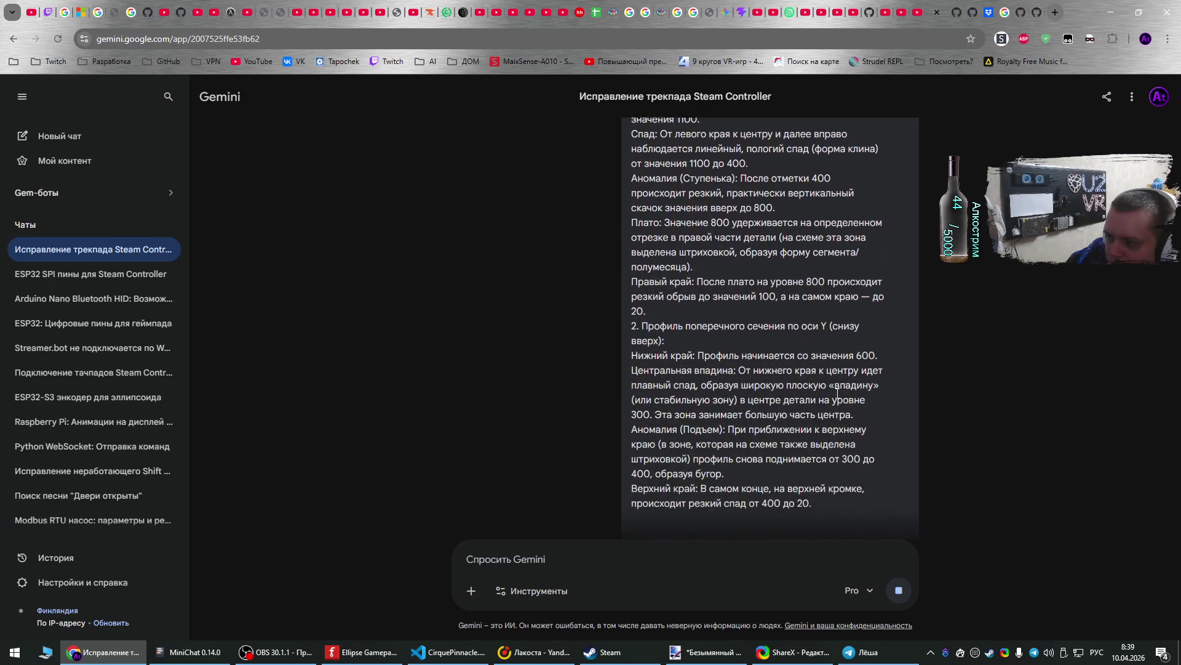
scroll(836, 393, down, 20)
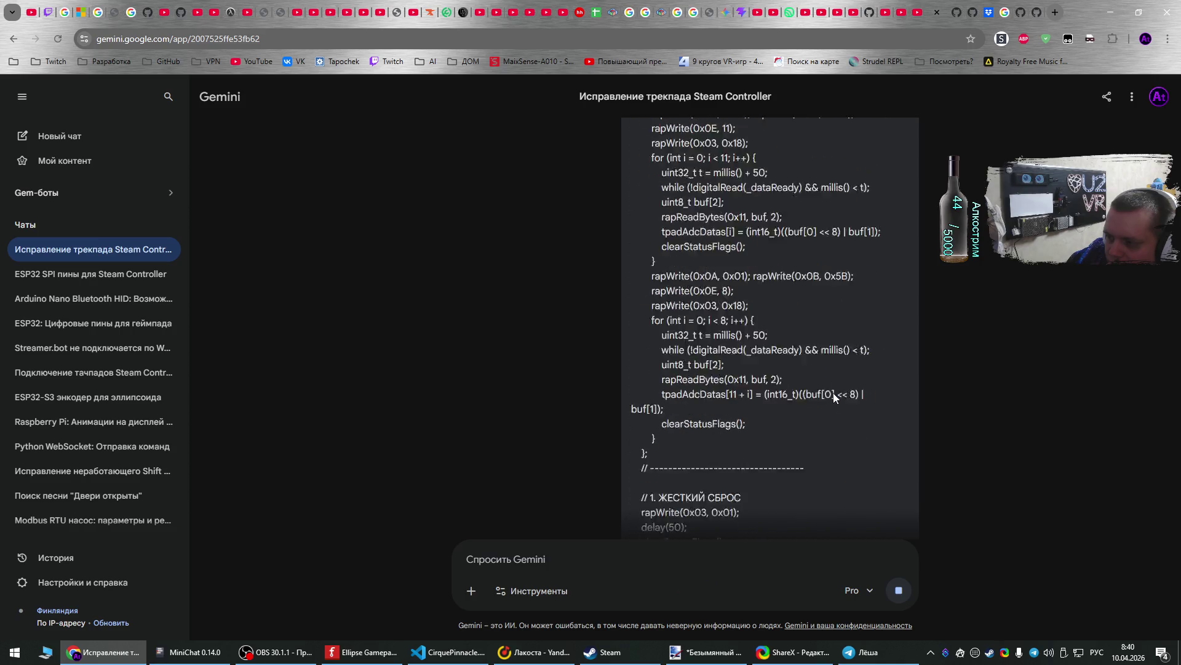
scroll(832, 386, down, 20)
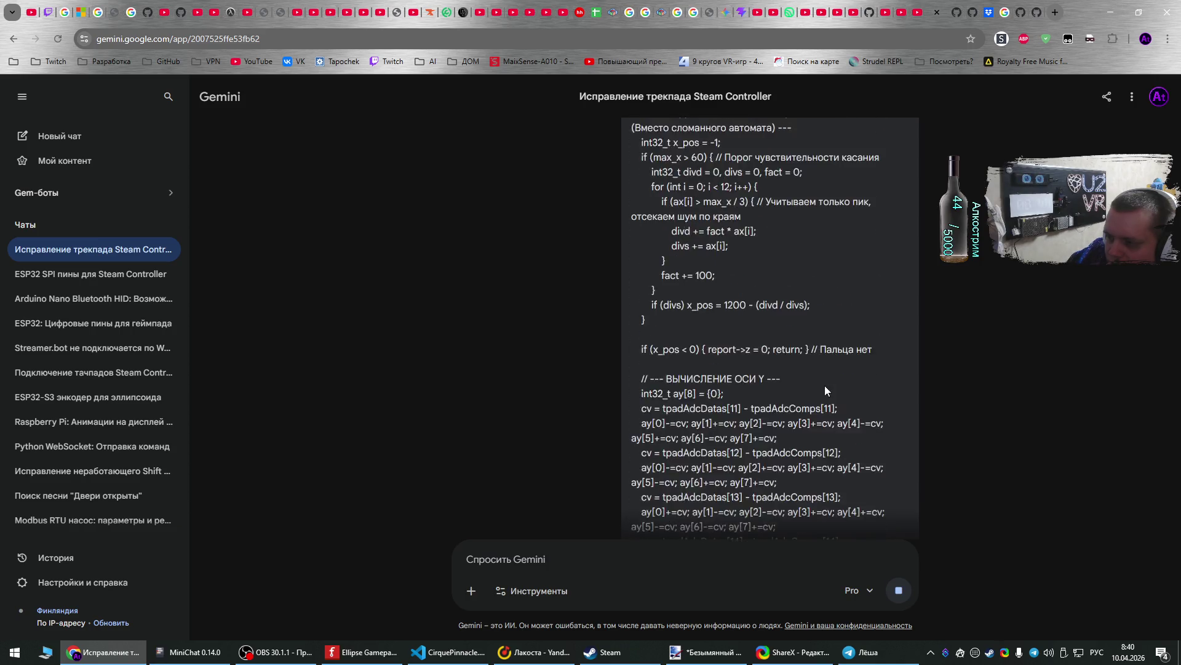
scroll(827, 386, down, 15)
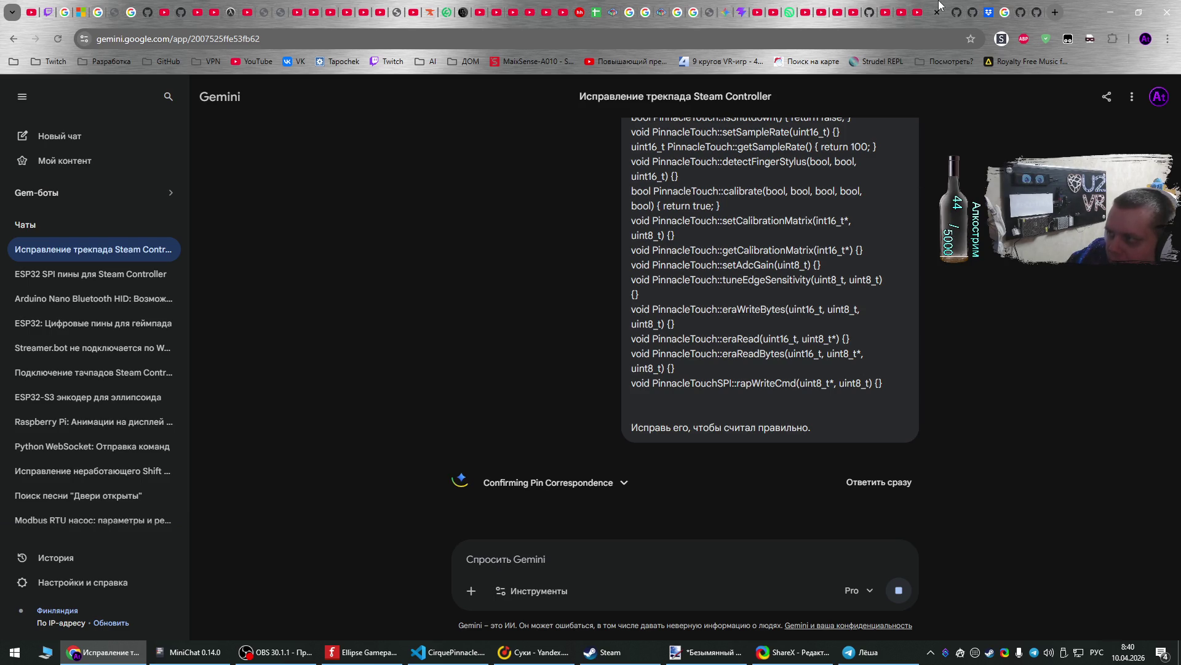
drag(940, 5, 732, 8)
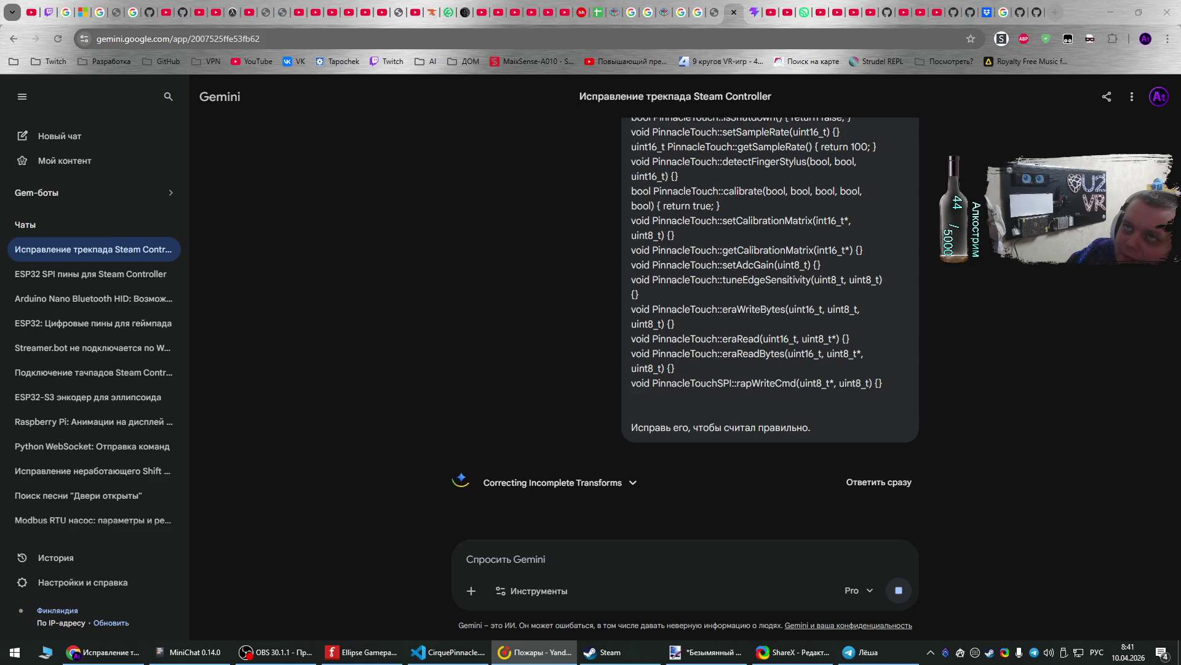
click(963, 365)
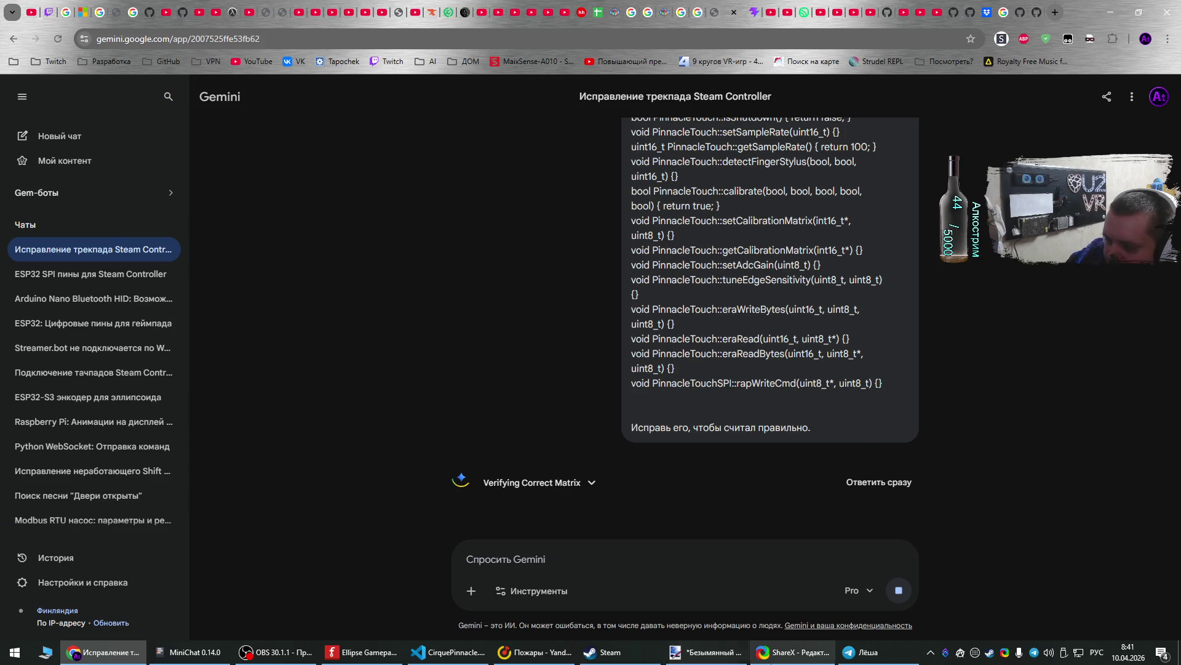
click(772, 657)
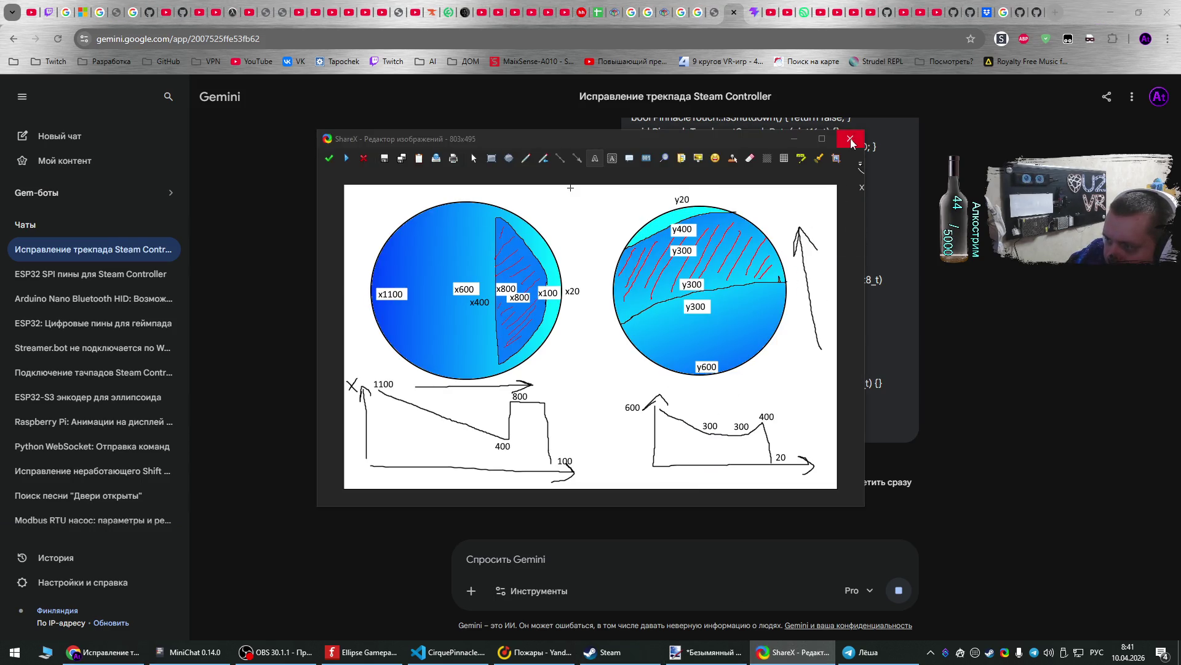
click(851, 140)
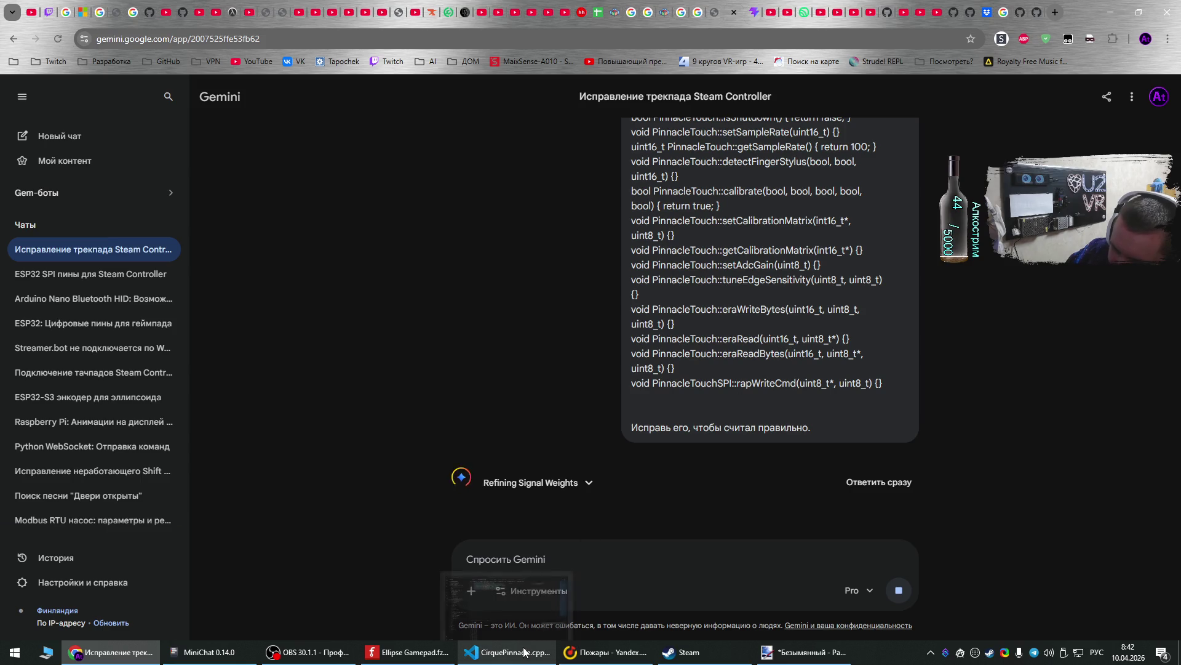
mouse_move(525, 653)
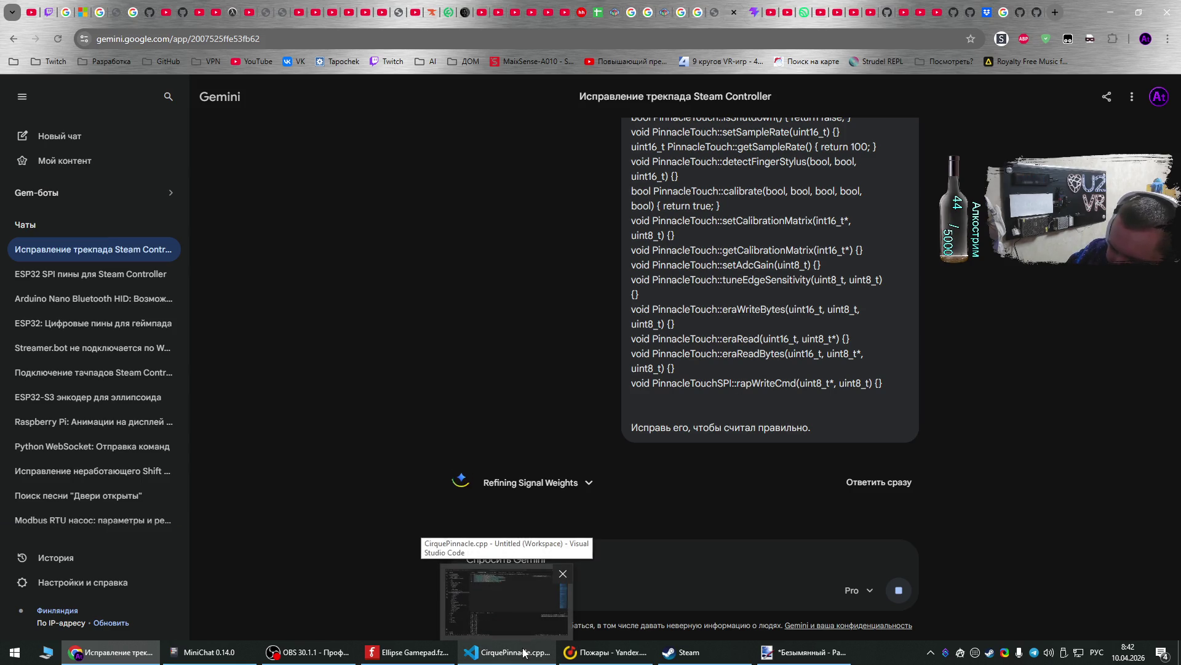
click(523, 652)
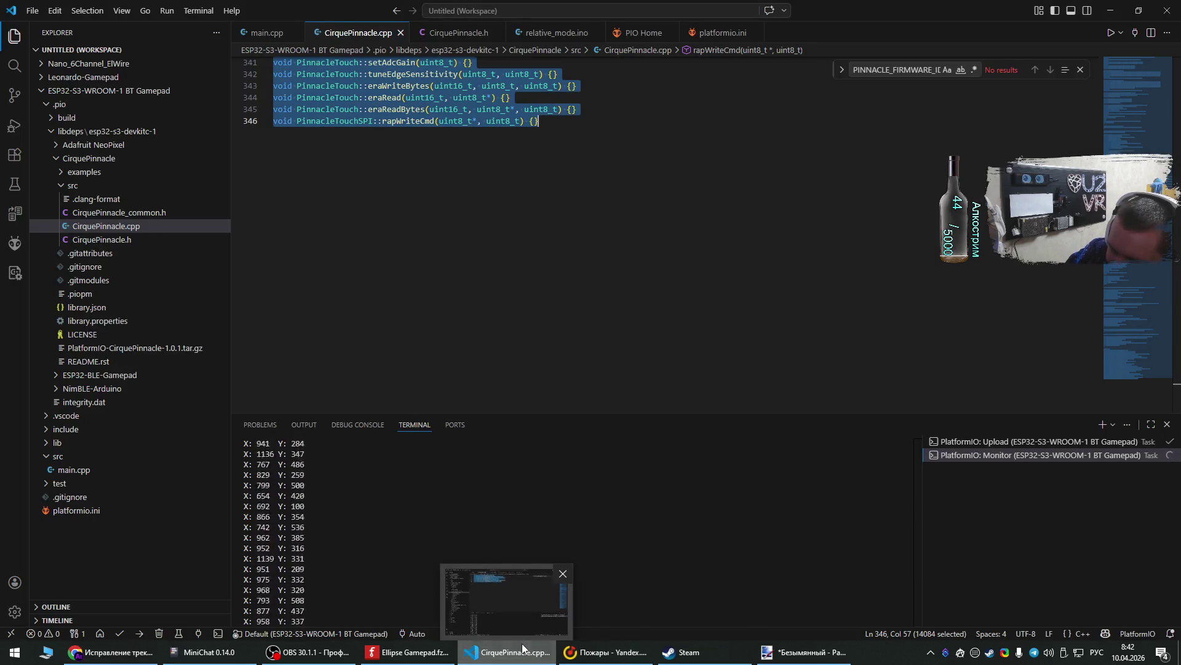
key(alt+Tab)
scroll(757, 377, down, 3)
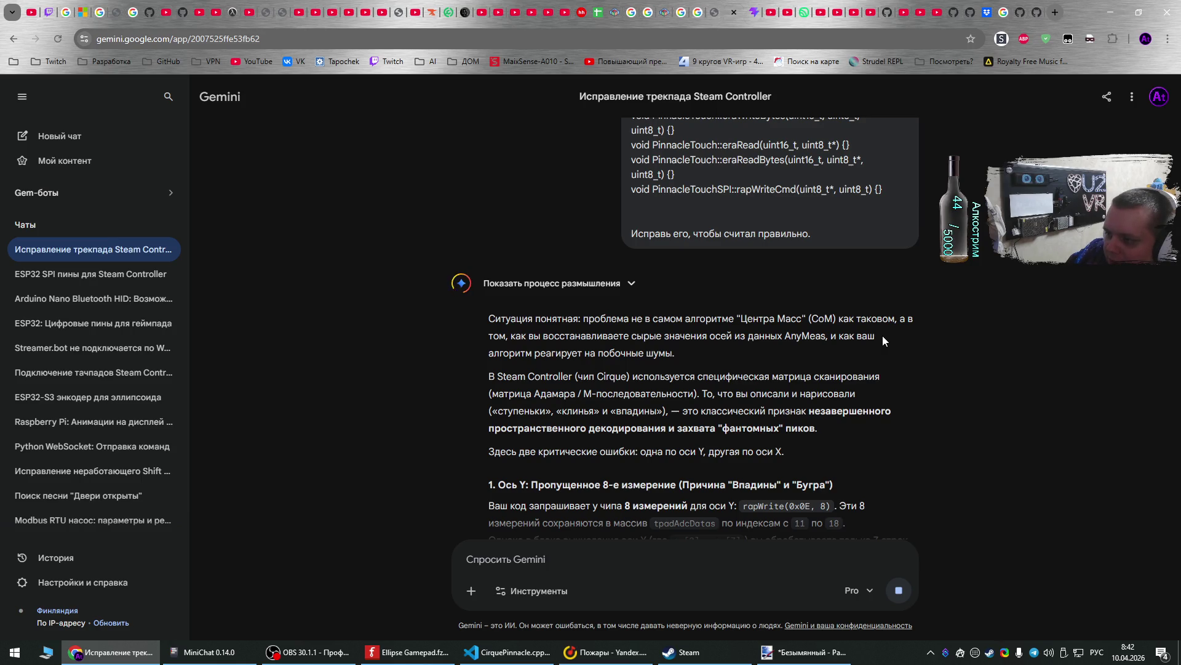
- Read through Gemini's diagnosis and select the corrected PinnacleTouch::read code block
scroll(882, 341, down, 1)
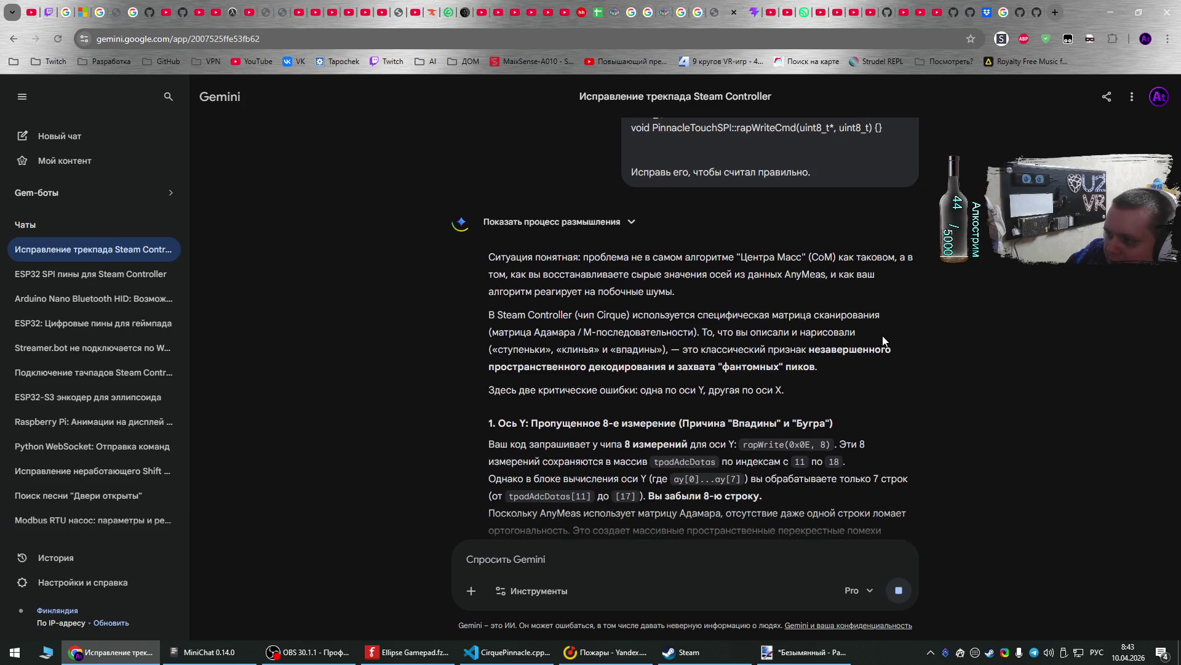
scroll(885, 341, down, 1)
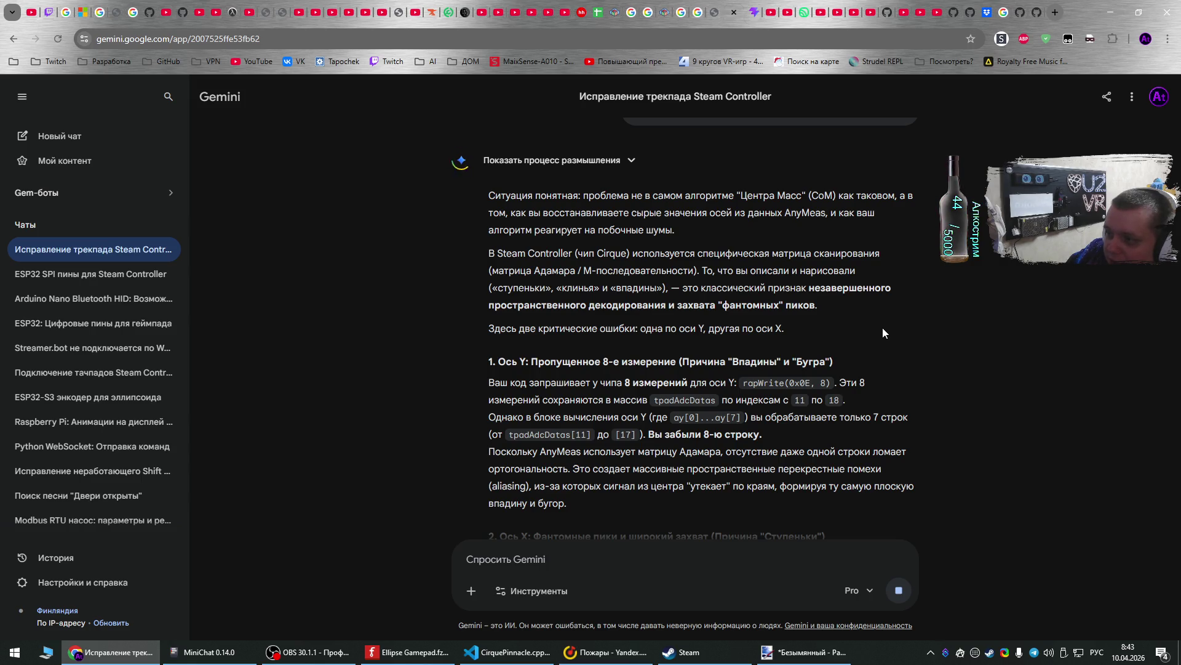
scroll(882, 327, down, 2)
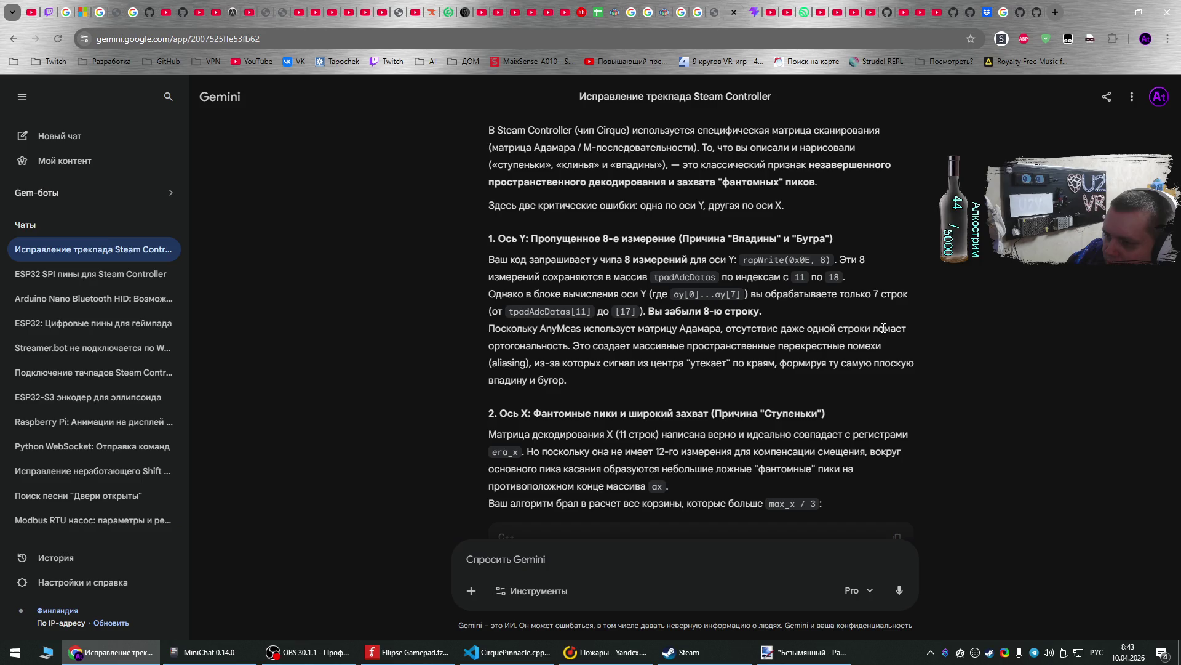
scroll(884, 327, down, 1)
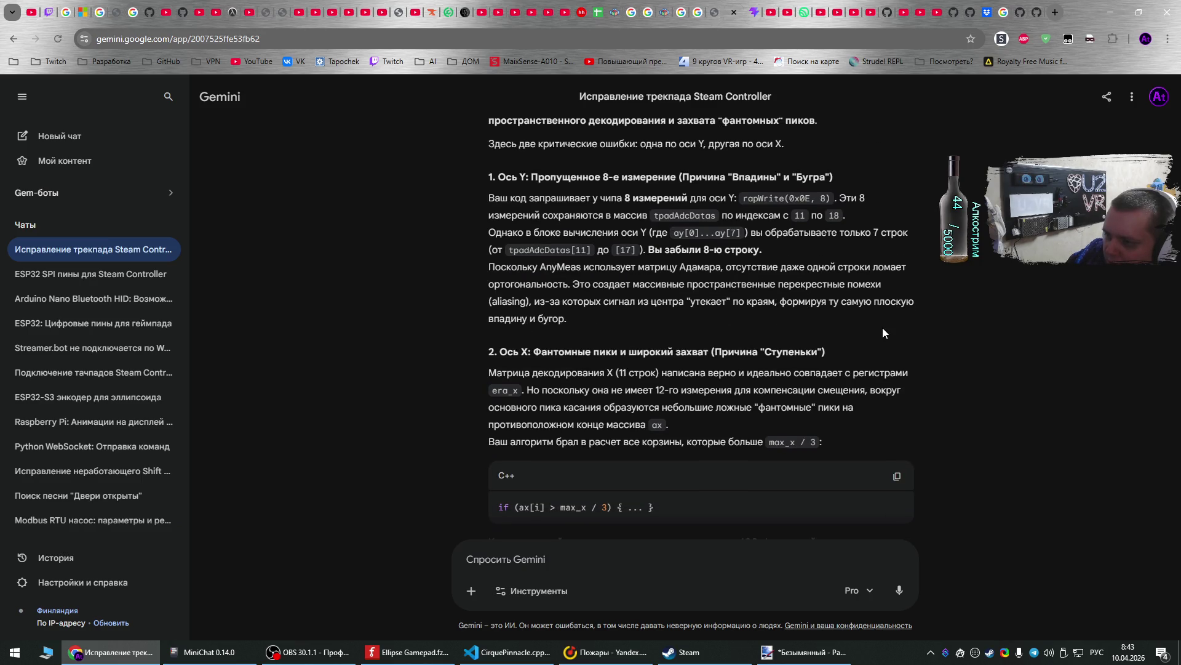
scroll(882, 328, down, 1)
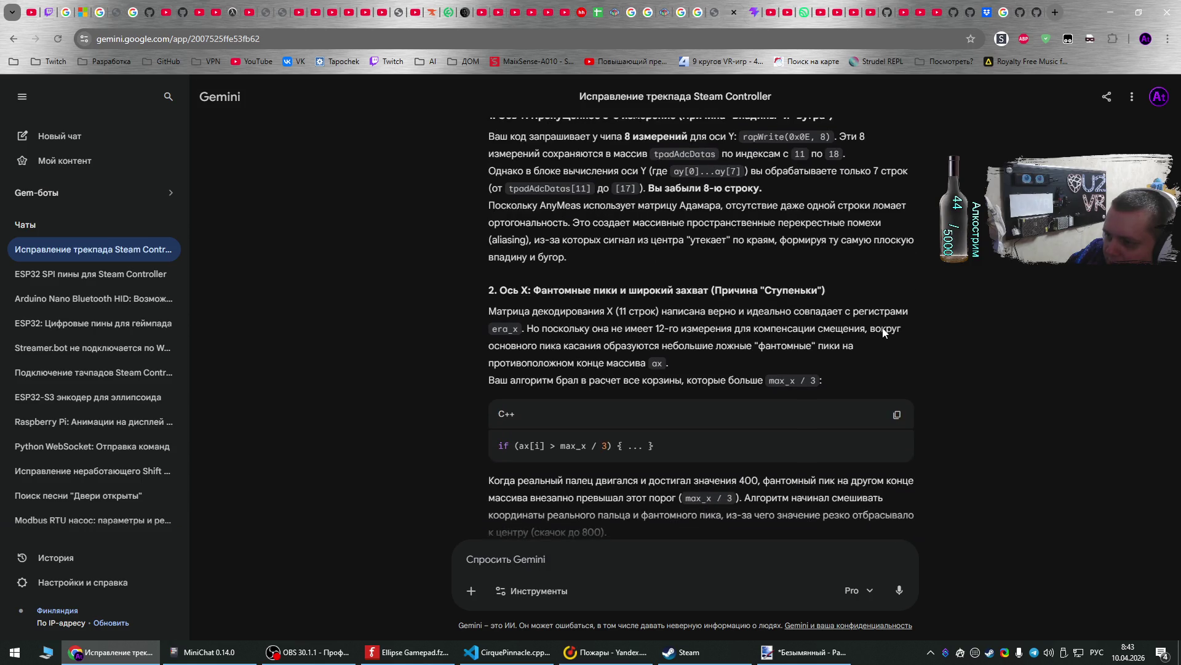
scroll(884, 328, down, 1)
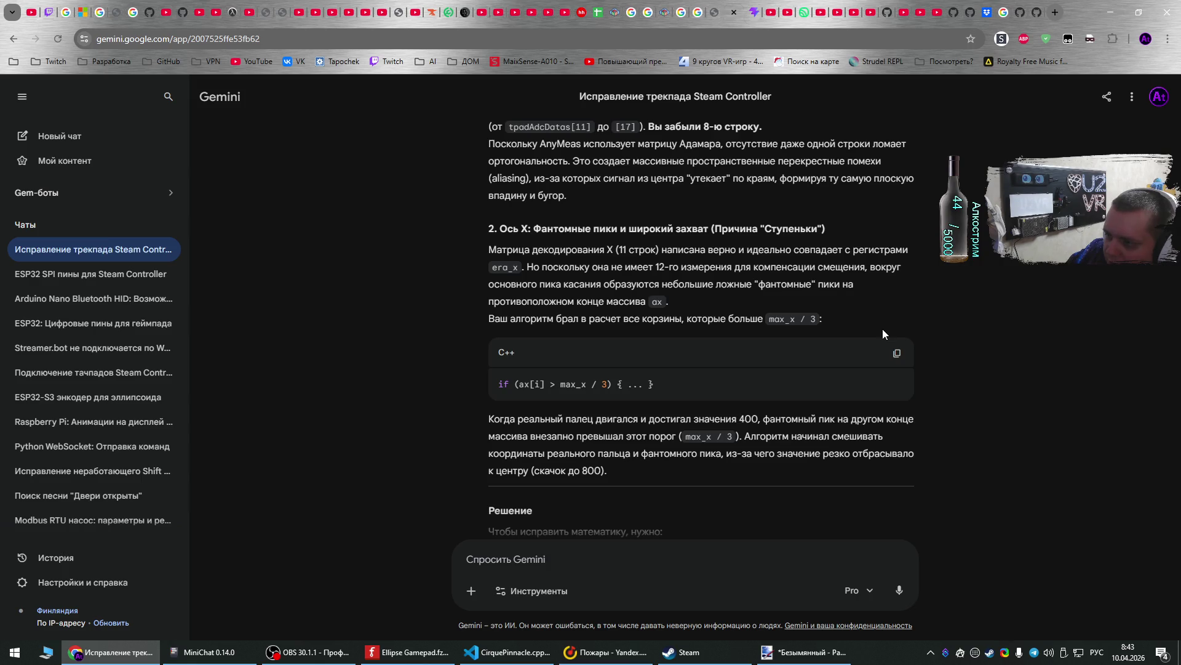
scroll(883, 328, down, 2)
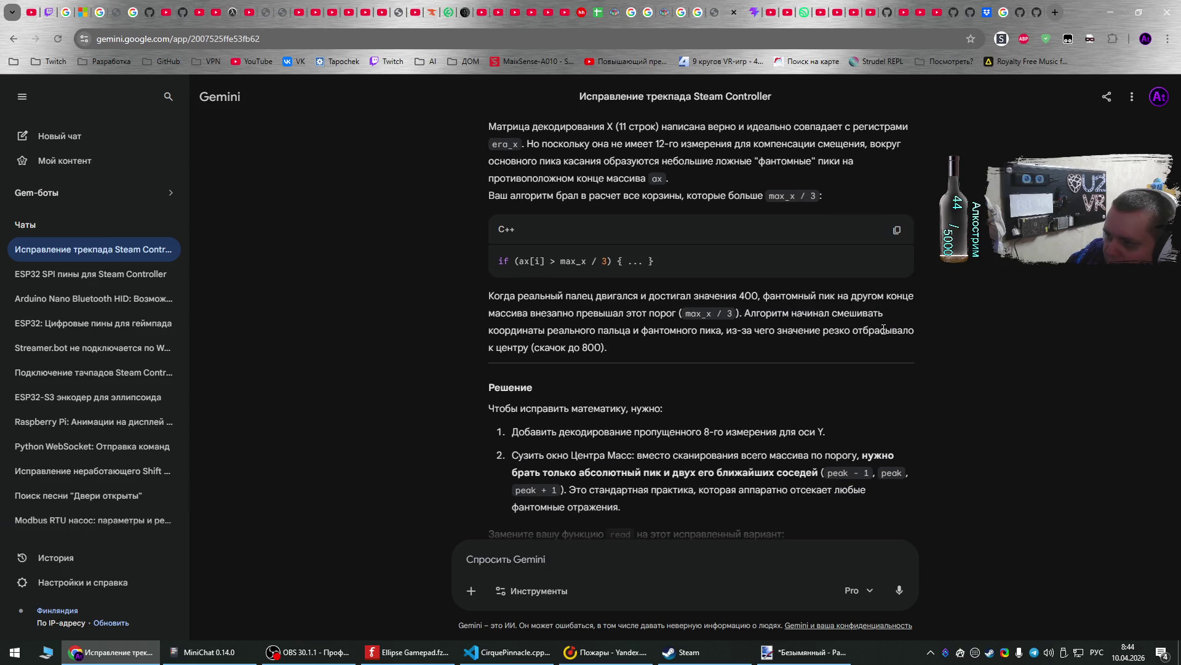
scroll(882, 329, down, 1)
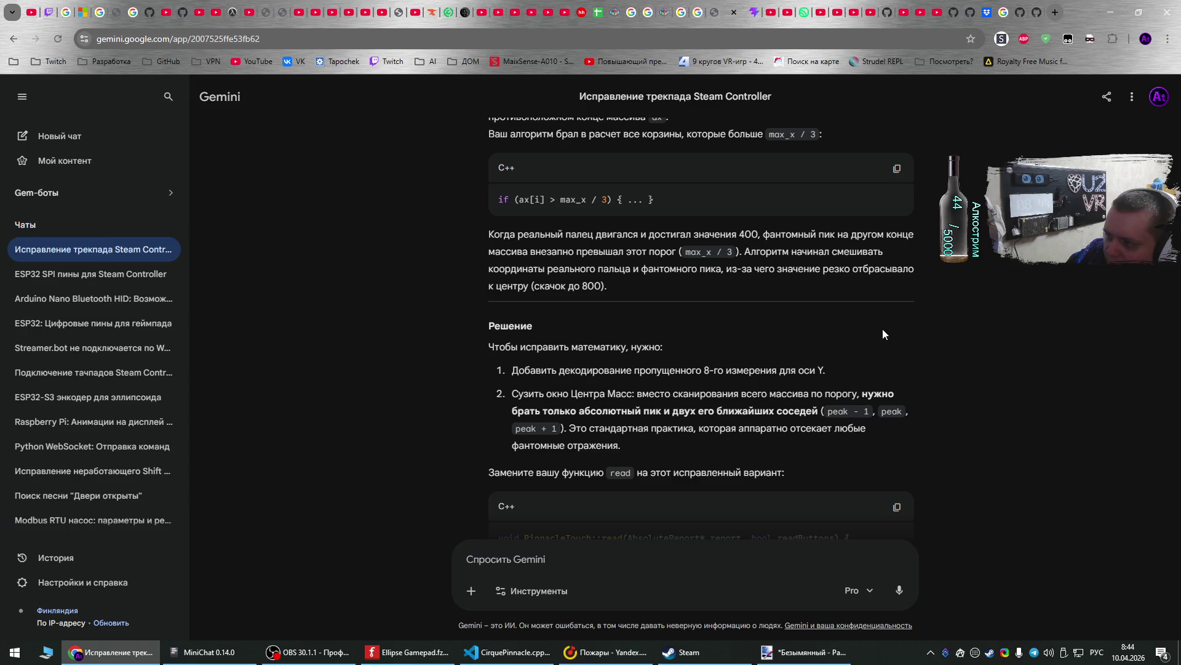
scroll(883, 328, down, 1)
scroll(884, 328, down, 1)
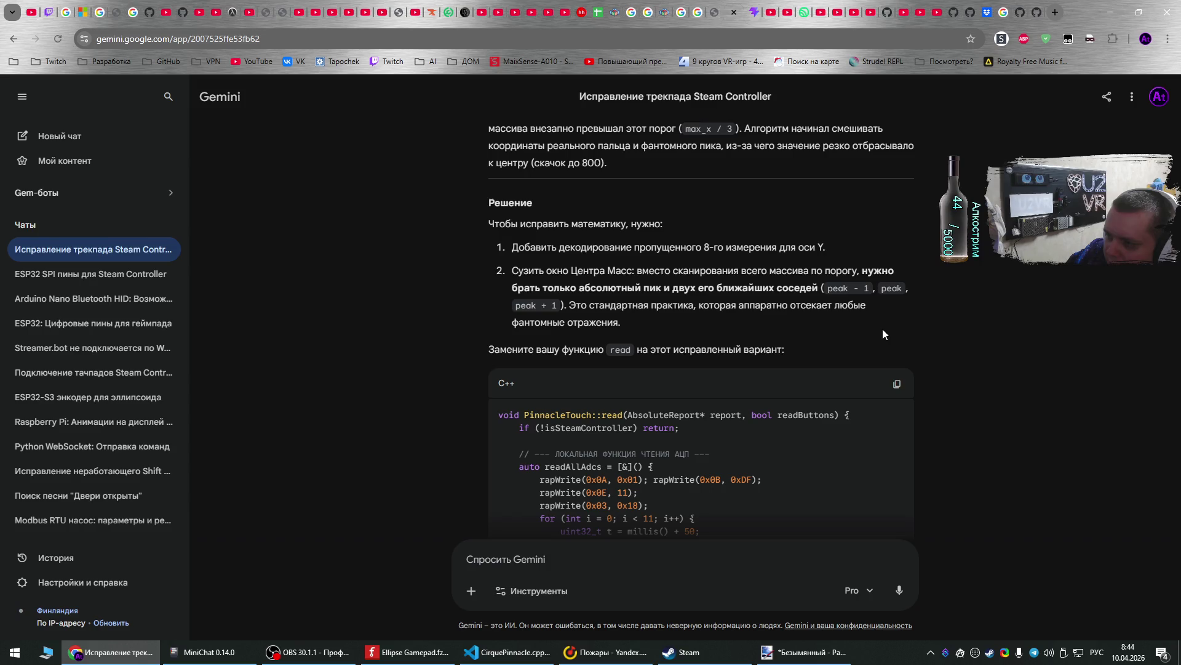
scroll(883, 330, down, 3)
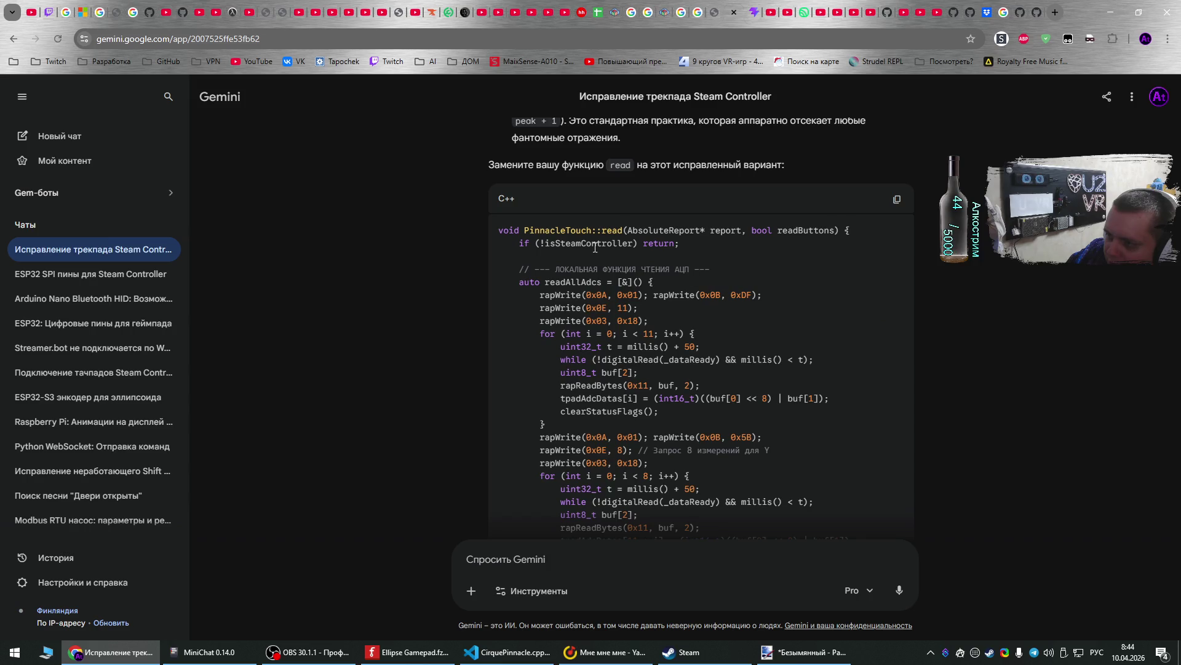
mouse_move(501, 233)
mouse_down()
mouse_move(705, 314)
mouse_move(646, 363)
mouse_move(677, 243)
mouse_move(775, 321)
mouse_move(668, 289)
mouse_move(618, 459)
mouse_up()
key(ctrl+c)
- Overwrite the old PinnacleTouch::read lines in CirquePinnacle.cpp with Gemini's peak-centred version
key(alt+Tab)
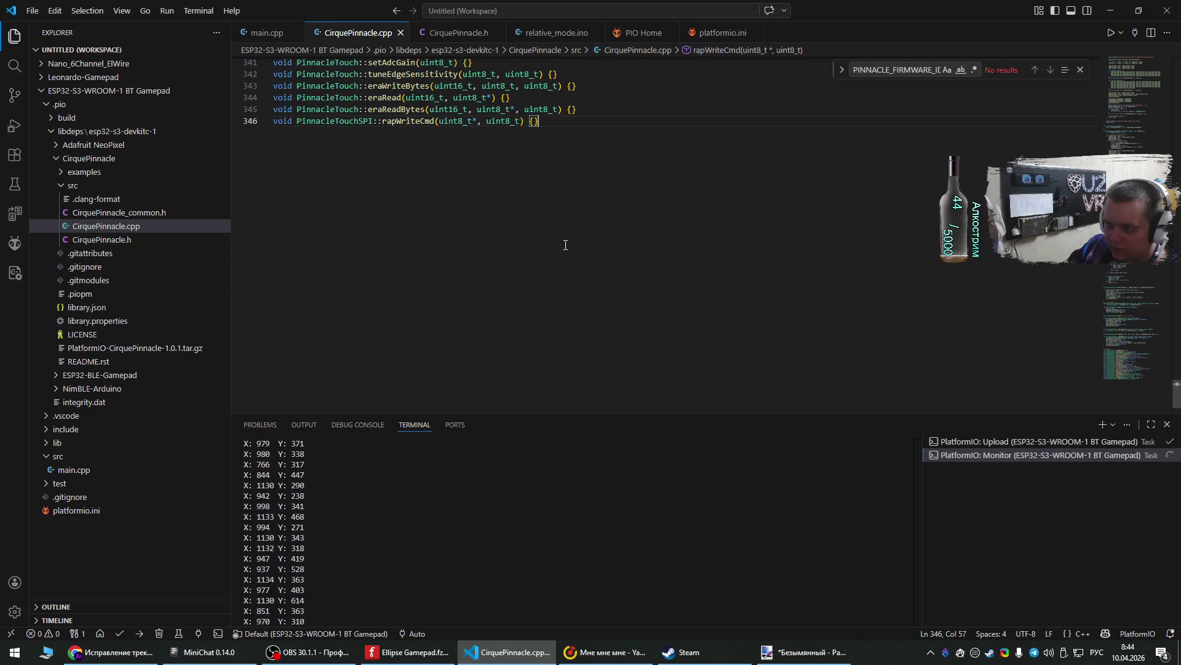
scroll(500, 321, up, 12)
scroll(500, 320, up, 9)
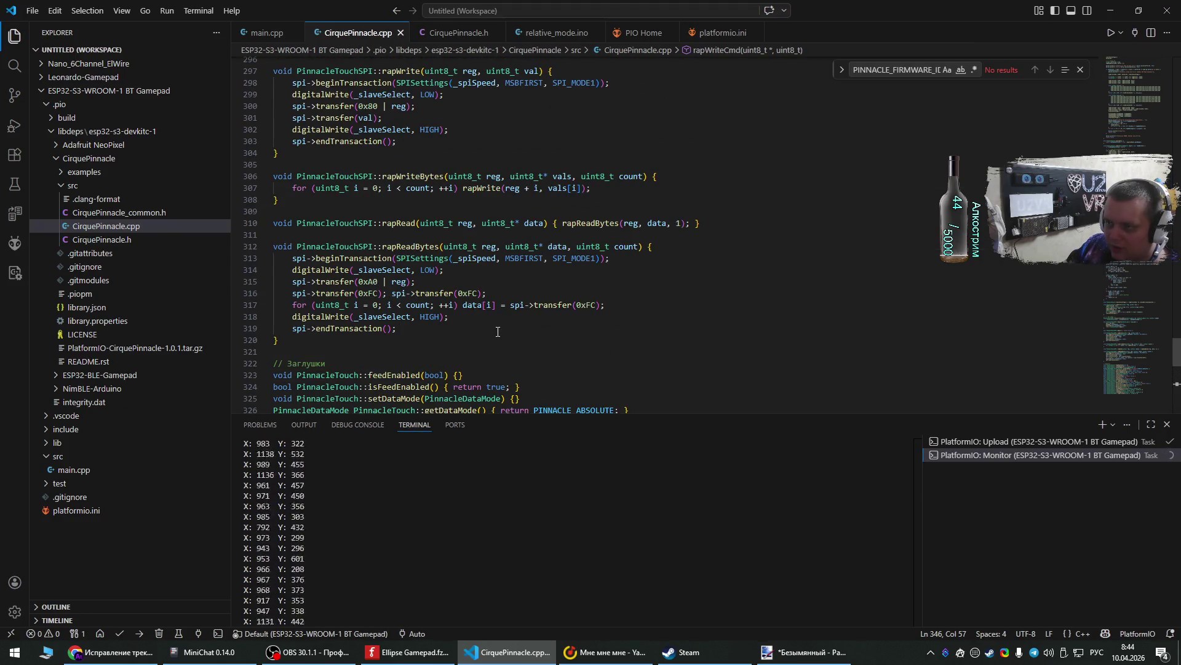
scroll(497, 334, up, 20)
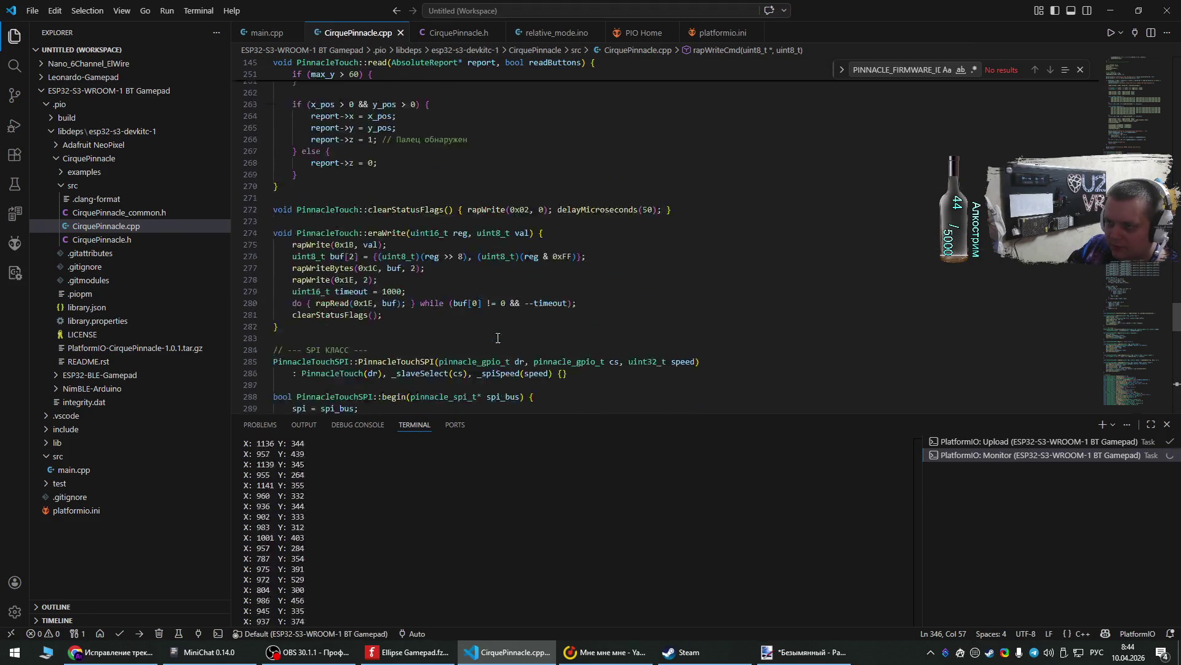
scroll(499, 344, up, 20)
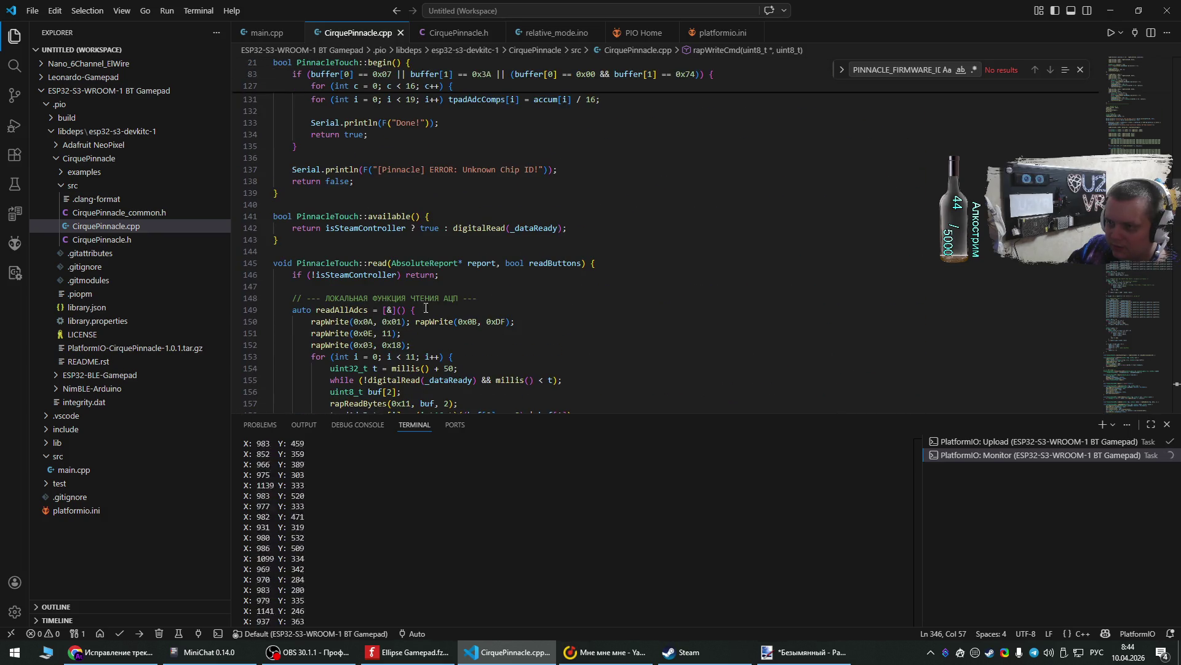
mouse_move(275, 262)
mouse_down()
mouse_move(467, 400)
mouse_move(496, 377)
mouse_move(495, 393)
mouse_move(492, 353)
mouse_move(443, 295)
mouse_move(399, 305)
mouse_up()
key(ctrl+v)
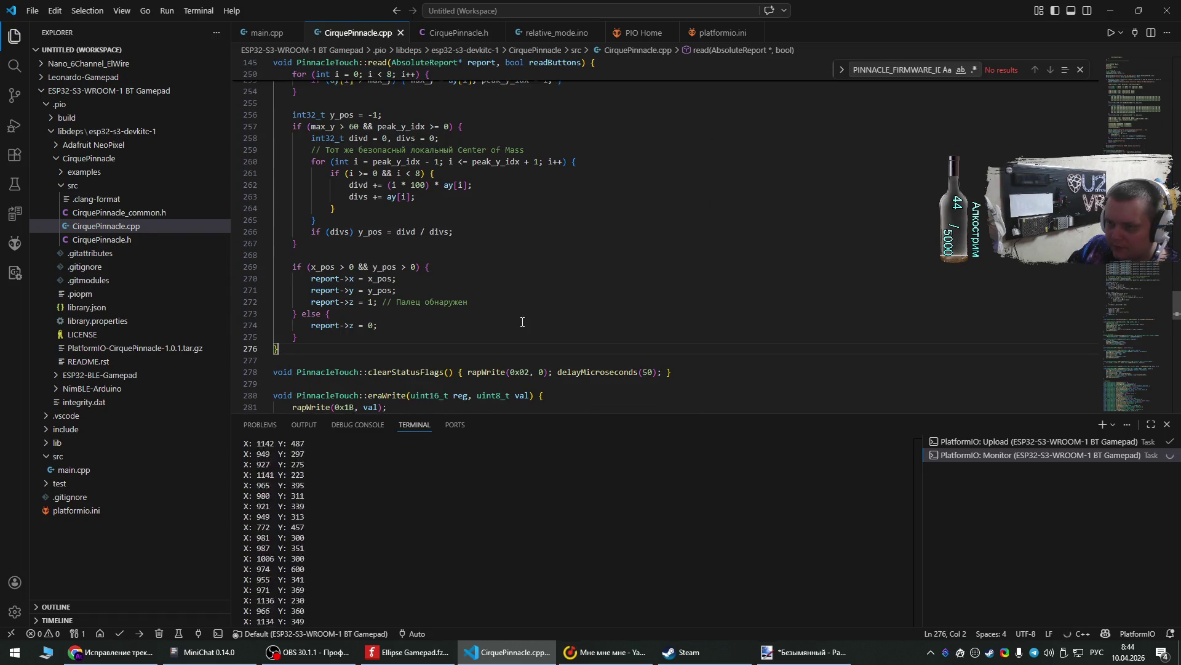
click(148, 653)
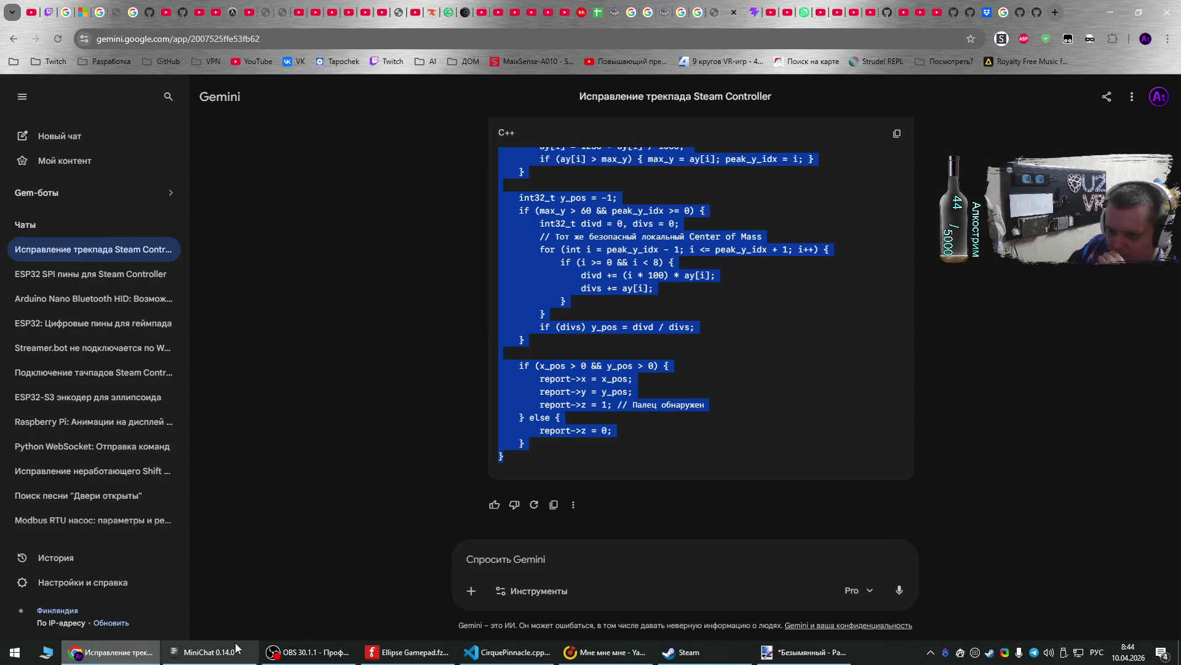
- Switch to VS Code, where the serial monitor streams live trackpad X/Y coordinates
click(496, 653)
click(139, 634)
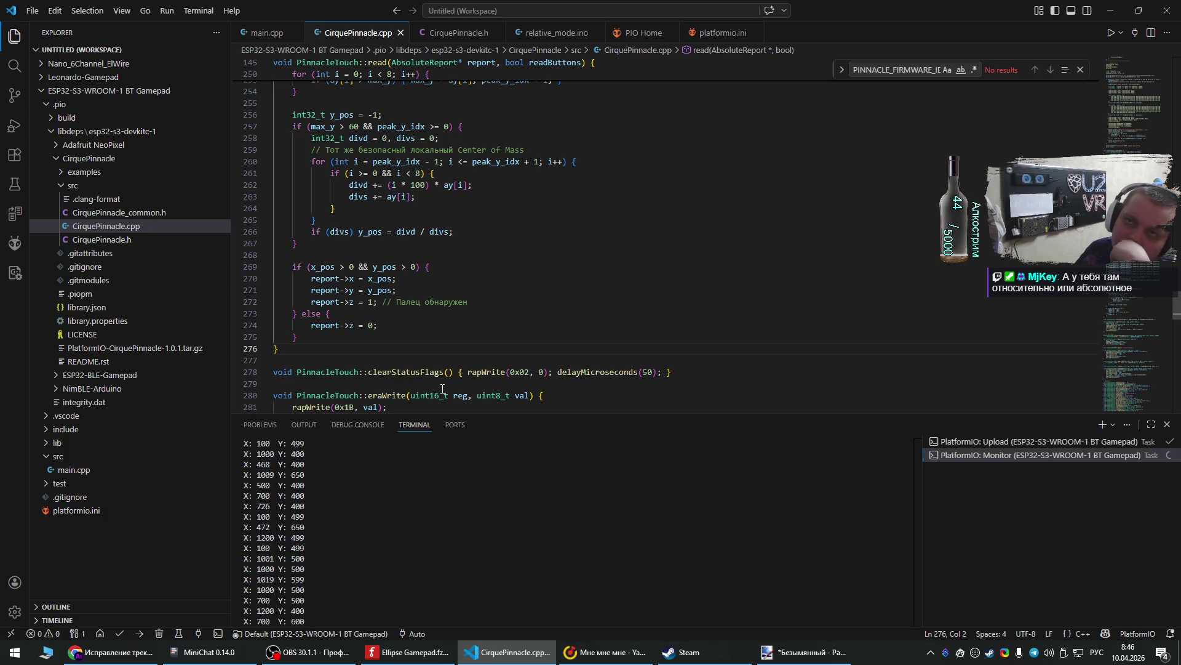
- Look over main.cpp and the streaming readings, then bring the Gemini chat to the front
click(406, 290)
click(268, 43)
scroll(437, 266, up, 5)
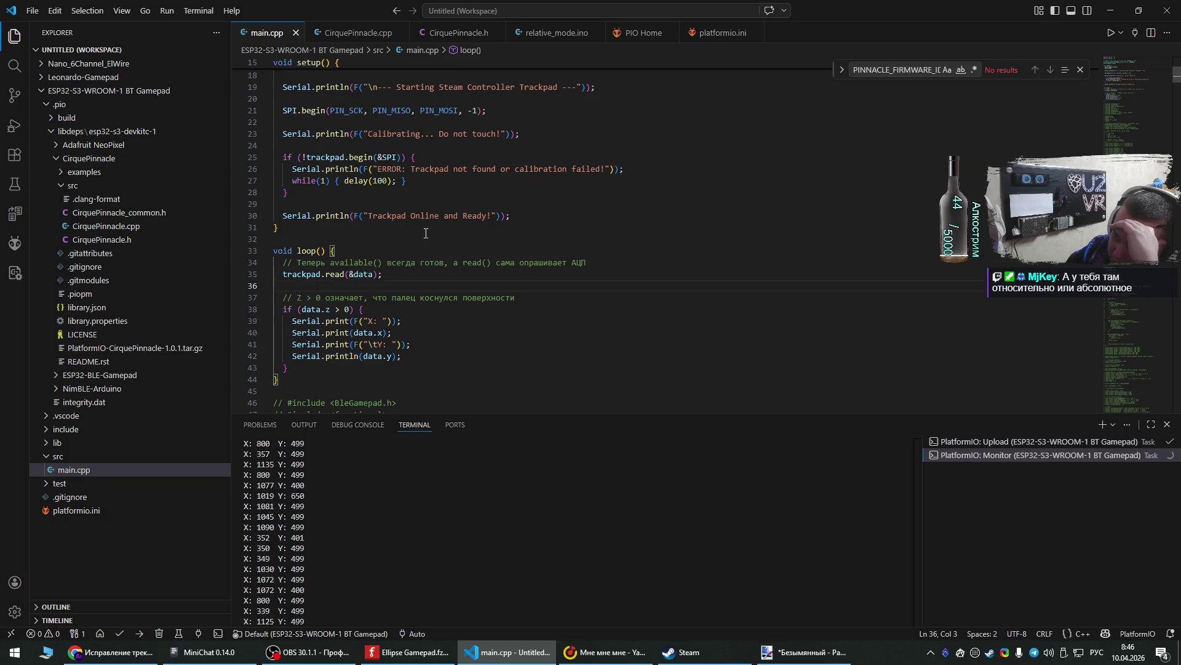
scroll(437, 265, up, 2)
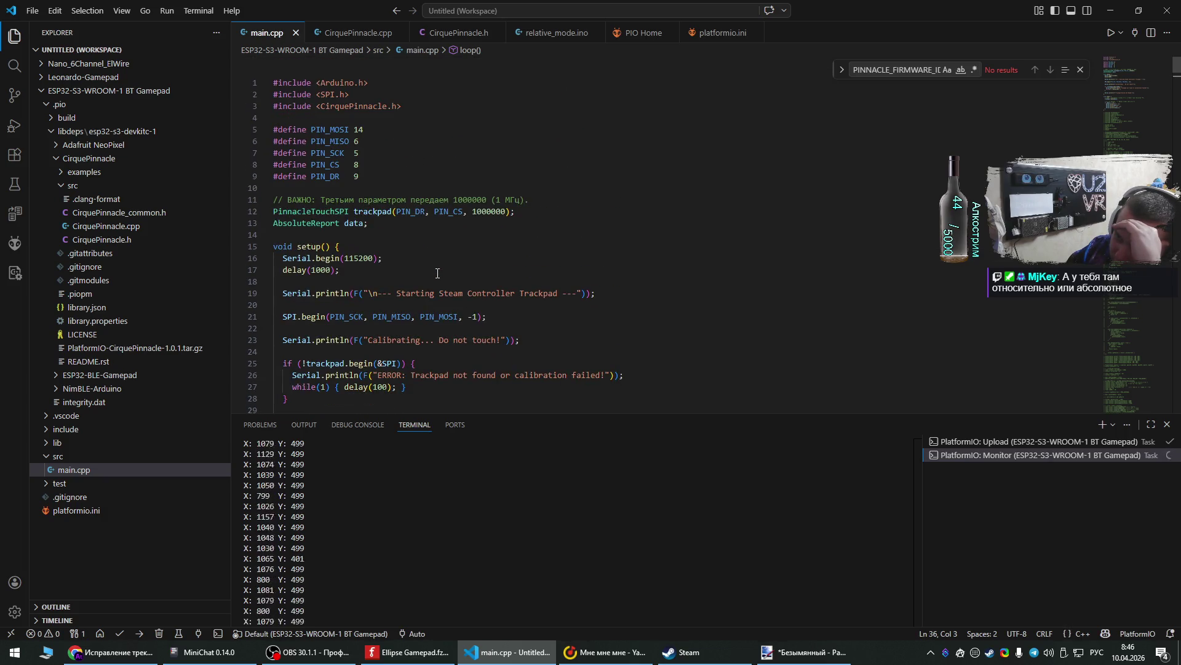
scroll(438, 273, down, 6)
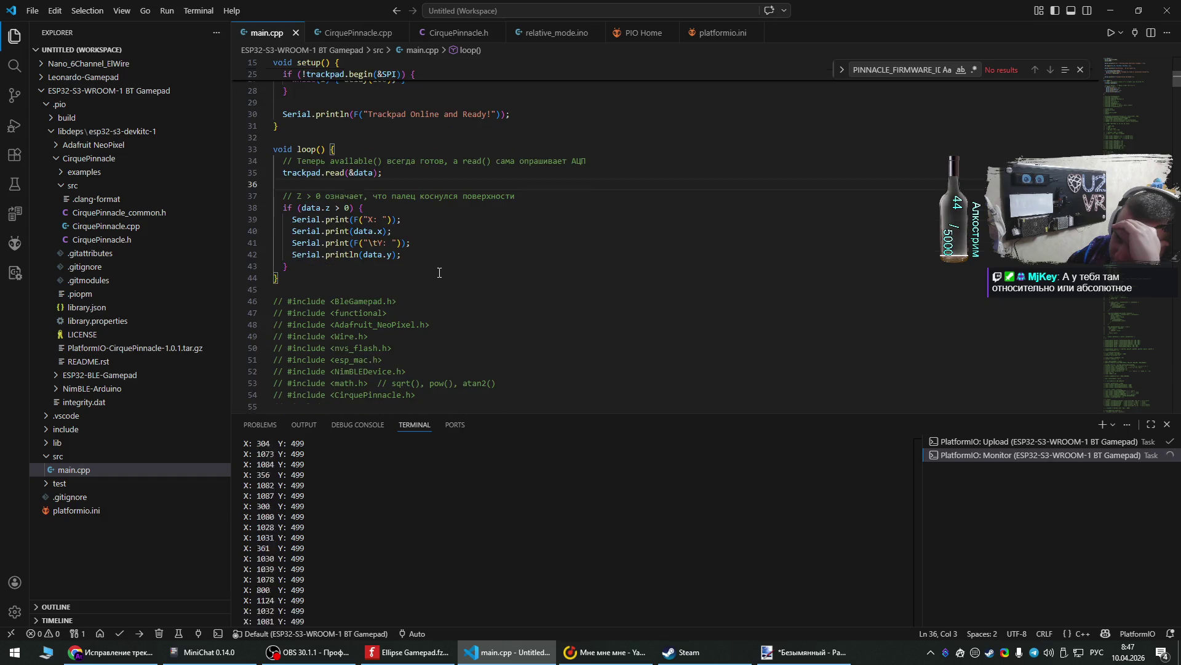
scroll(439, 273, up, 2)
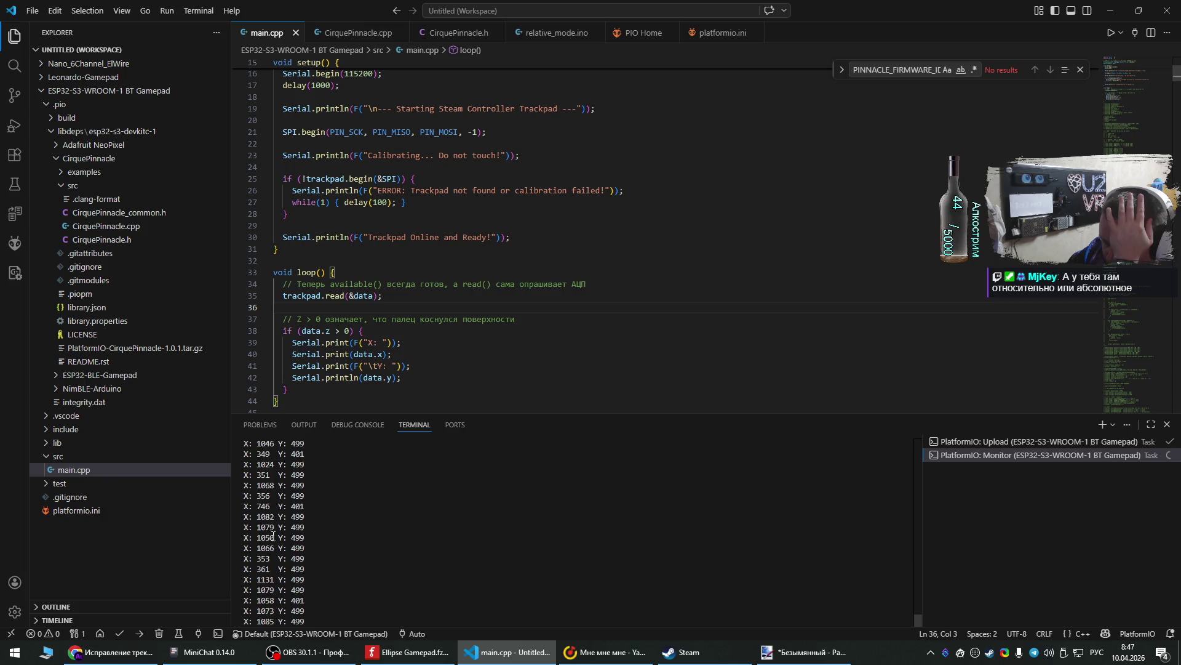
click(156, 653)
click(652, 393)
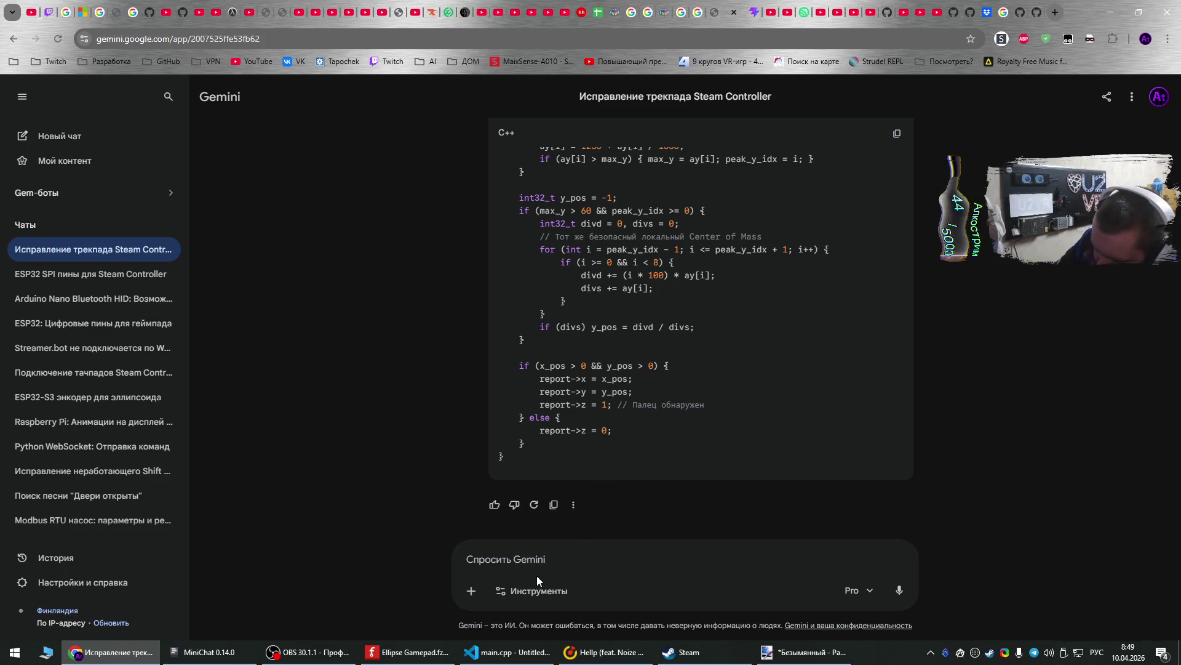
- Return to the main.cpp project in VS Code and focus the serial monitor output
click(505, 652)
click(490, 574)
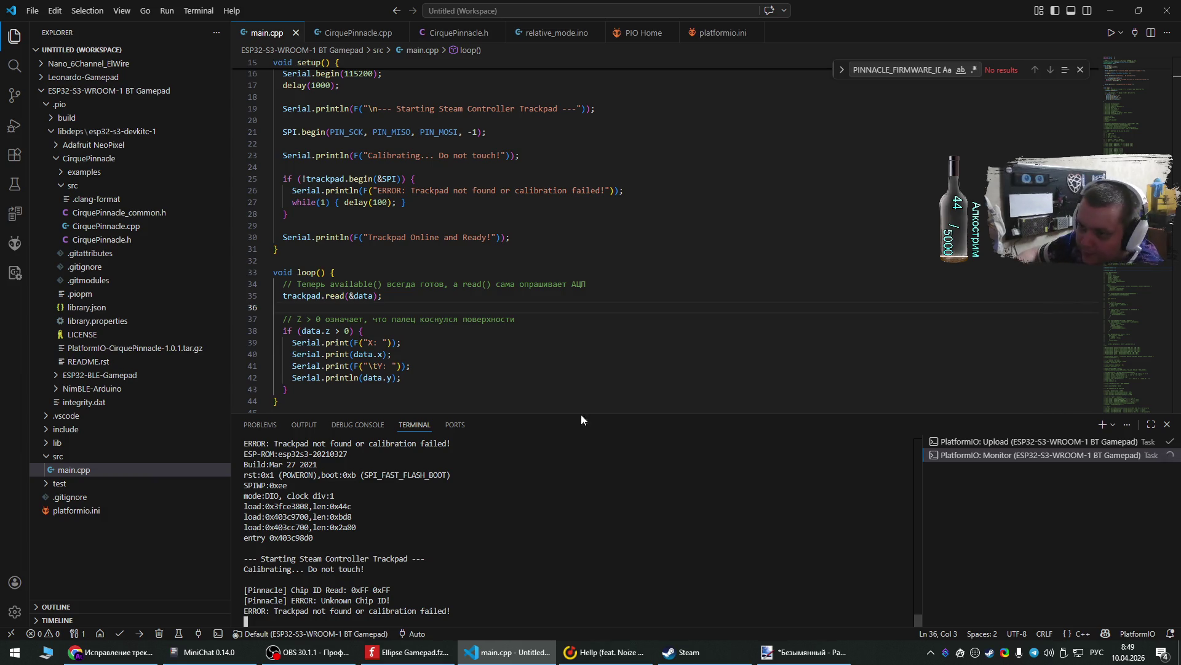
- Scroll main.cpp to the top while watching the serial monitor for X/Y values
scroll(630, 306, up, 5)
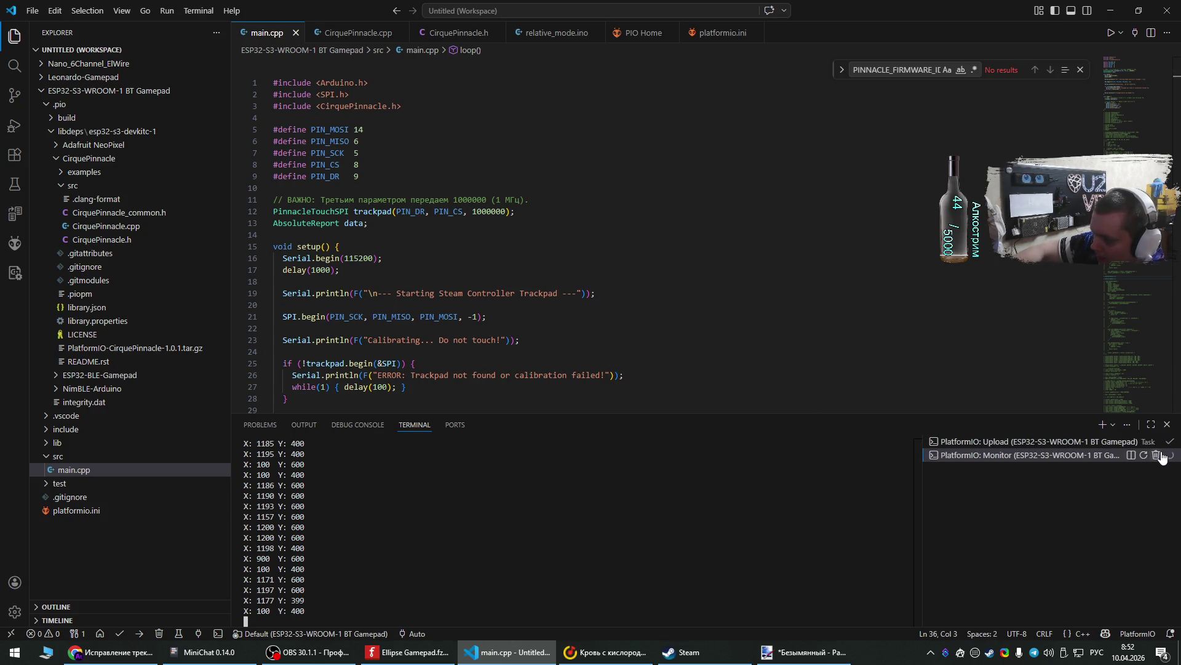
- Kill and restart the PlatformIO serial monitor, then bring the Gemini chat forward
click(1156, 456)
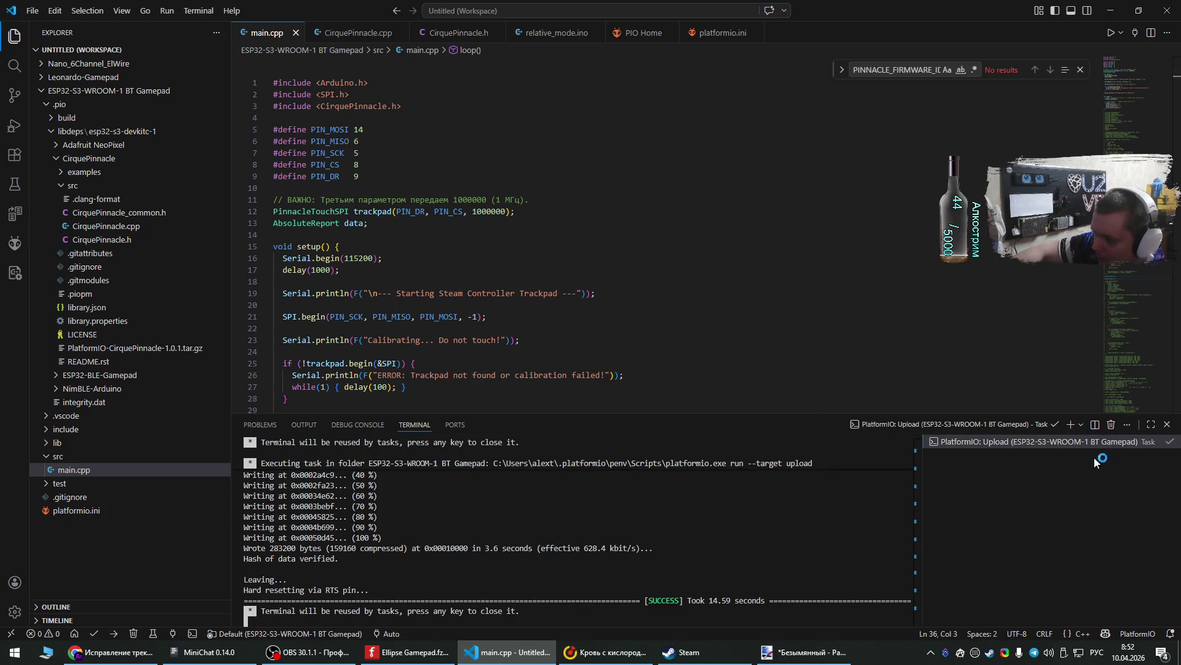
click(174, 633)
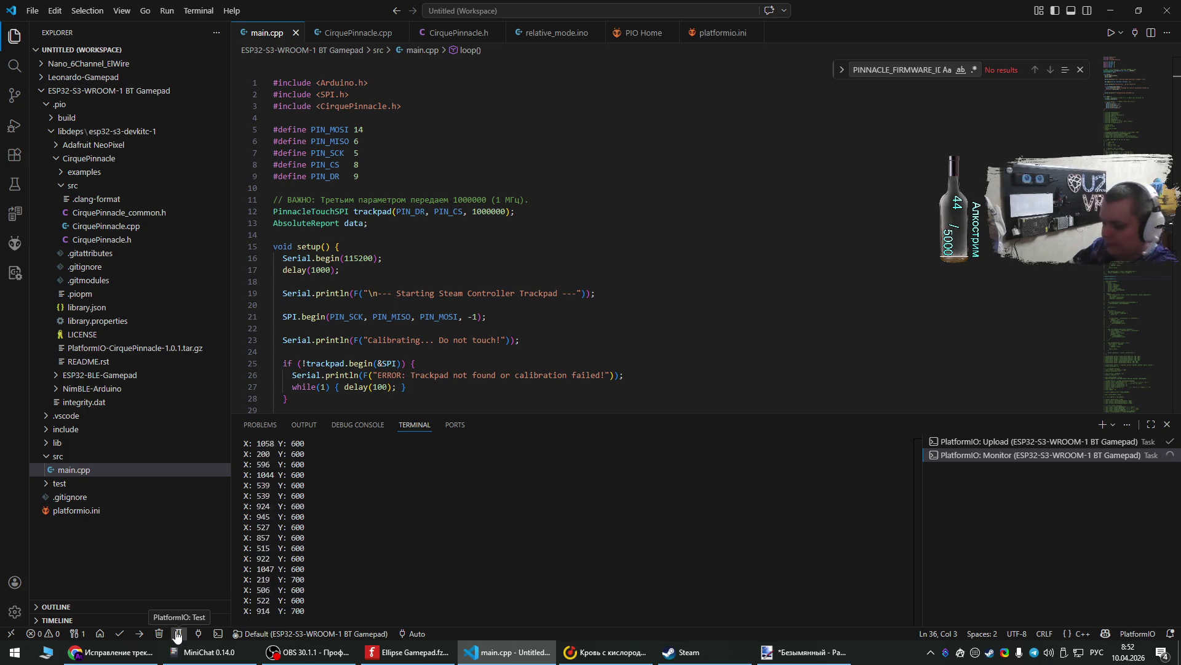
click(92, 652)
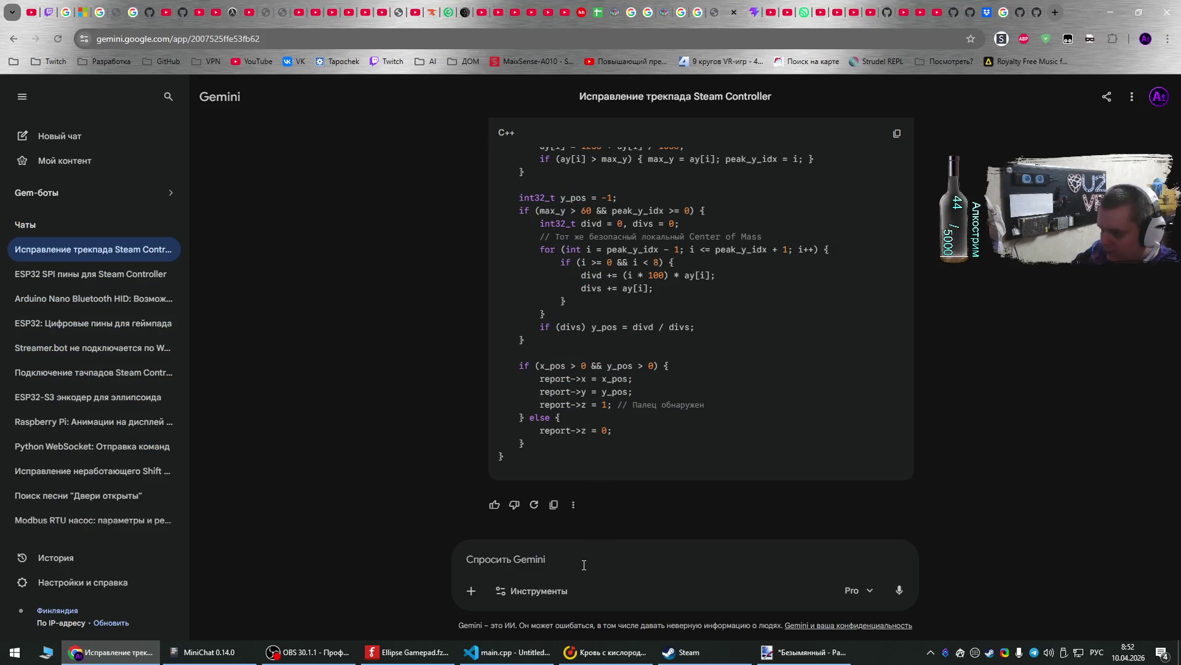
- Draft a multi-line follow-up ending with 'Тачпад, к слову, круглый.'
text(Оно )
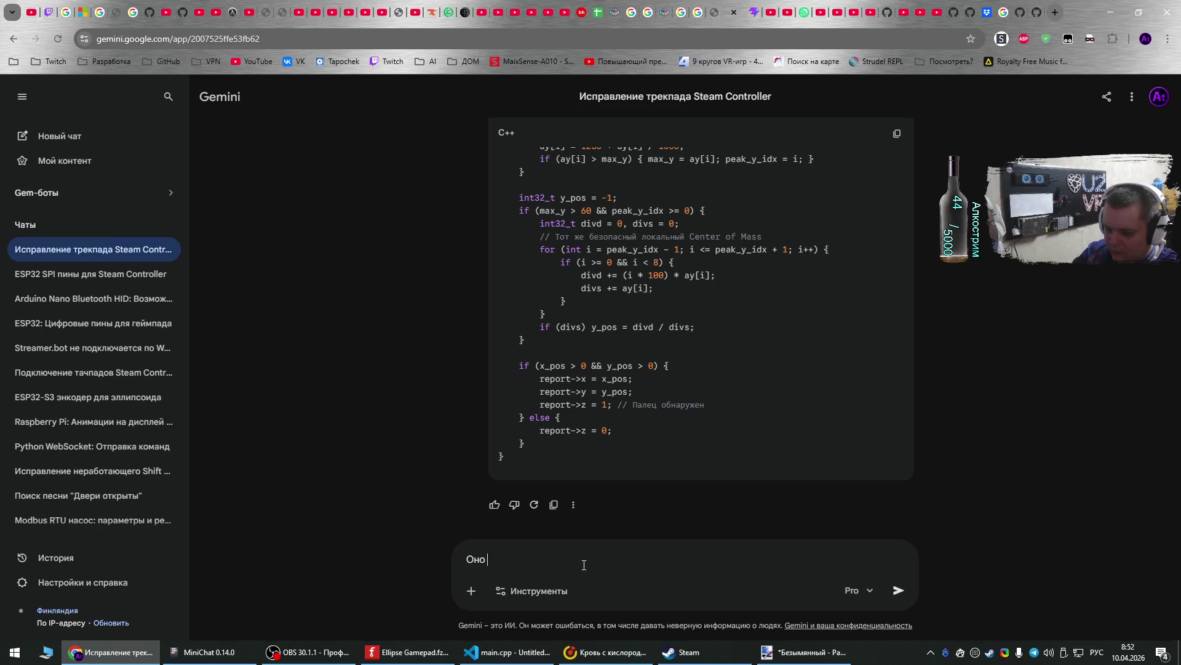
text(изменило поведение, )
text(но не)
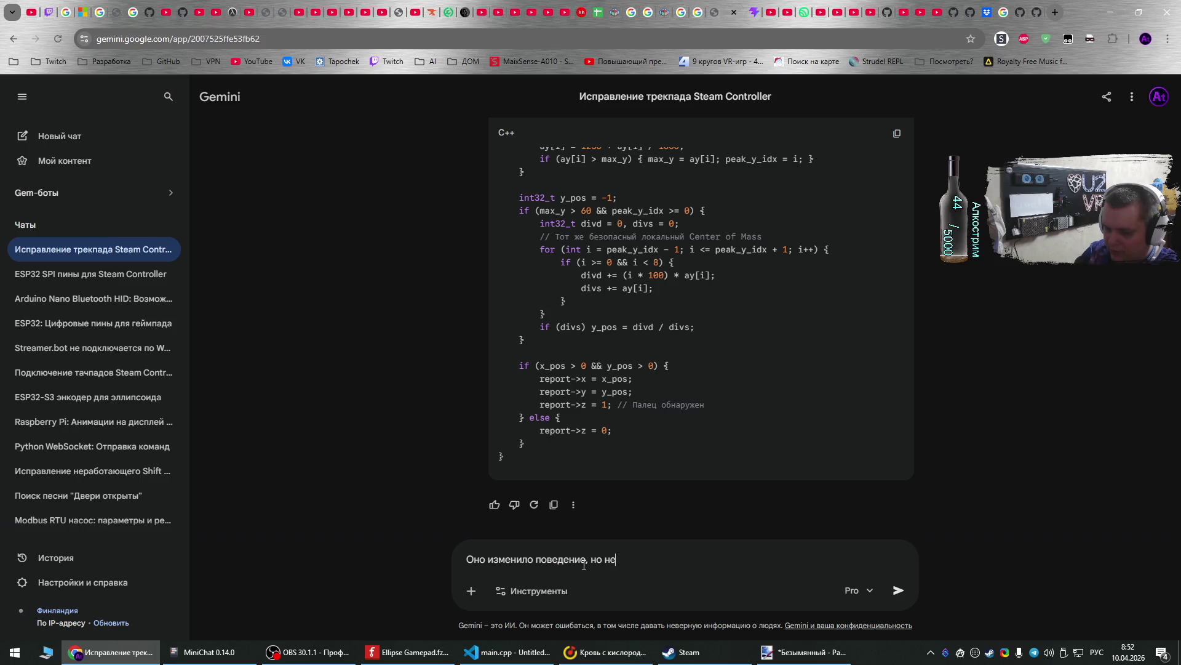
text( исправило его полностью.)
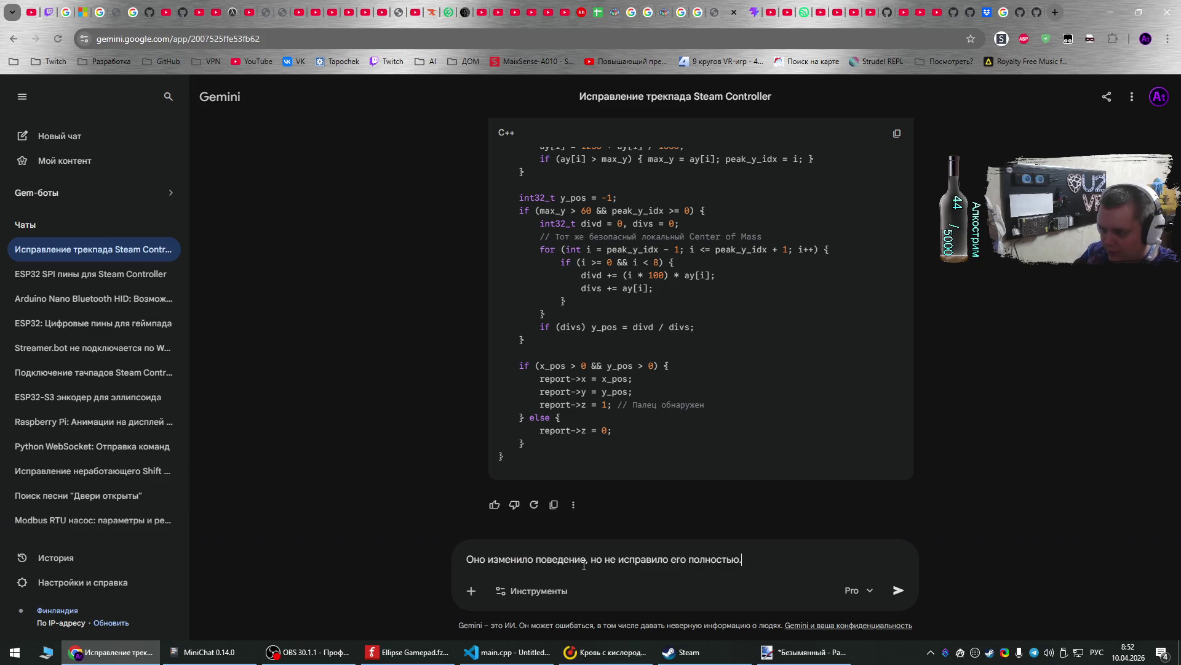
key(shift+Return)
text(Перепровери)
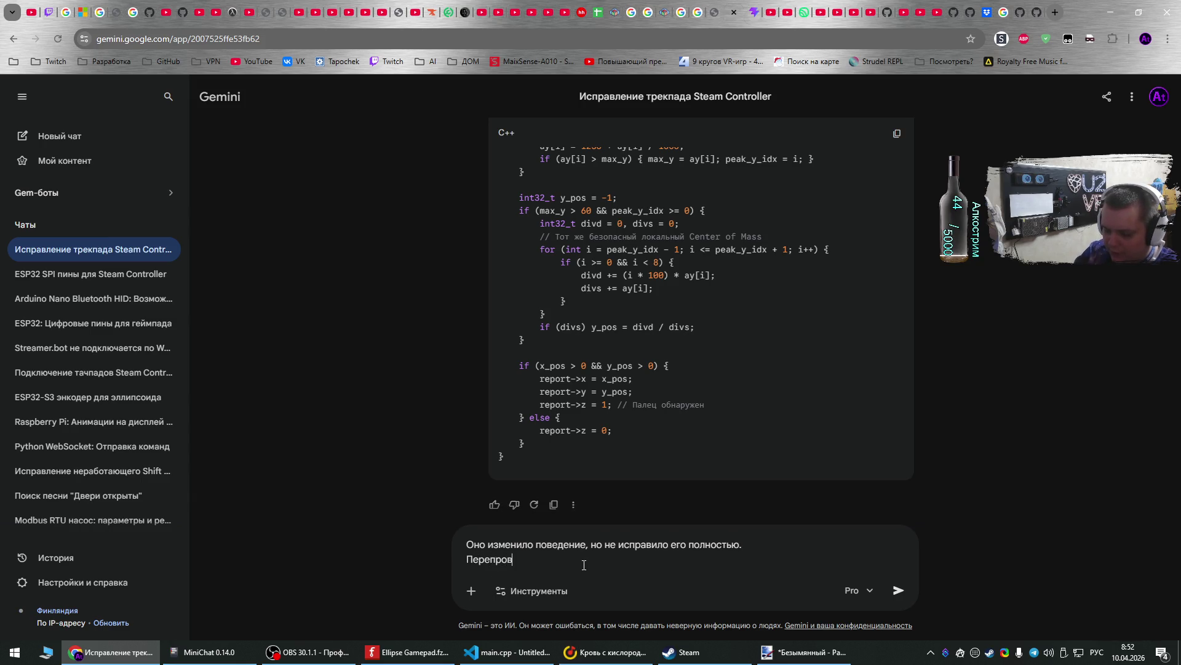
text(л код на 2-м)
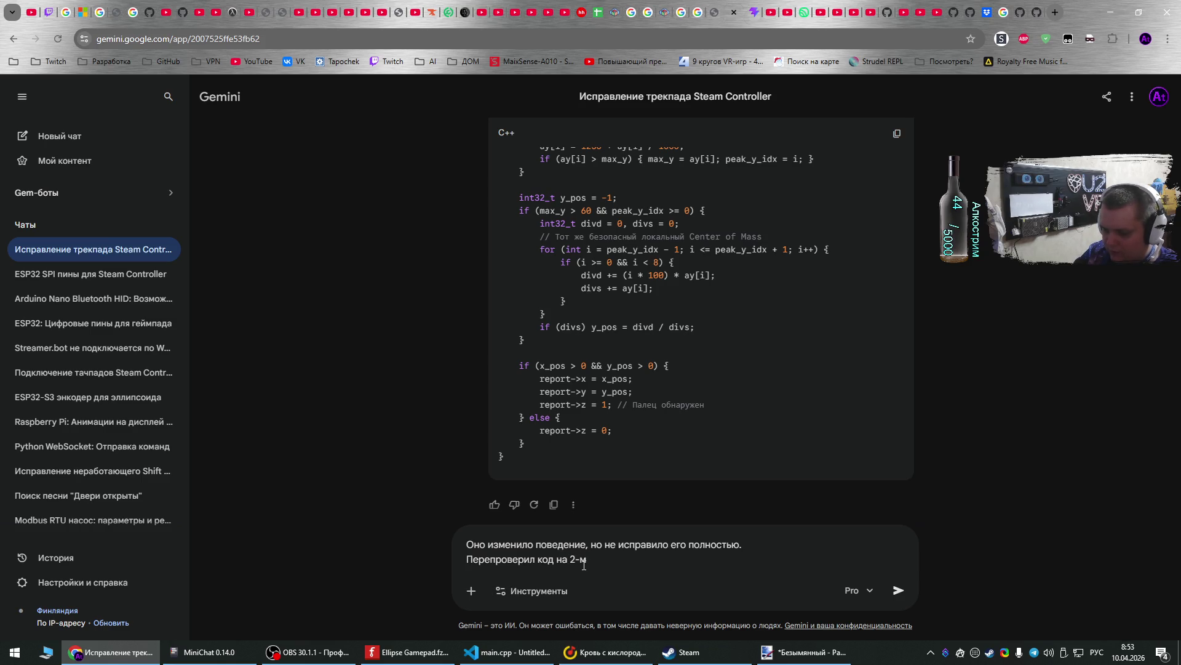
text( тачпаде, та)
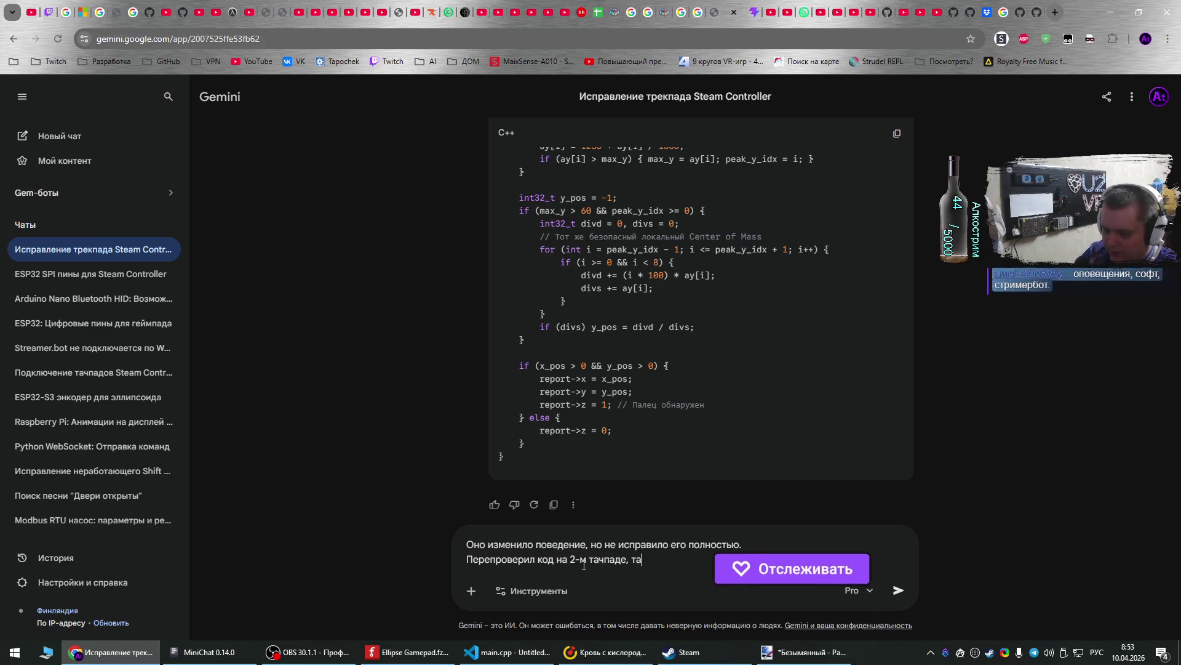
text(м примерно та)
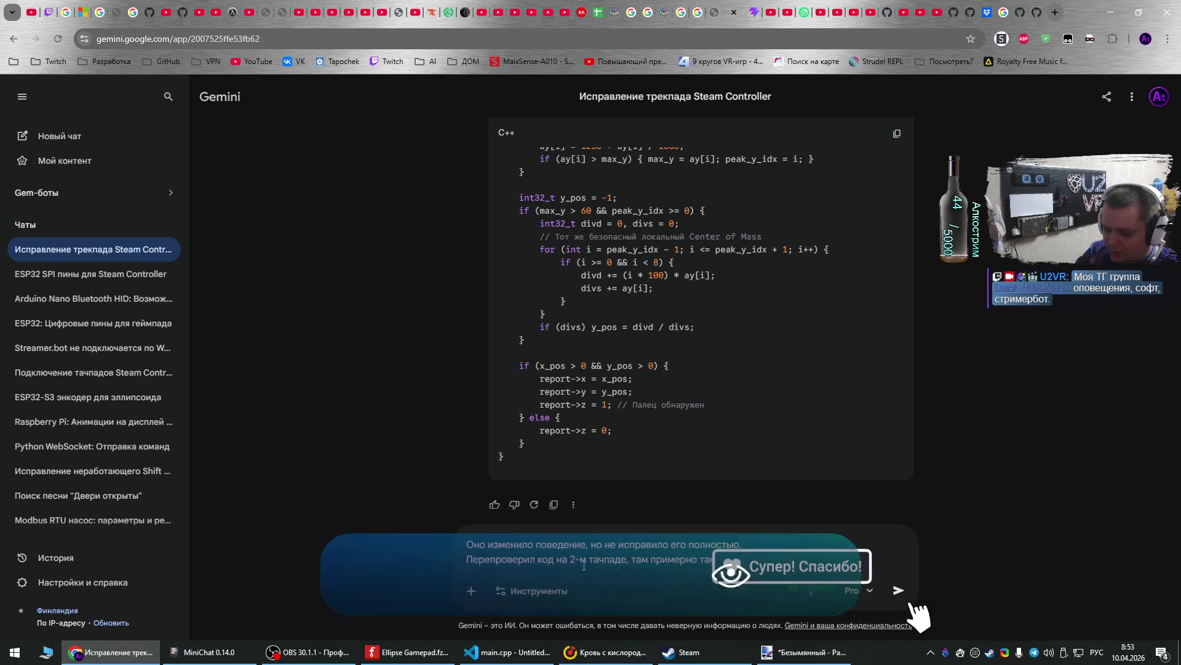
text(кие же проблема.)
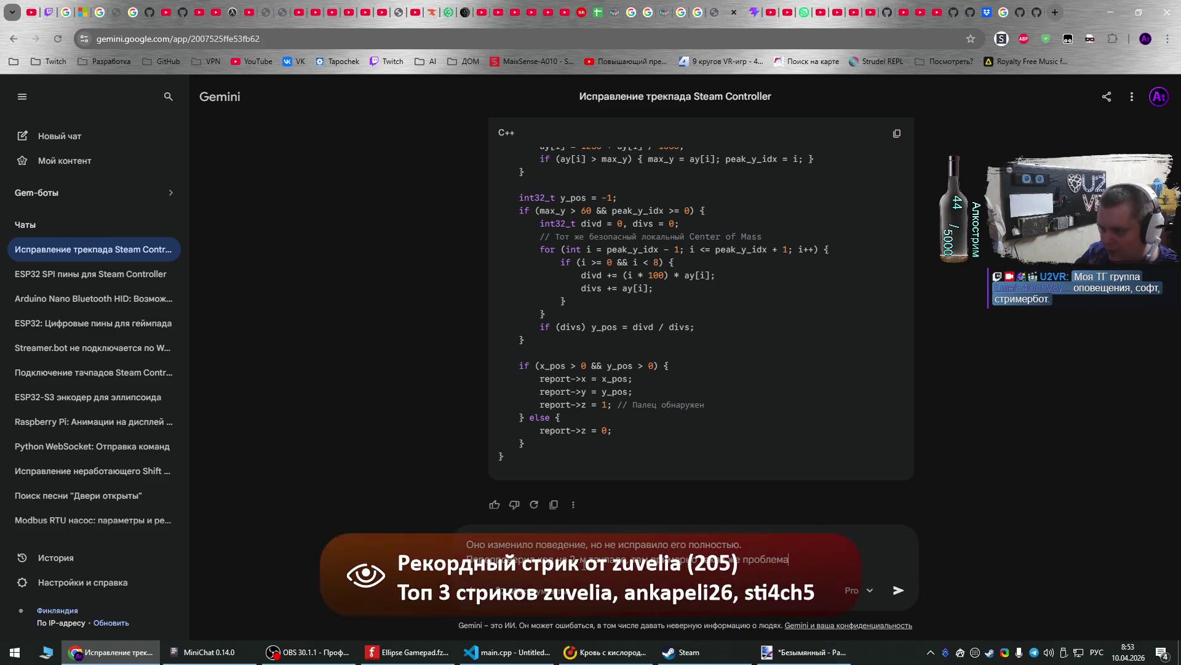
key(shift+Return)
text(Пр)
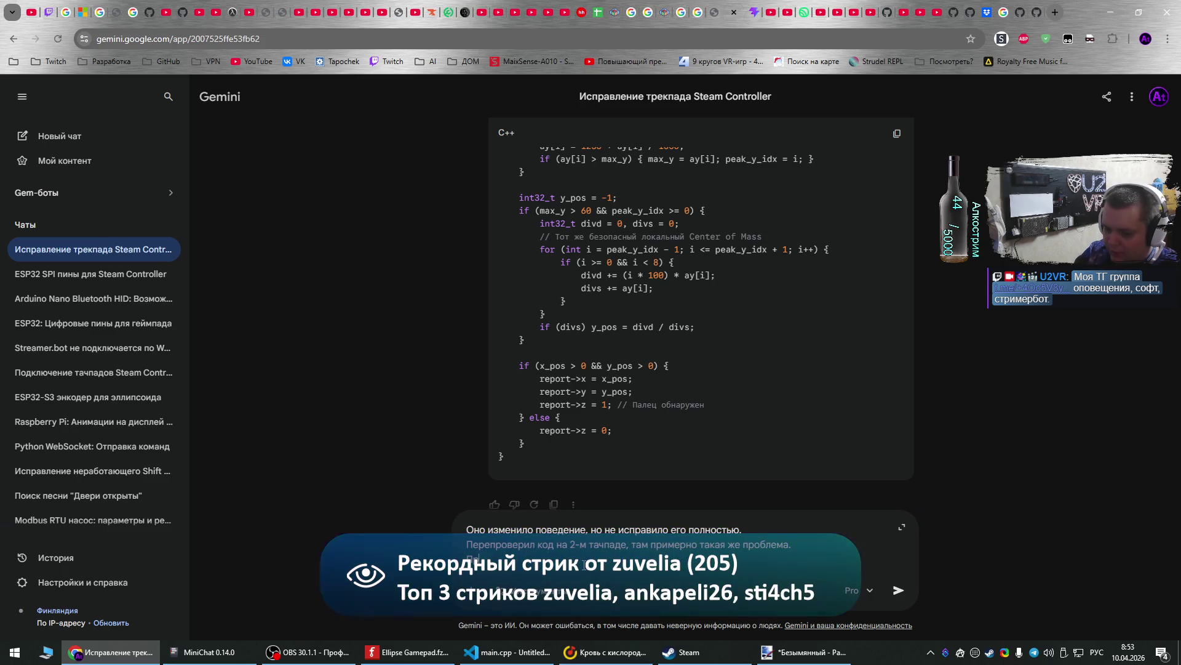
text(имер)
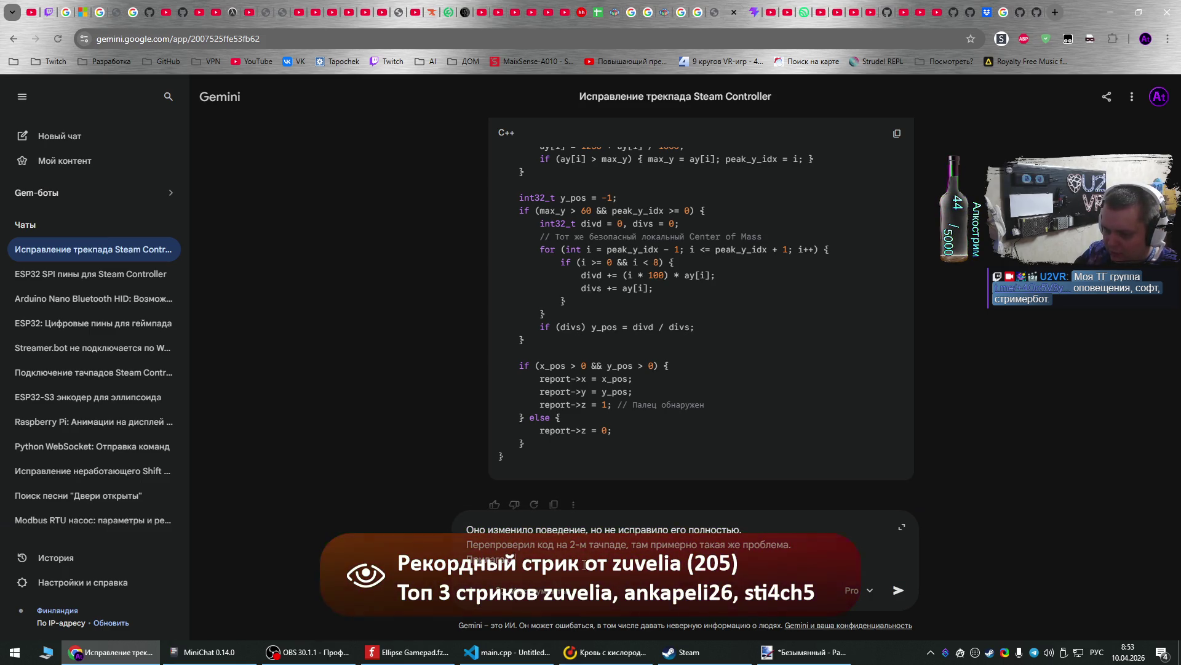
text(с-инжене)
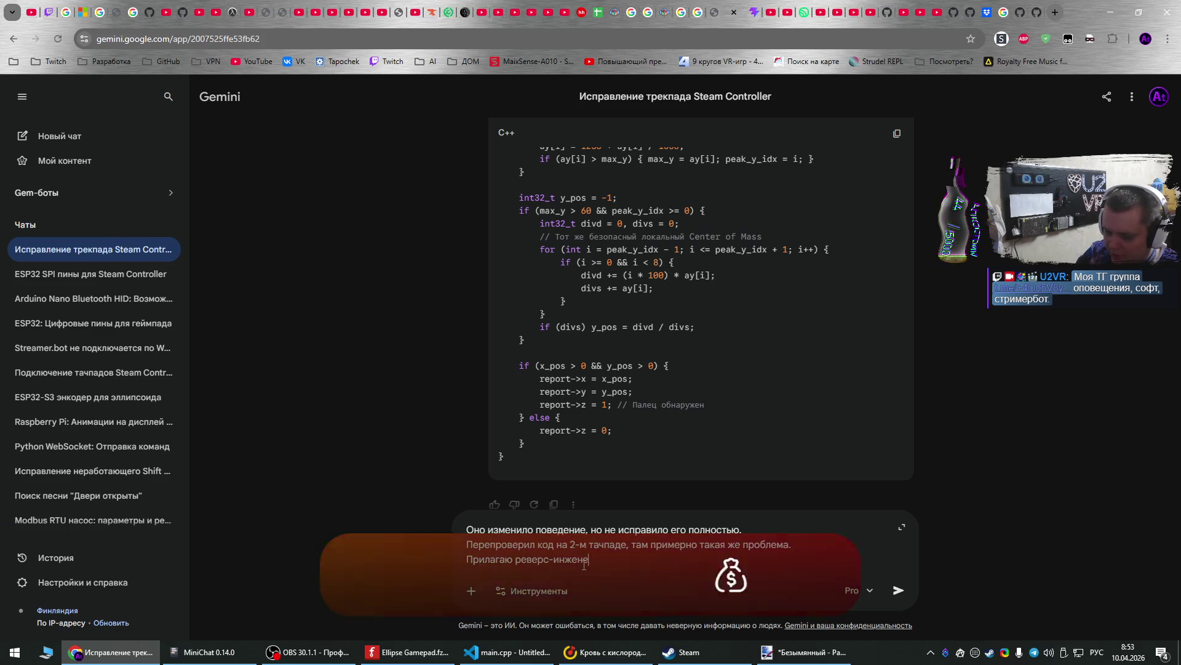
text(инг д)
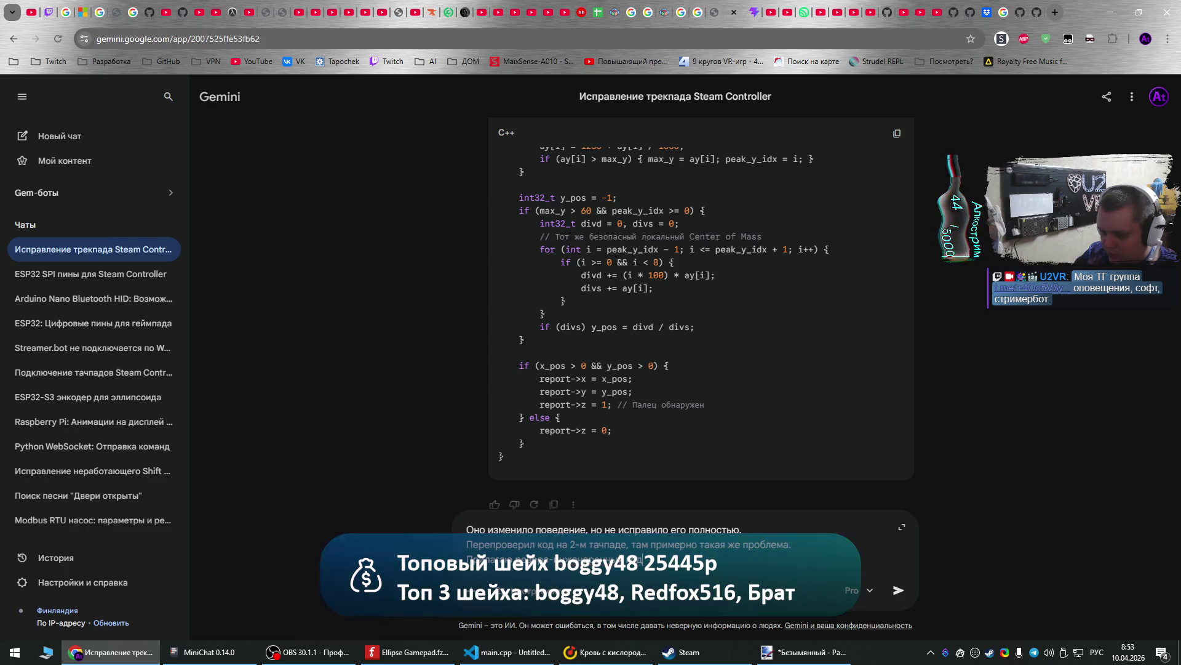
text( други)
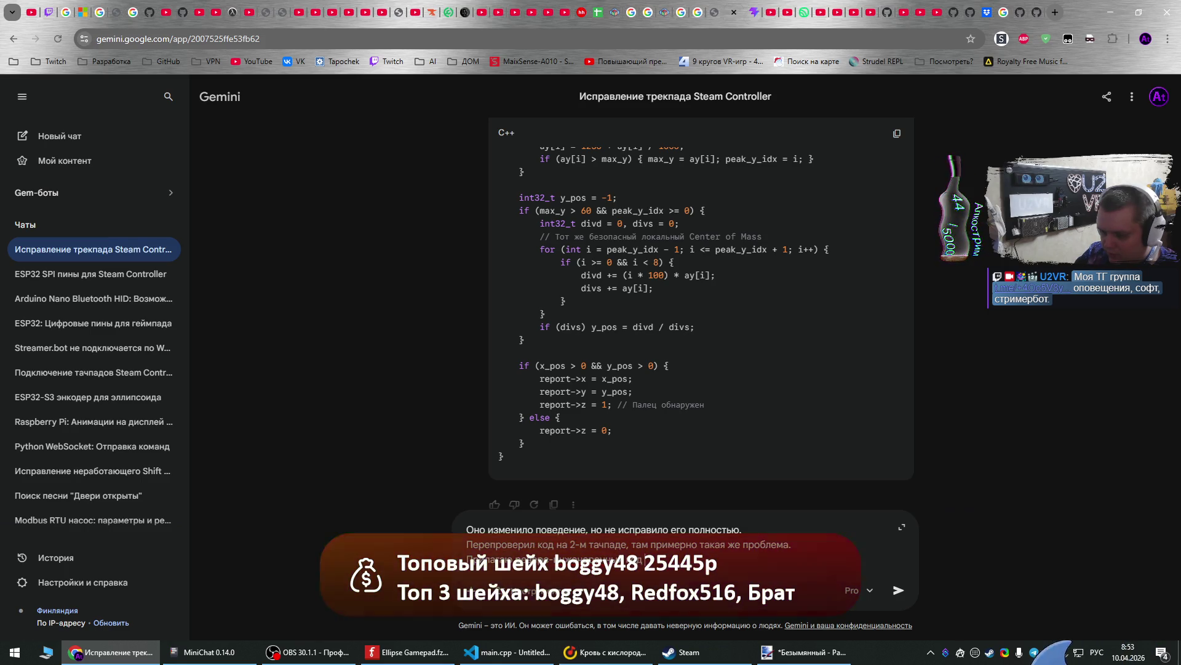
text(м ра)
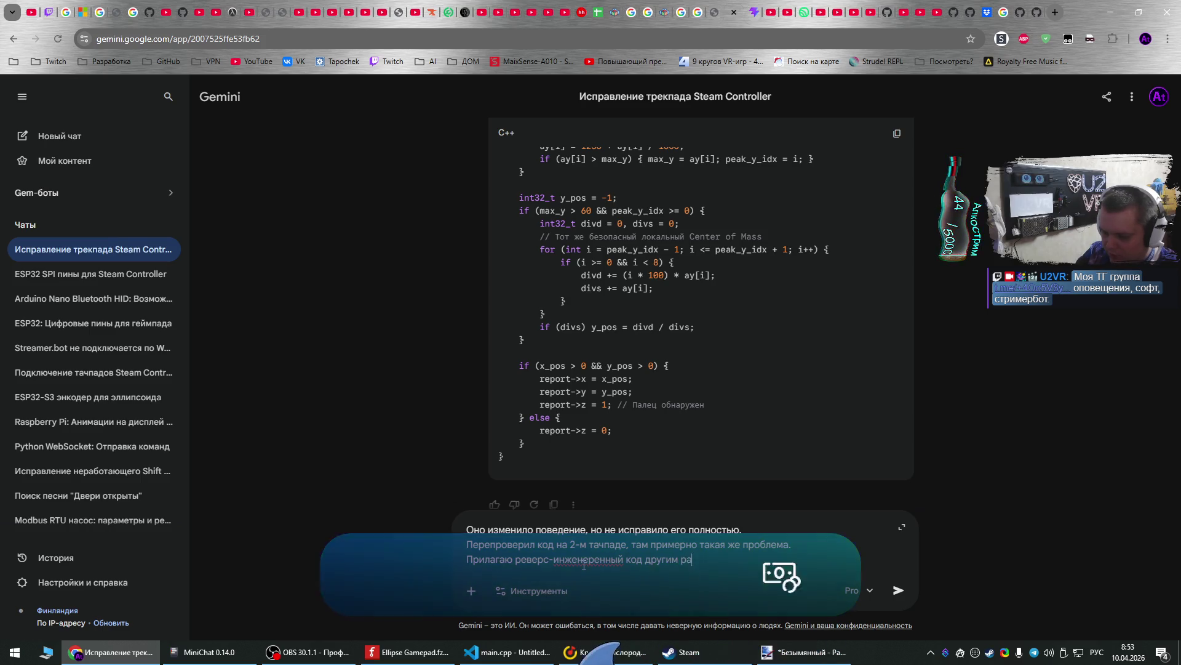
text(зработчиком.)
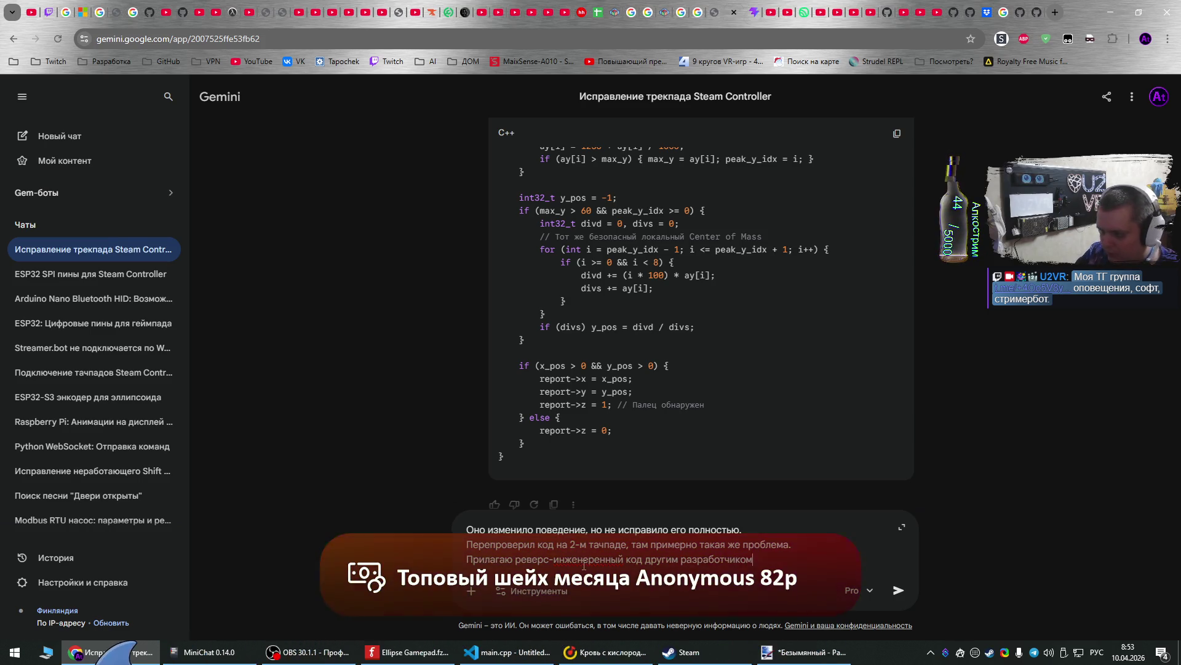
key(shift+Return)
text(Т)
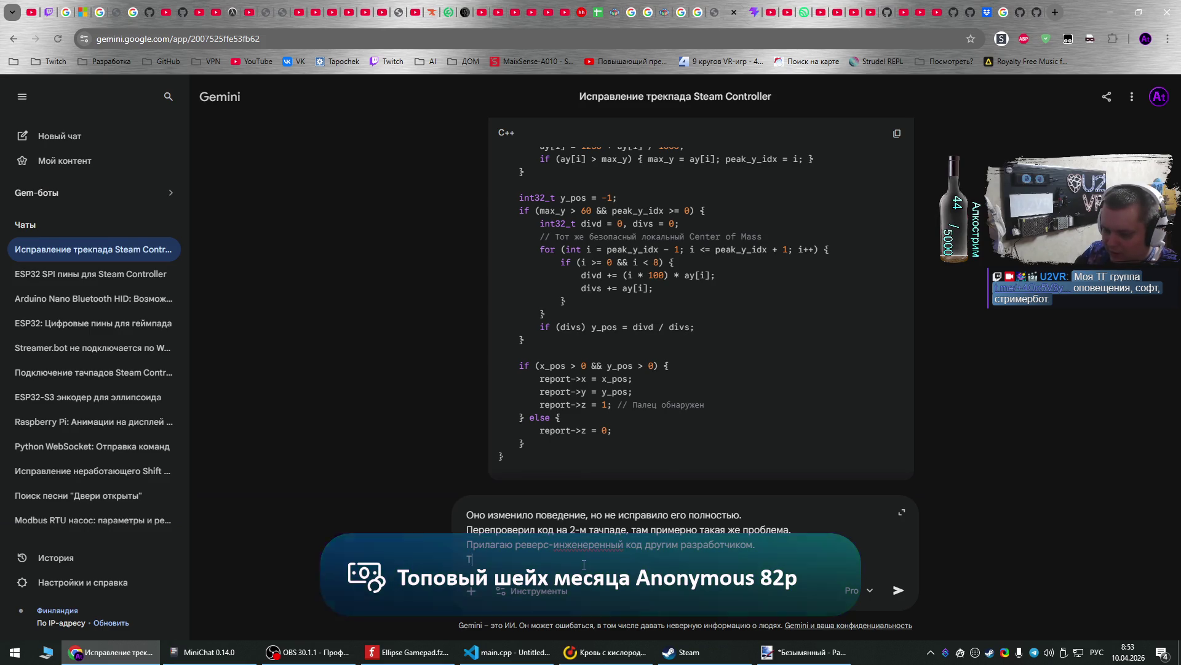
text(ачпад, к сл)
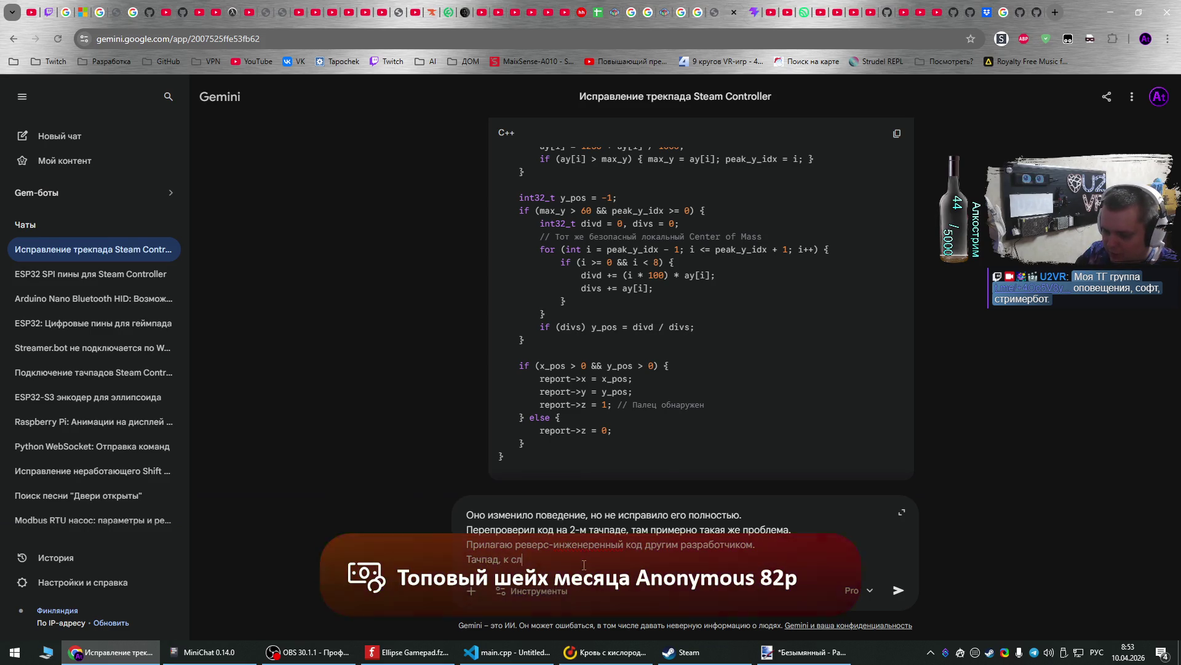
text(ову, круглый.)
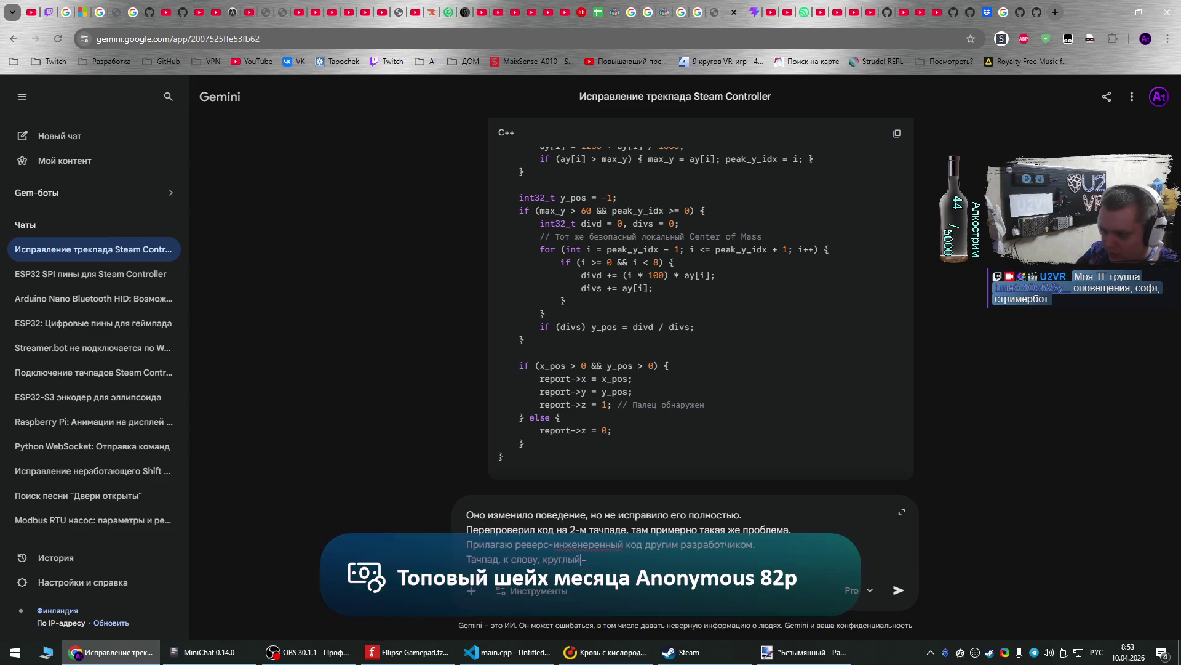
- Move the round-trackpad line up and add a closing request to look for anything
key(shift+Home)
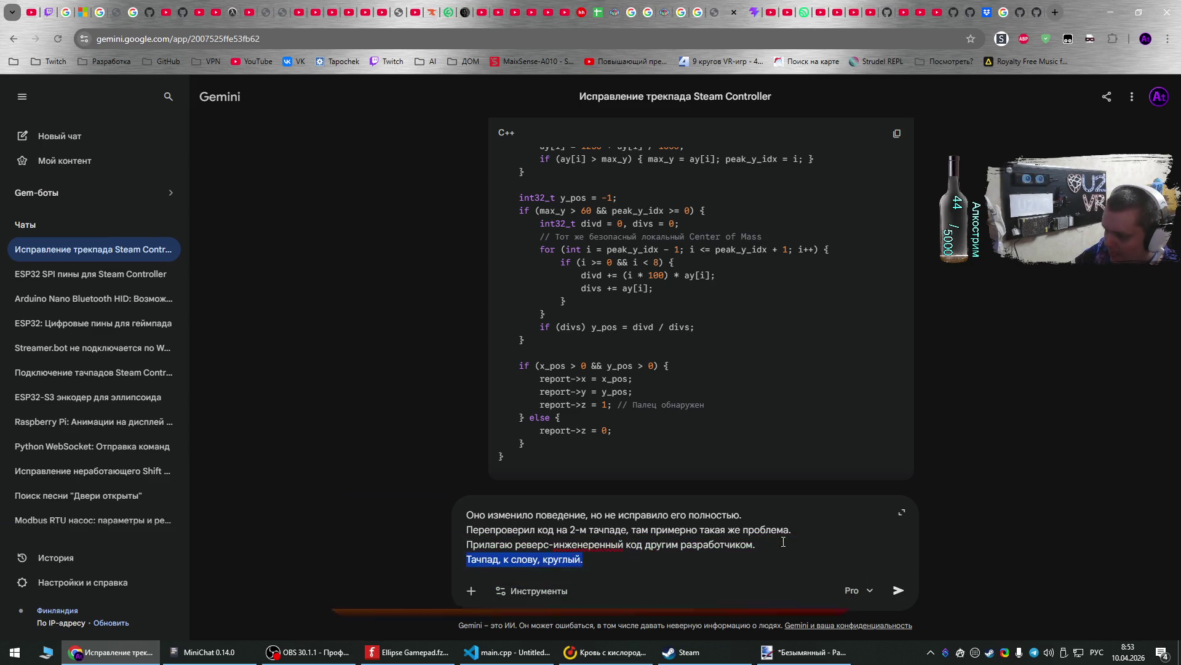
key(BackSpace)
key(BackSpace)
click(809, 535)
key(ctrl+z)
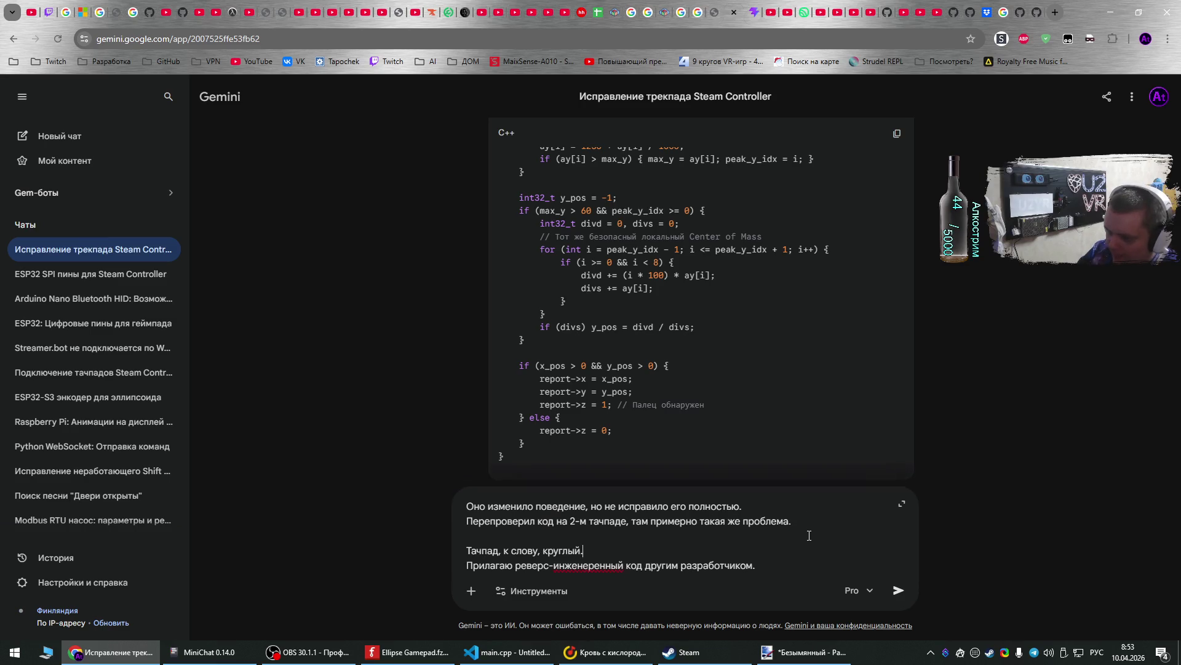
key(shift+Return)
text(М)
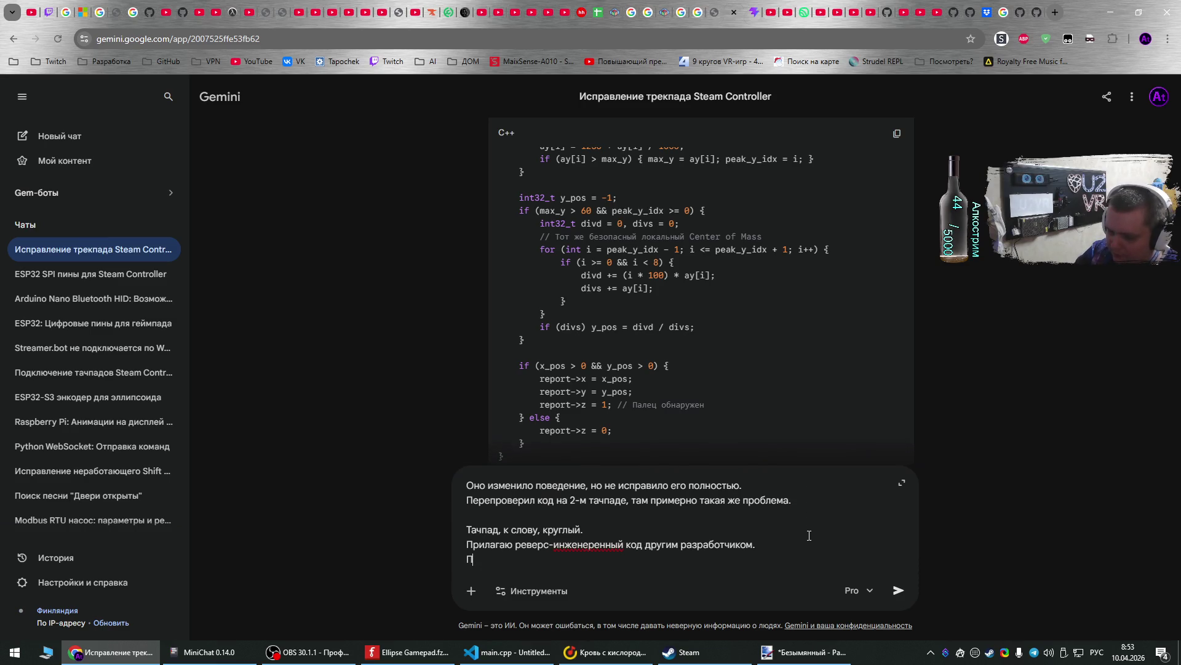
text(ожн)
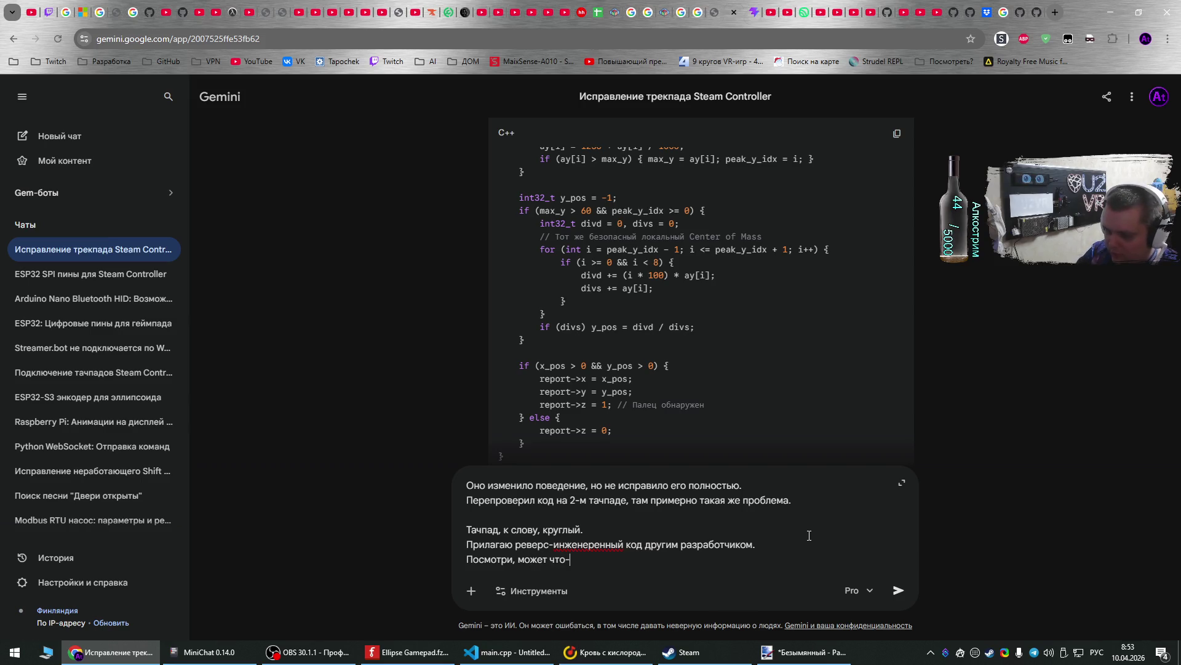
text(аруж)
key(shift+Return)
key(shift+Return)
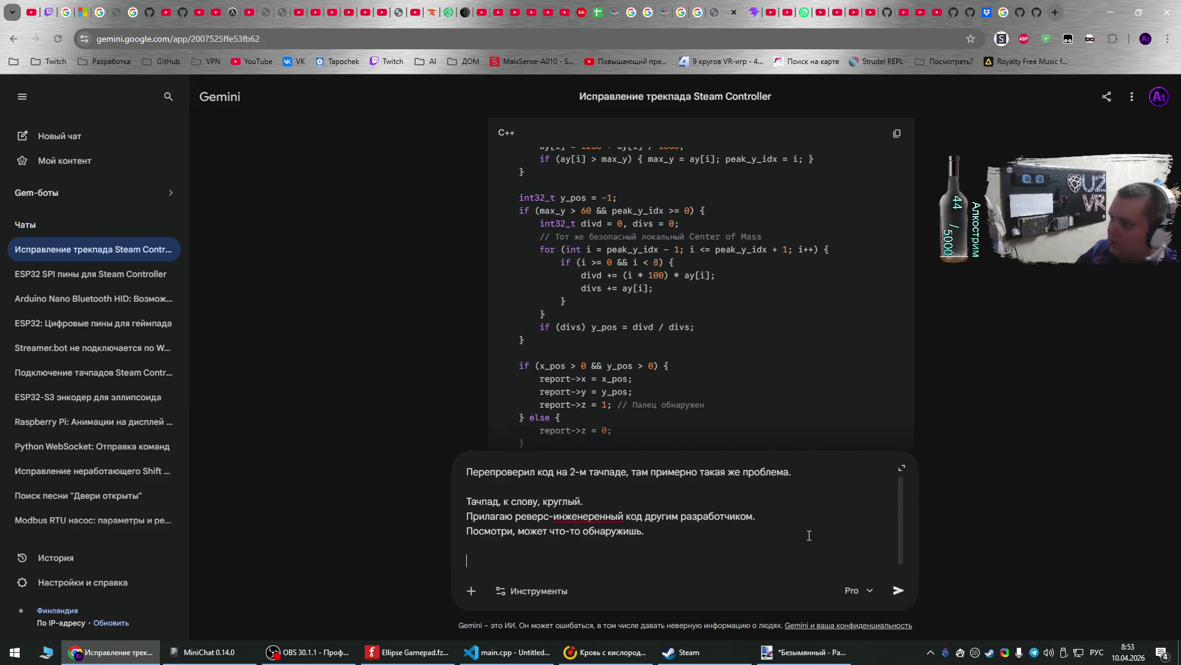
click(1015, 8)
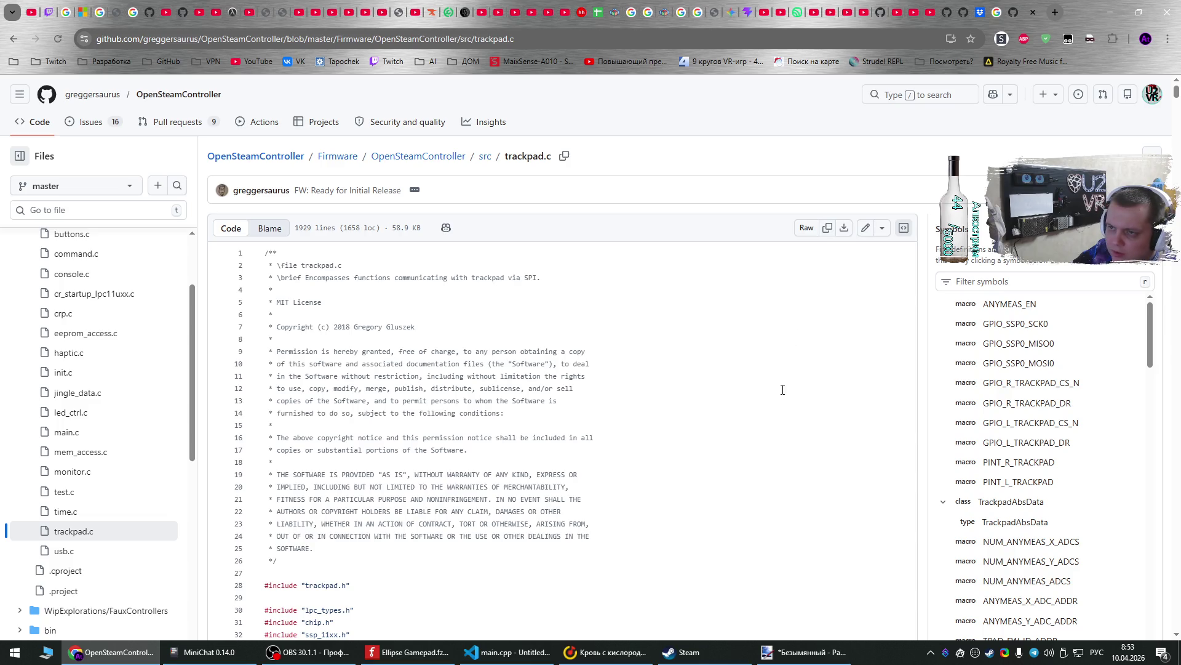
- Copy the full trackpad.c raw source from GitHub into the Gemini prompt draft
click(827, 228)
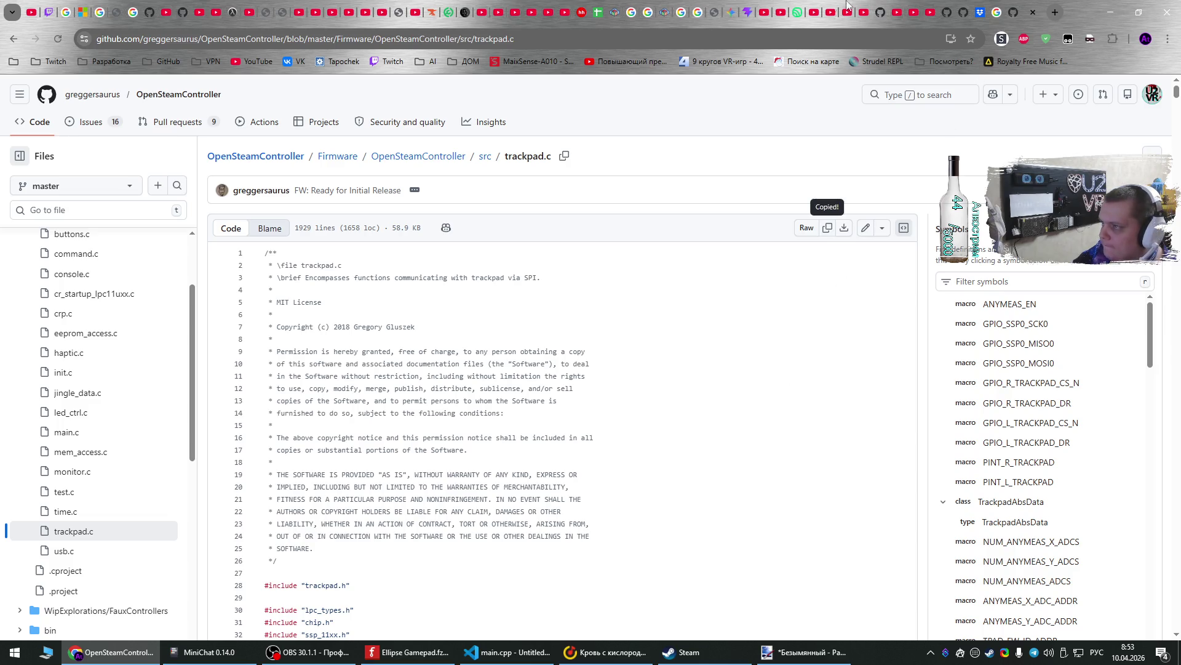
click(739, 6)
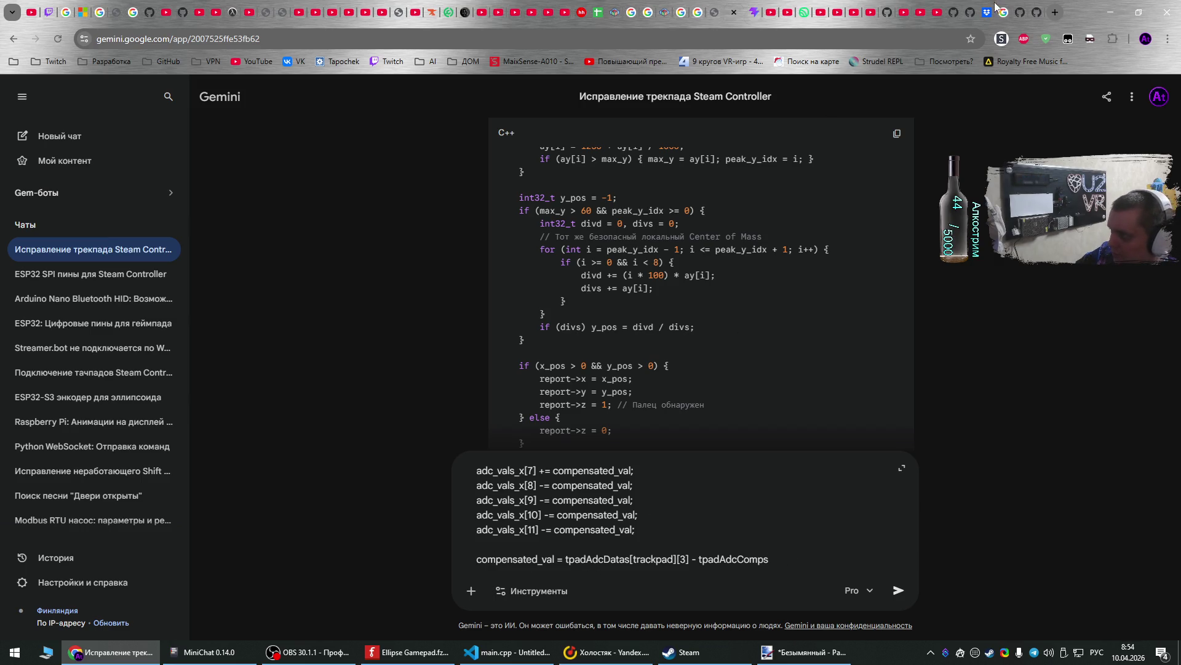
click(1034, 7)
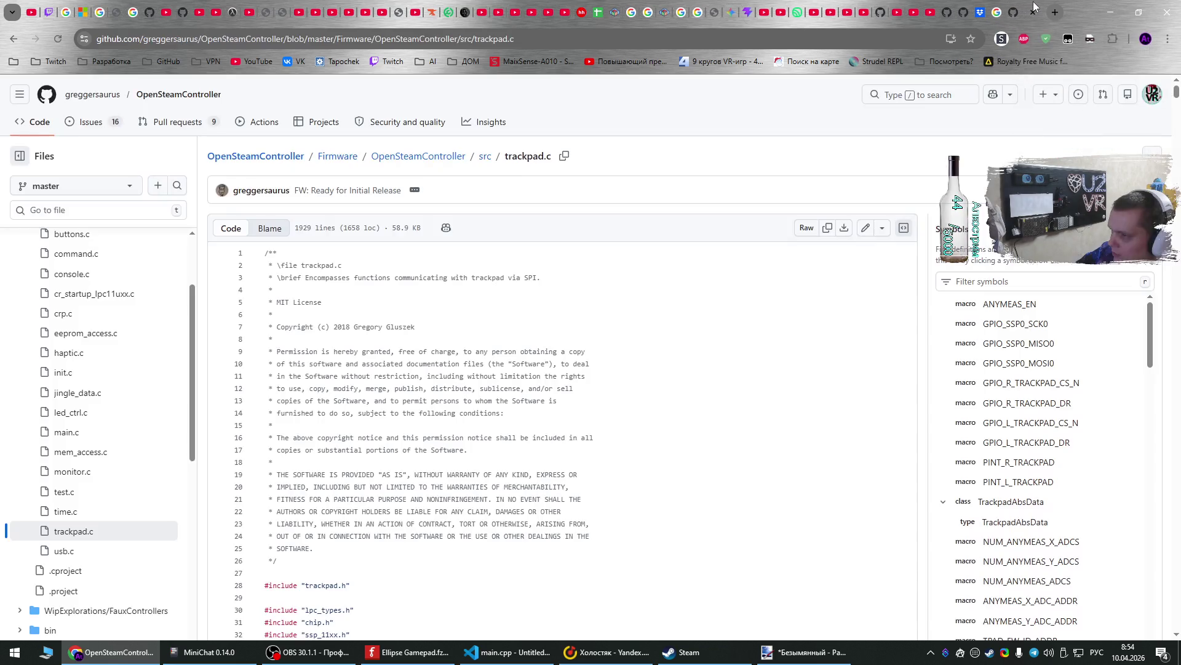
scroll(1149, 344, down, 10)
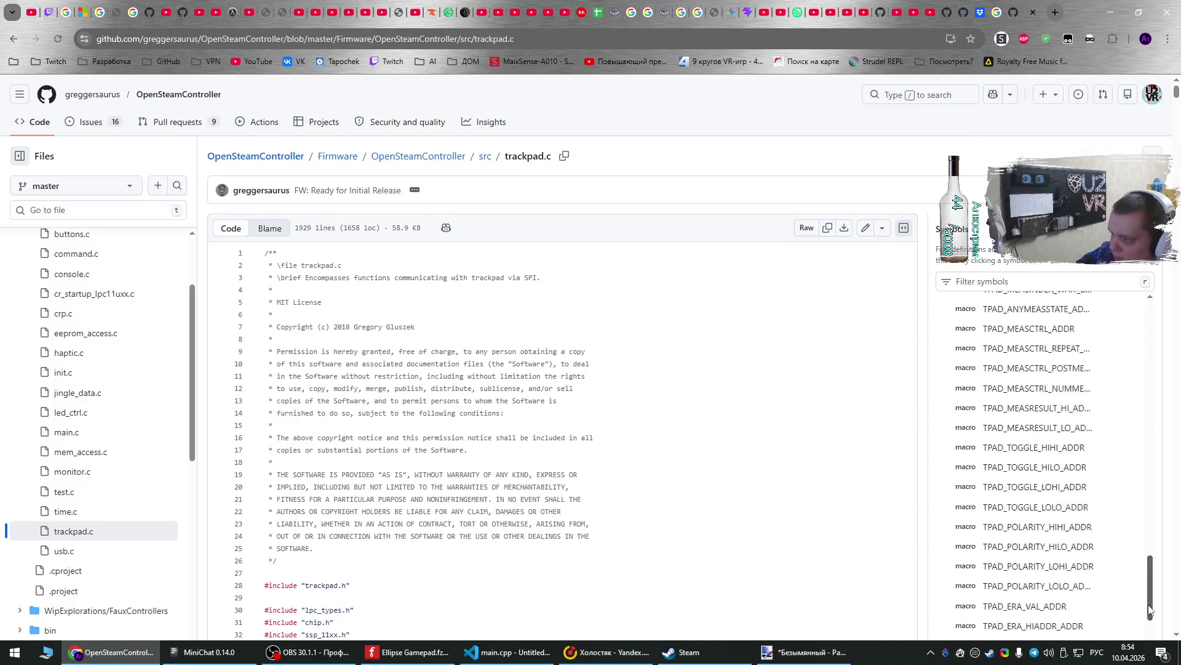
scroll(731, 510, down, 10)
scroll(731, 509, down, 15)
middle_click(781, 448)
scroll(783, 590, down, 20)
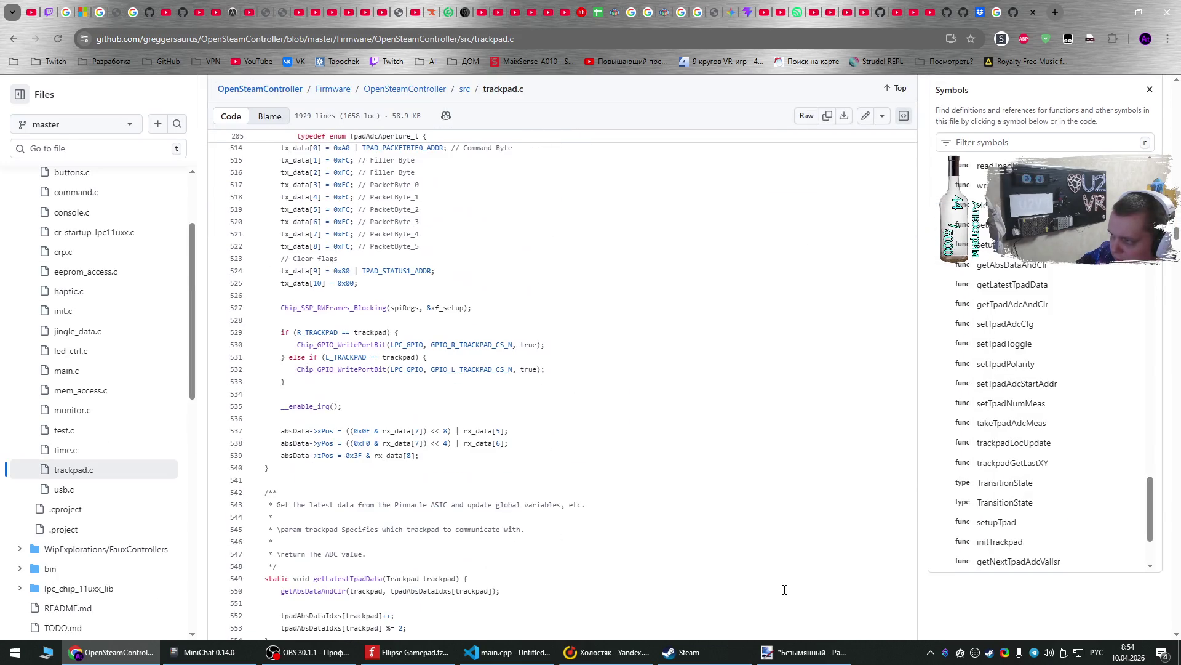
drag(1176, 234, 1172, 624)
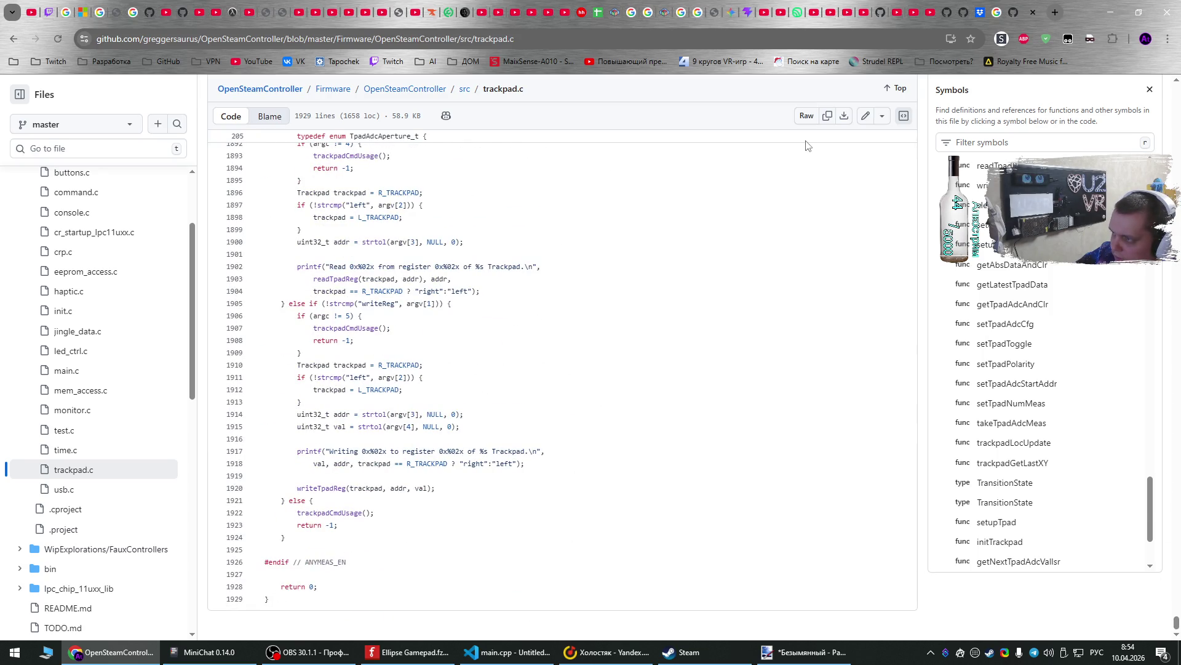
click(828, 115)
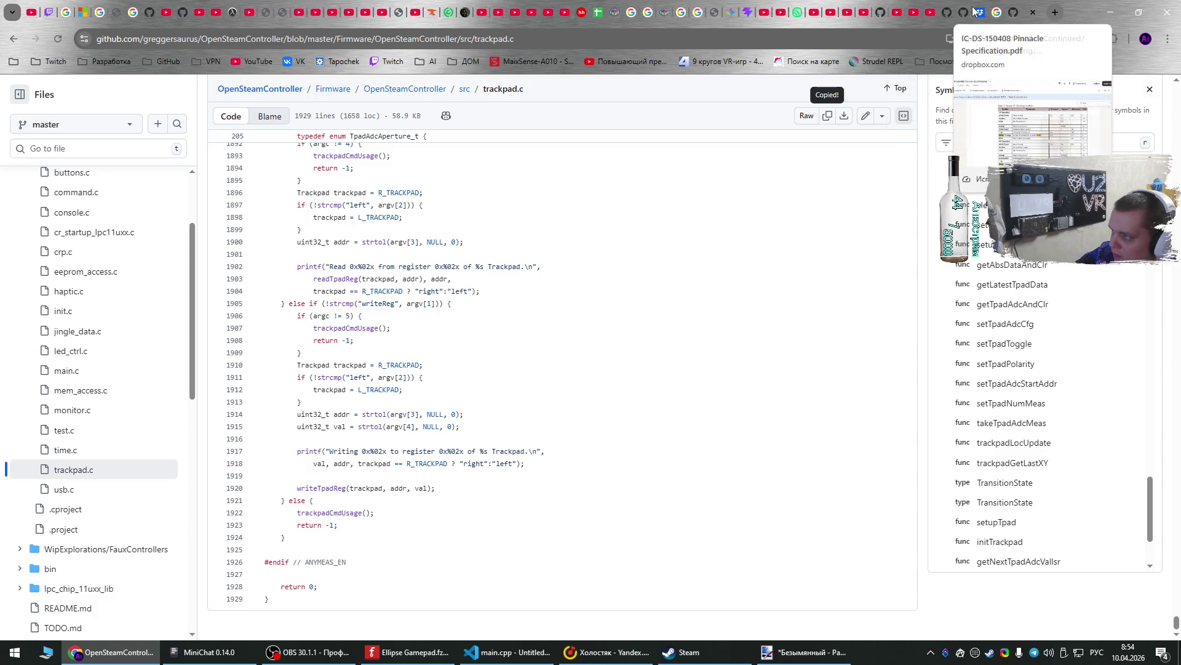
click(732, 12)
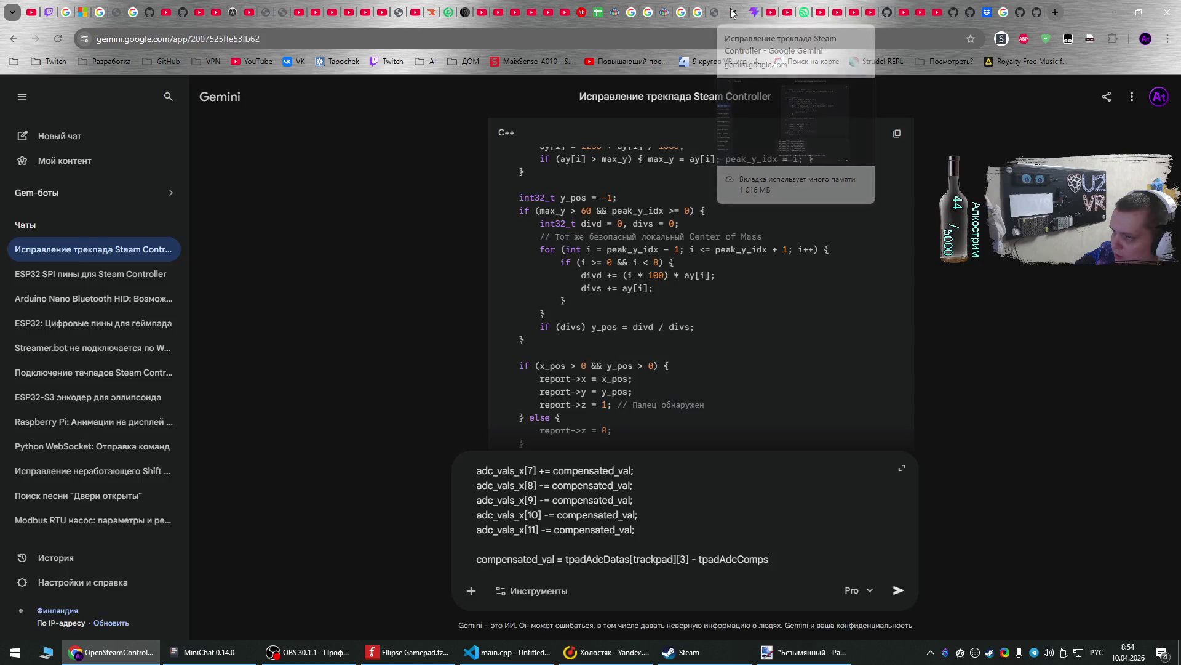
- Select and delete the pasted trackpad.c code, leaving only the written message
mouse_move(781, 552)
mouse_down()
mouse_move(566, 259)
mouse_move(565, 234)
mouse_move(474, 502)
mouse_move(492, 572)
mouse_move(494, 510)
mouse_move(489, 570)
mouse_move(474, 509)
mouse_up()
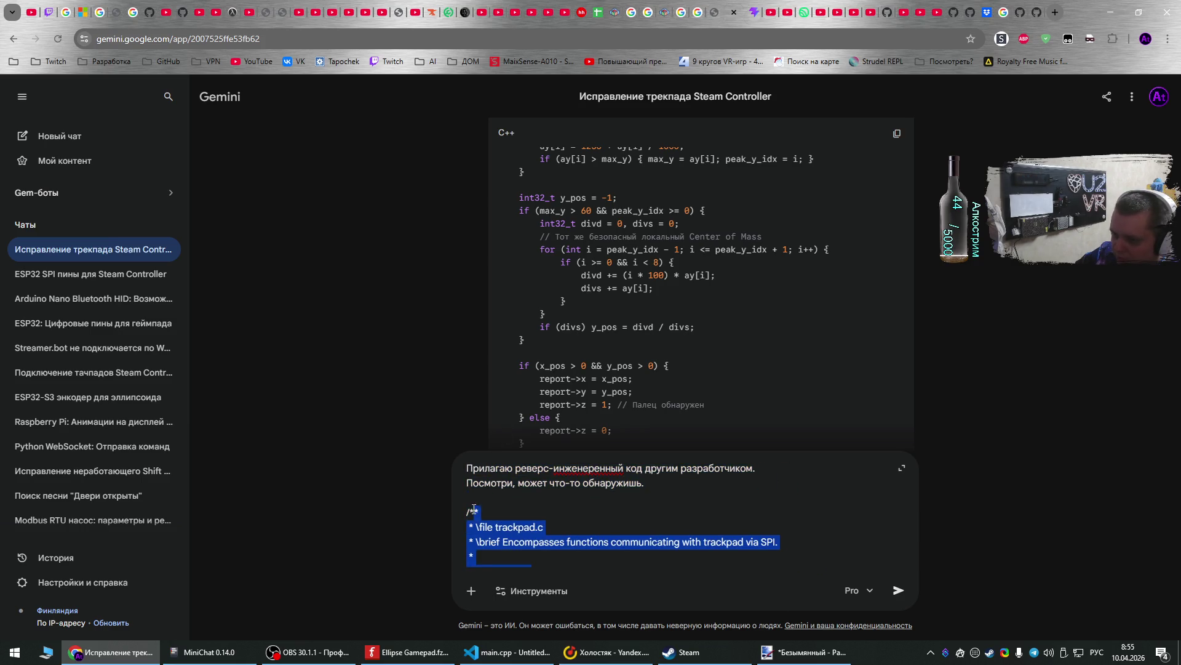
key(BackSpace)
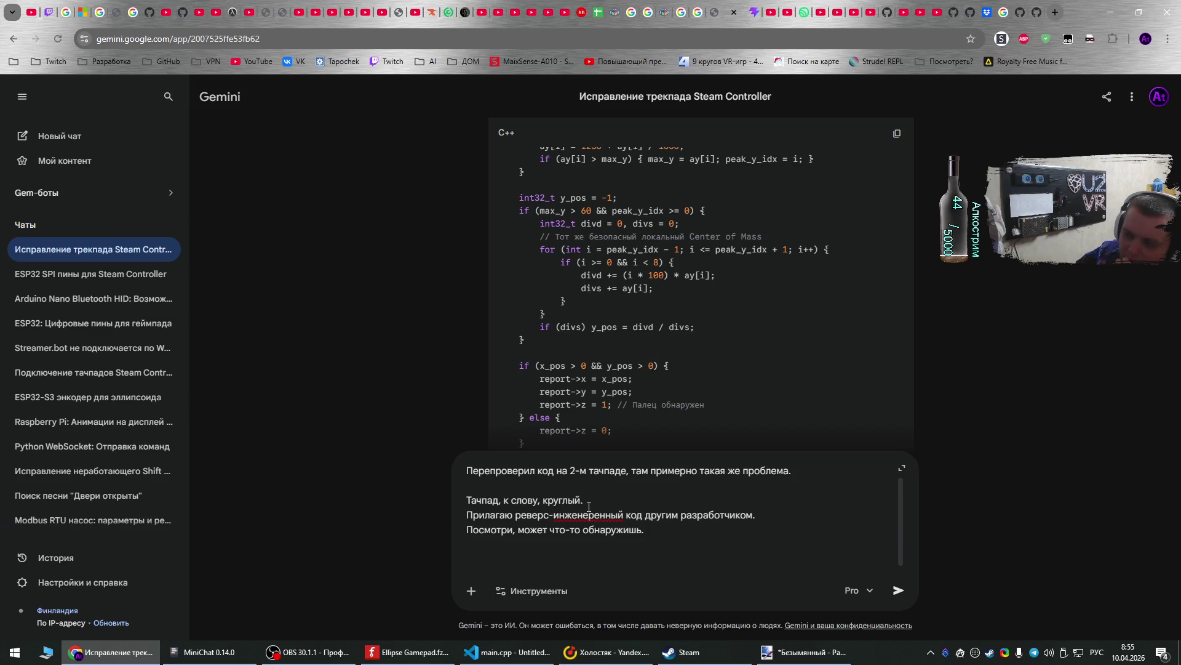
click(972, 13)
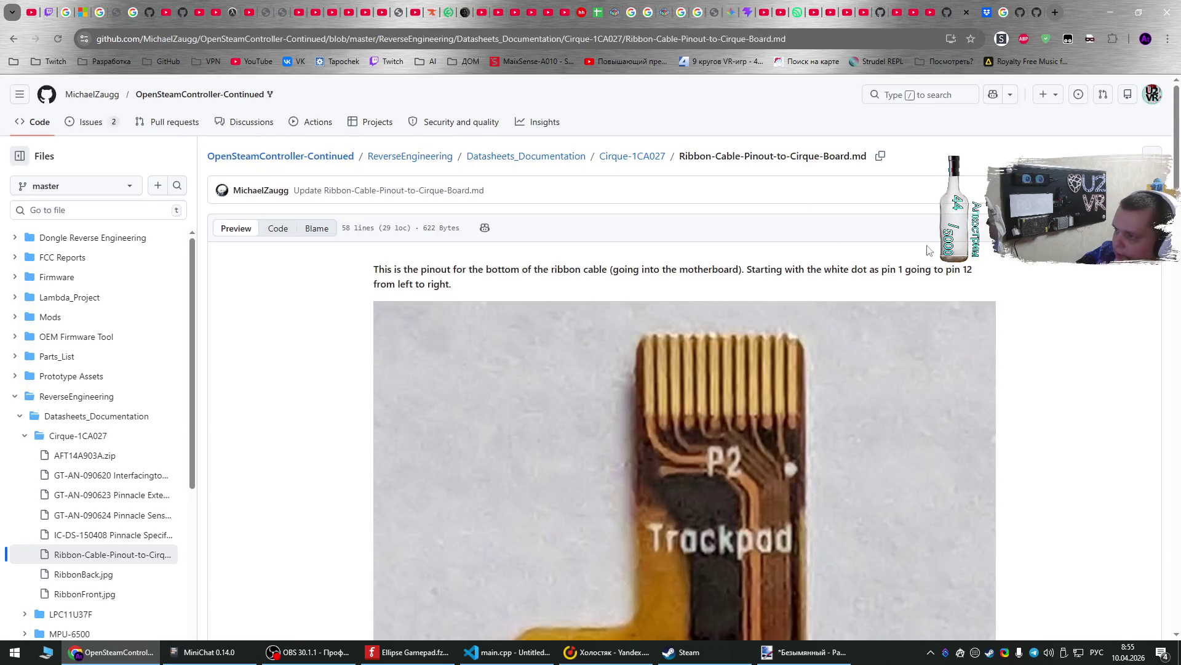
- Download trackpad.c as a raw file from GitHub, then bring up Fritzing
click(1037, 12)
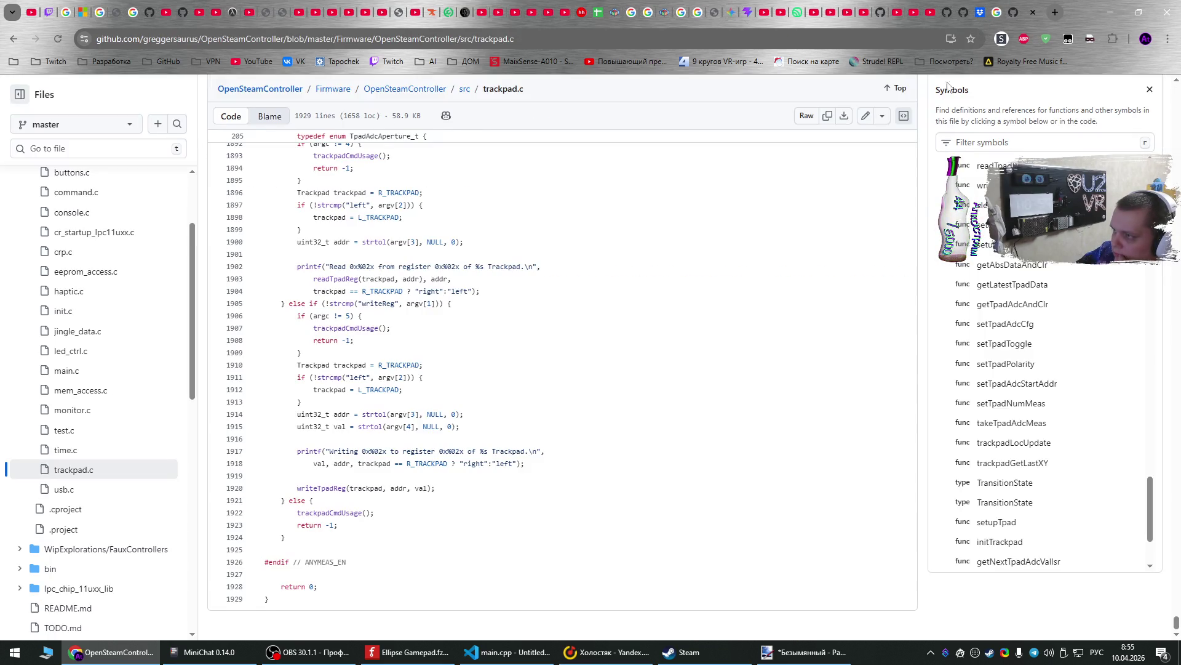
click(845, 117)
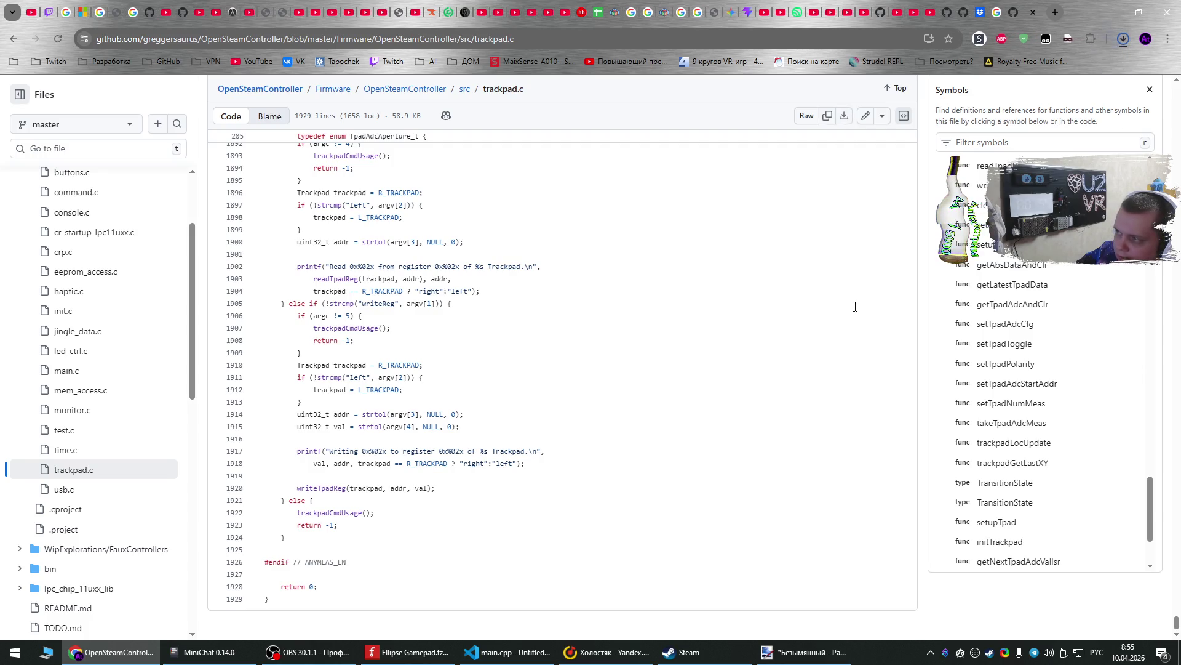
click(734, 12)
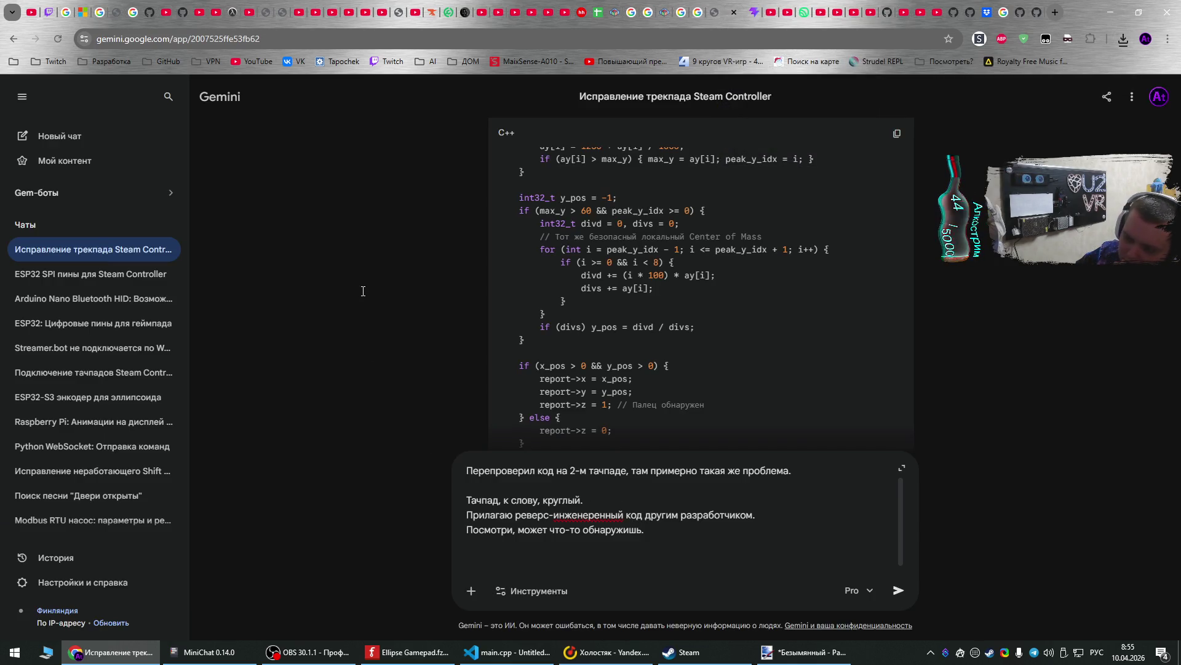
click(406, 651)
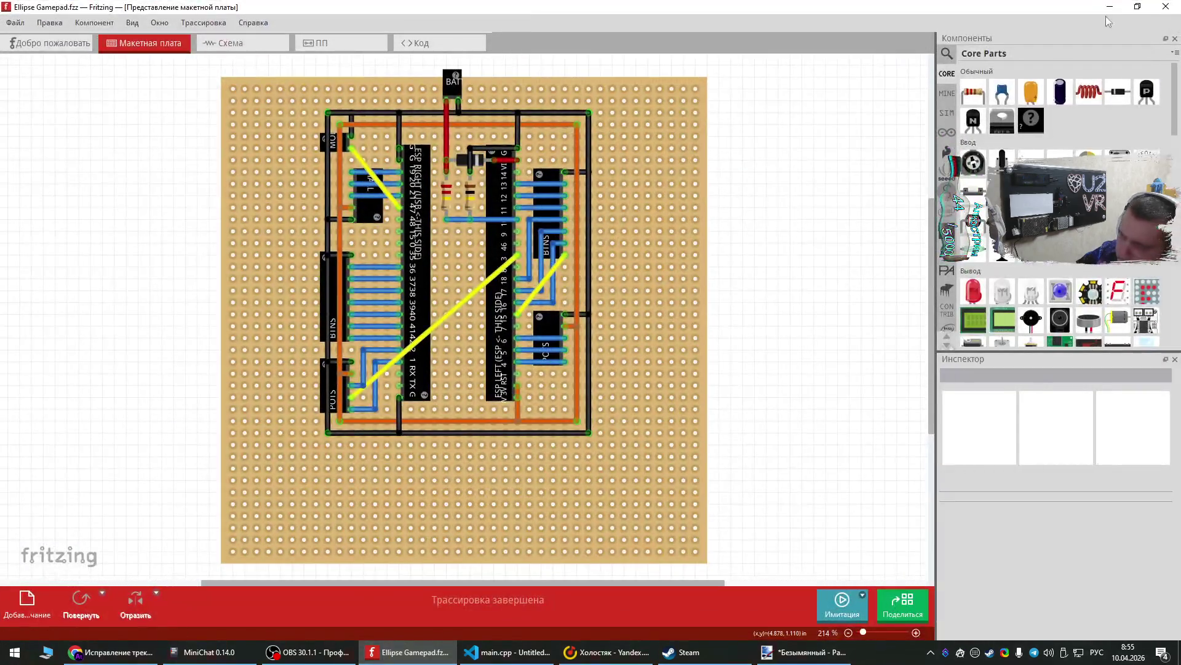
- Close the Fritzing window with the Ellipse Gamepad project
click(1169, 9)
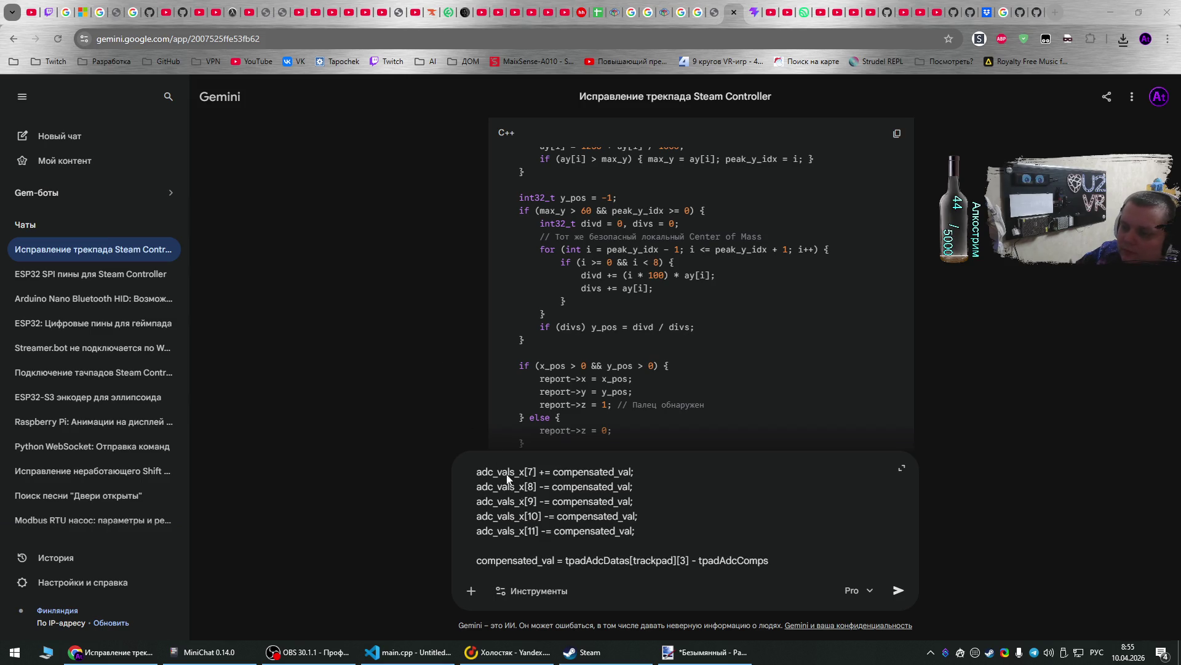
- Drag the downloaded trackpad.c from Chrome's Downloads into the prompt and send it
mouse_move(781, 560)
mouse_down()
mouse_move(493, 400)
mouse_move(447, 330)
mouse_move(433, 457)
mouse_move(456, 560)
mouse_move(456, 461)
mouse_move(462, 545)
mouse_move(478, 557)
mouse_up()
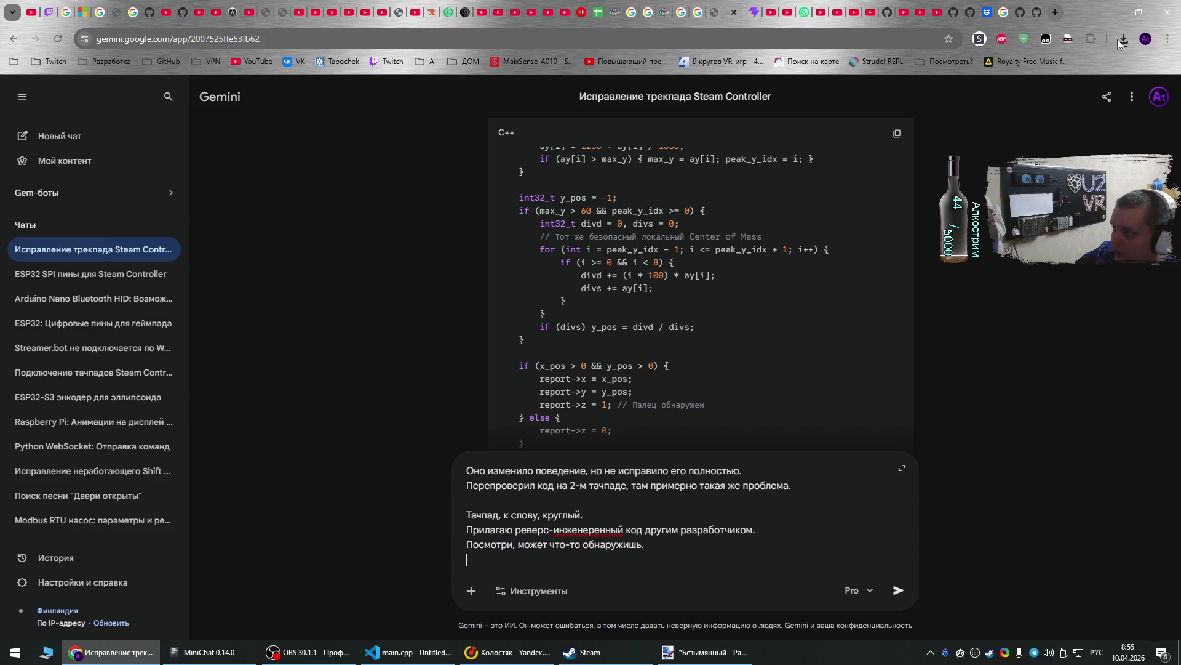
click(1123, 39)
drag(992, 92, 637, 575)
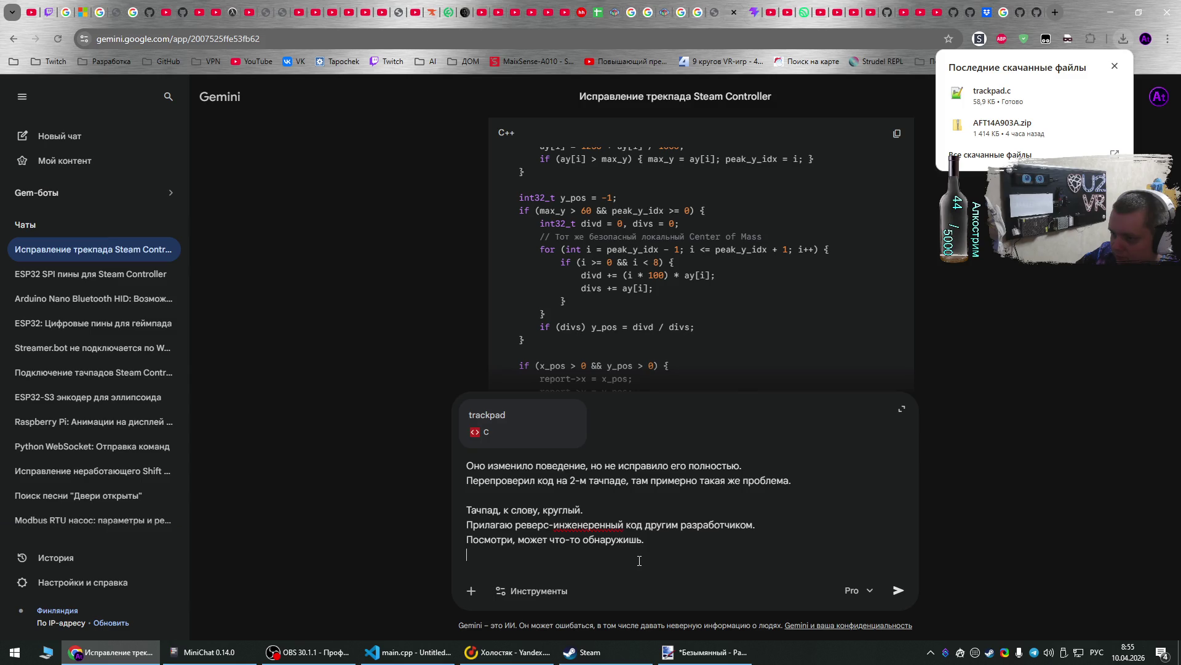
key(Return)
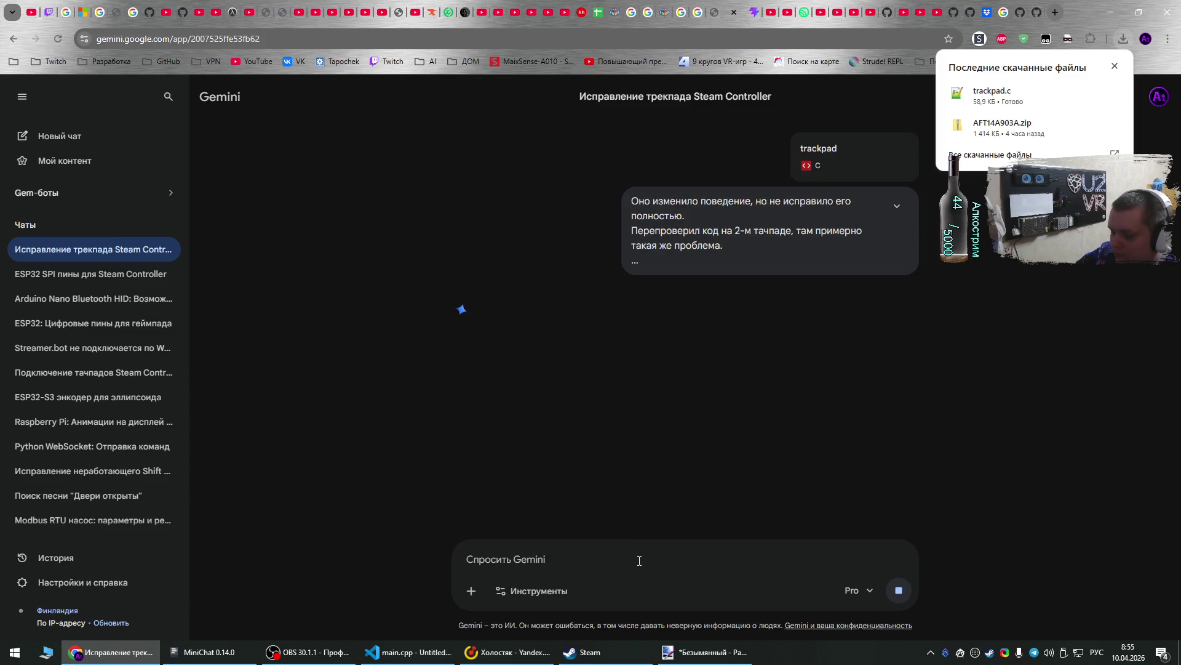
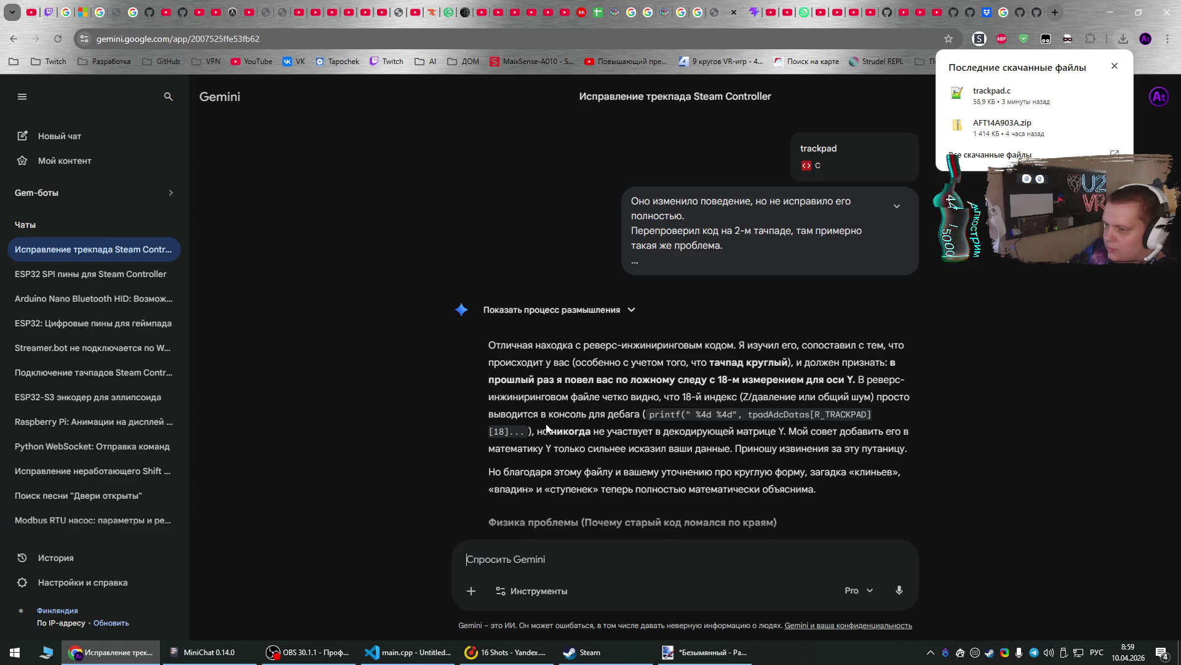
- Dismiss the downloads list and select Gemini's corrected PinnacleTouch::read C++ function
scroll(642, 408, down, 1)
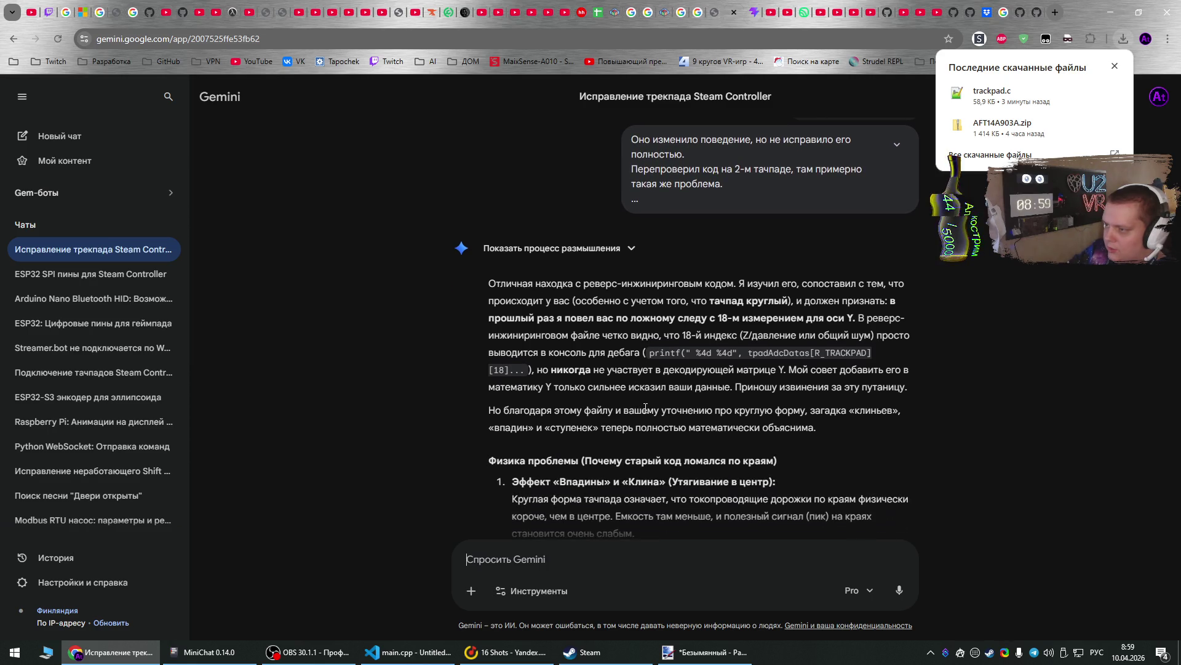
scroll(645, 407, down, 1)
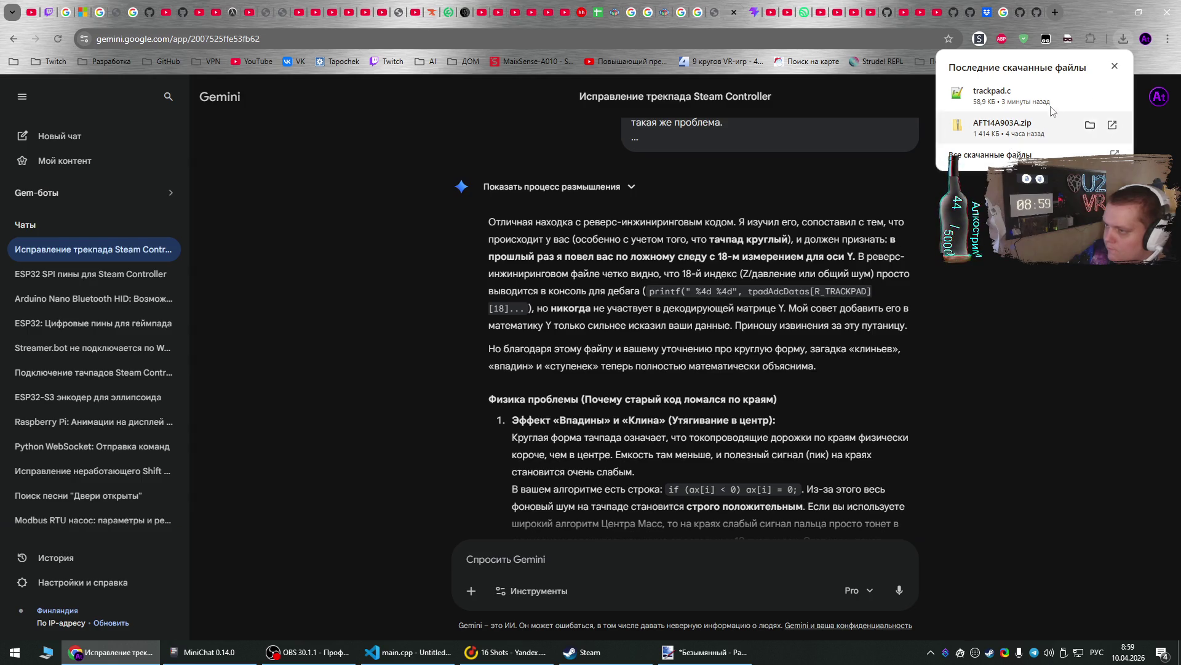
click(728, 296)
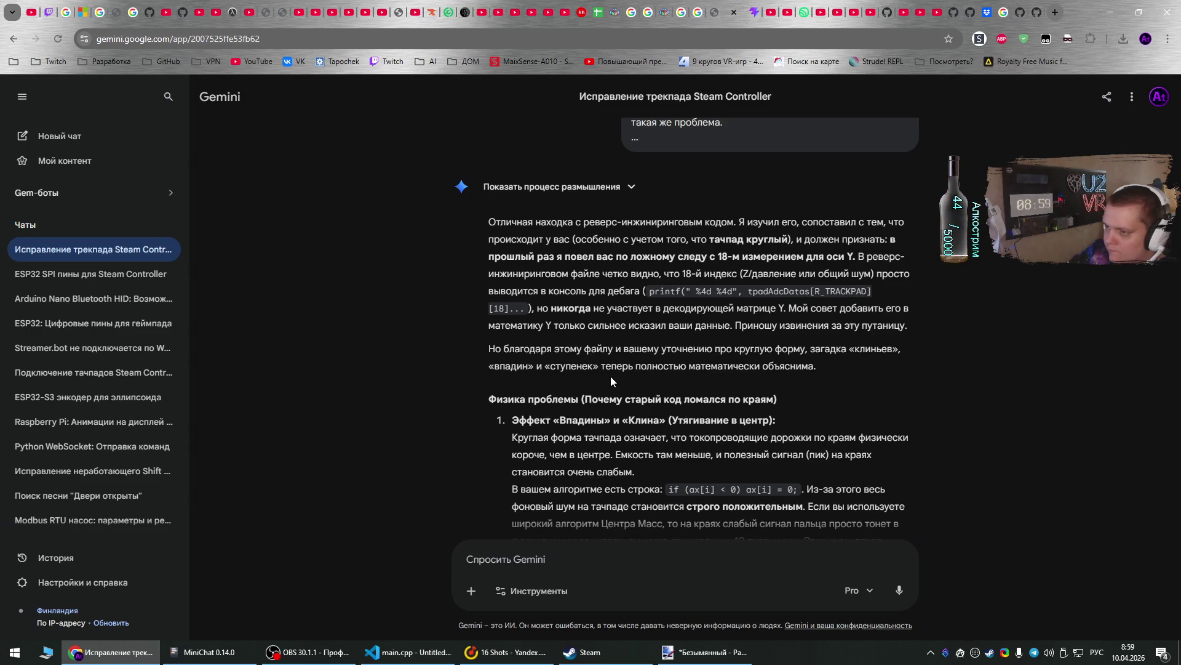
scroll(622, 363, down, 1)
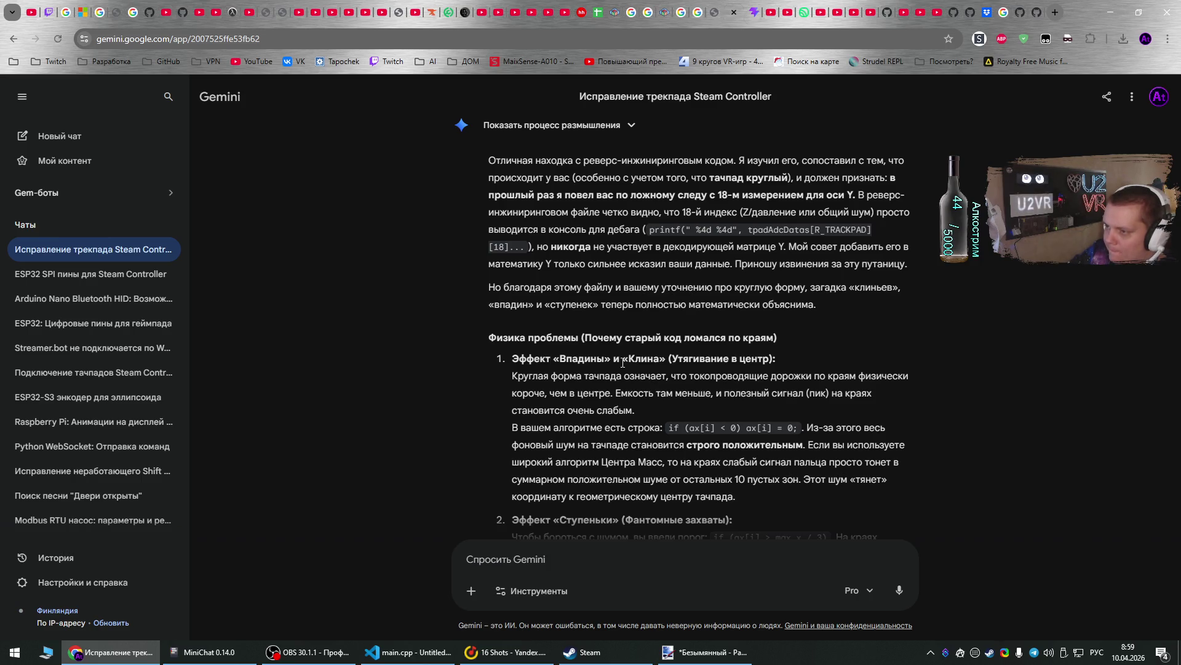
scroll(623, 363, down, 1)
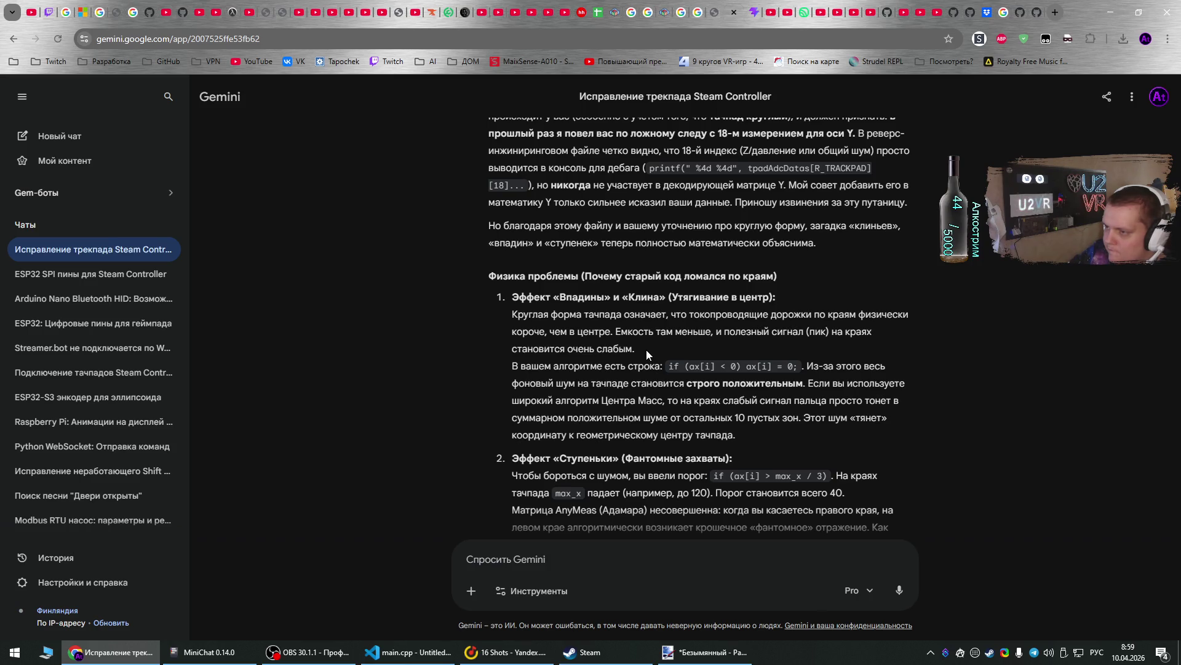
scroll(646, 350, down, 3)
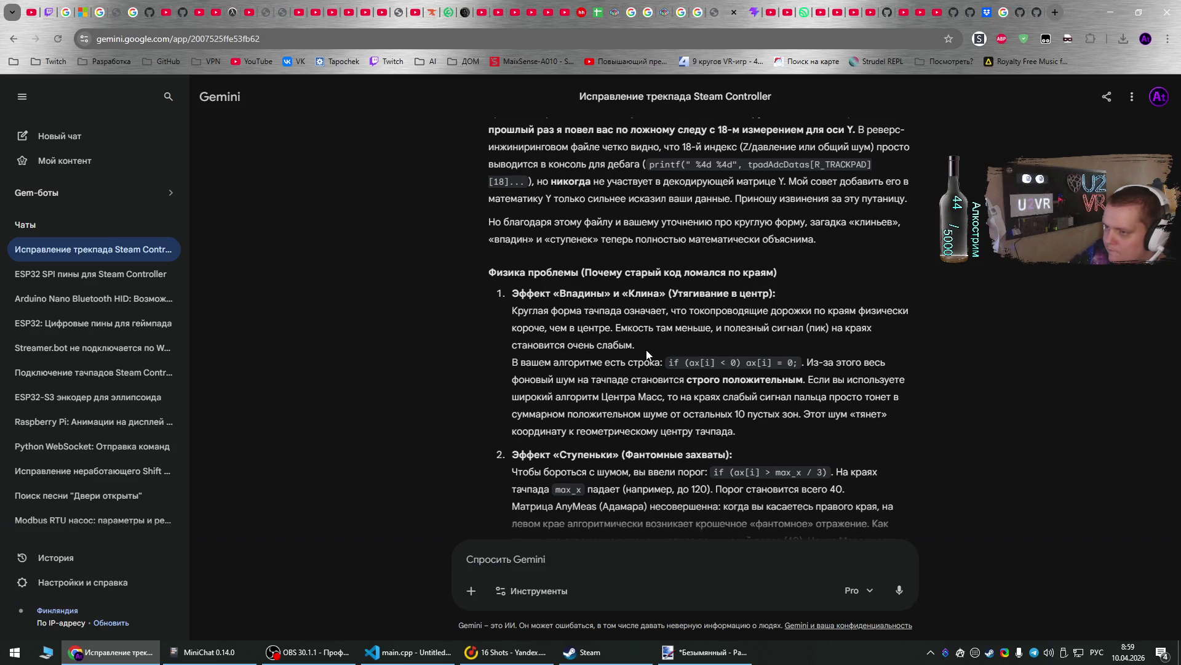
scroll(646, 353, down, 5)
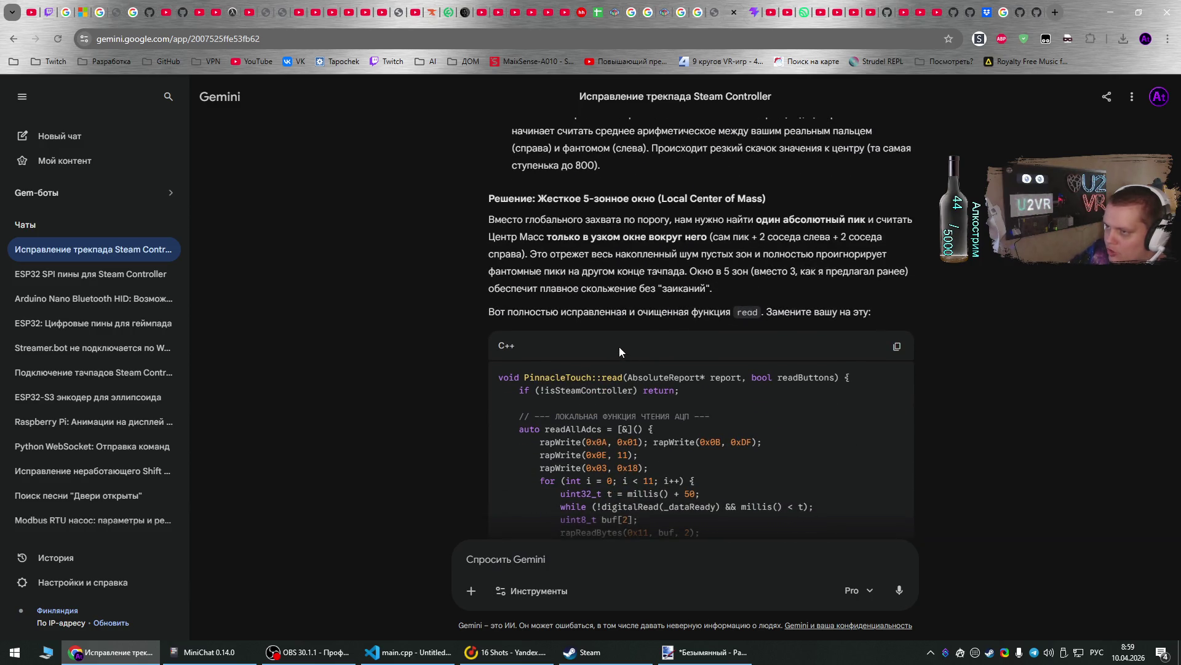
scroll(609, 355, down, 1)
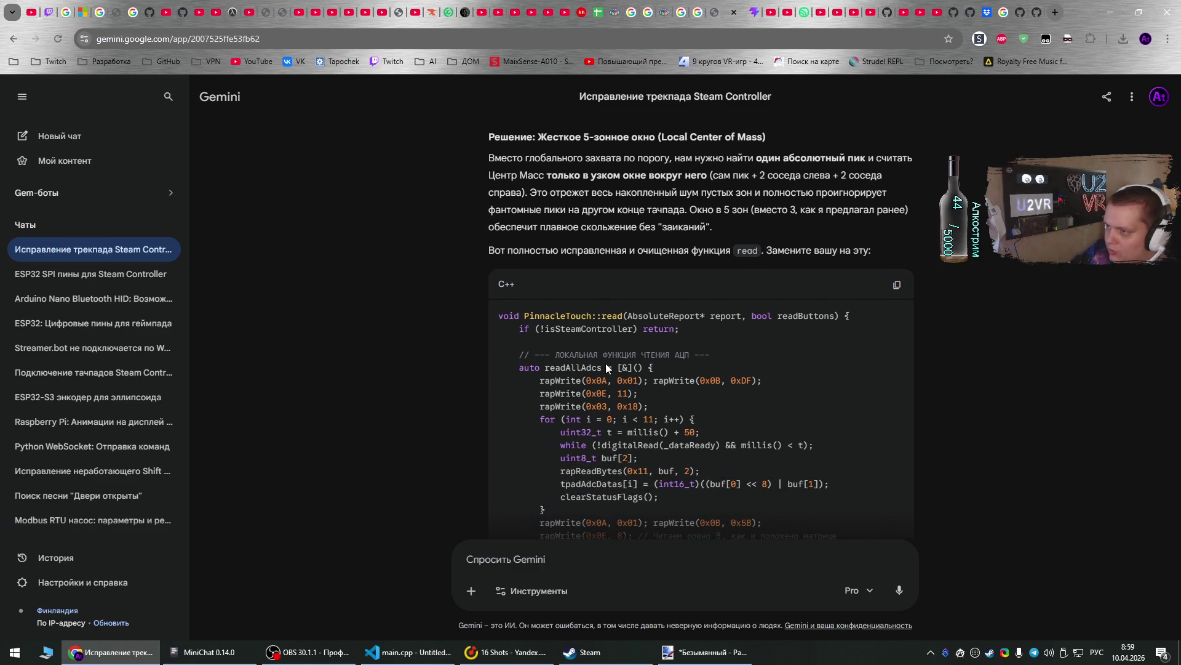
mouse_move(497, 316)
mouse_down()
mouse_move(704, 445)
mouse_move(680, 319)
mouse_move(691, 357)
mouse_move(611, 396)
mouse_up()
- Bring VS Code with main.cpp to the front
scroll(689, 369, down, 6)
scroll(683, 345, down, 6)
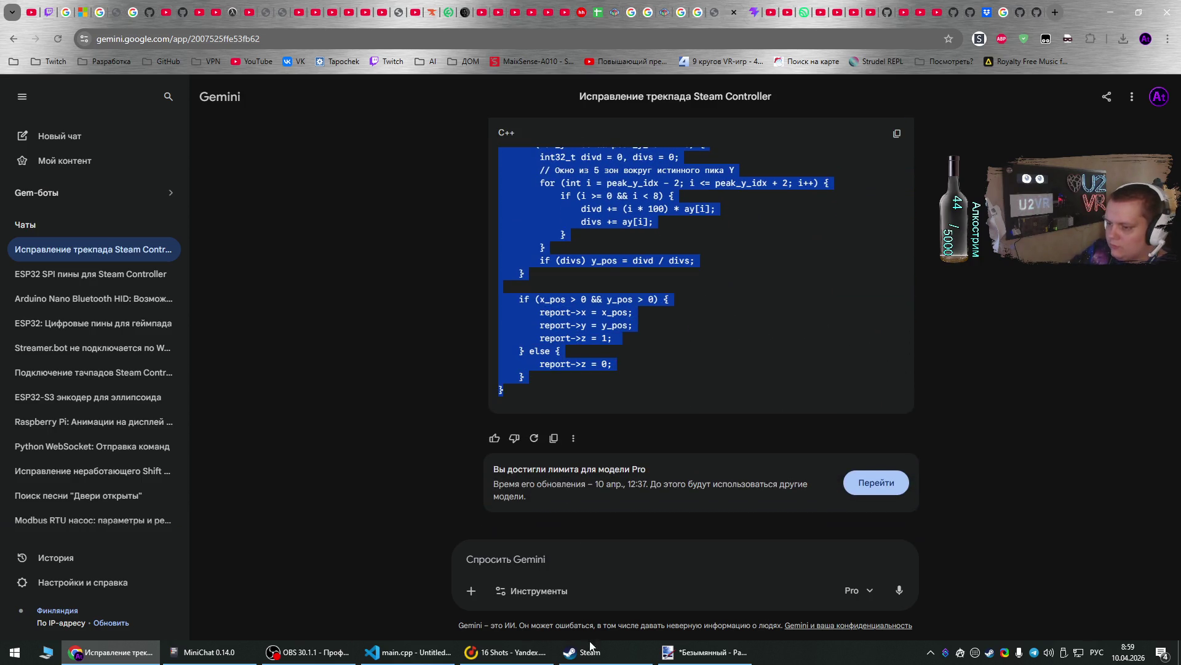
click(372, 654)
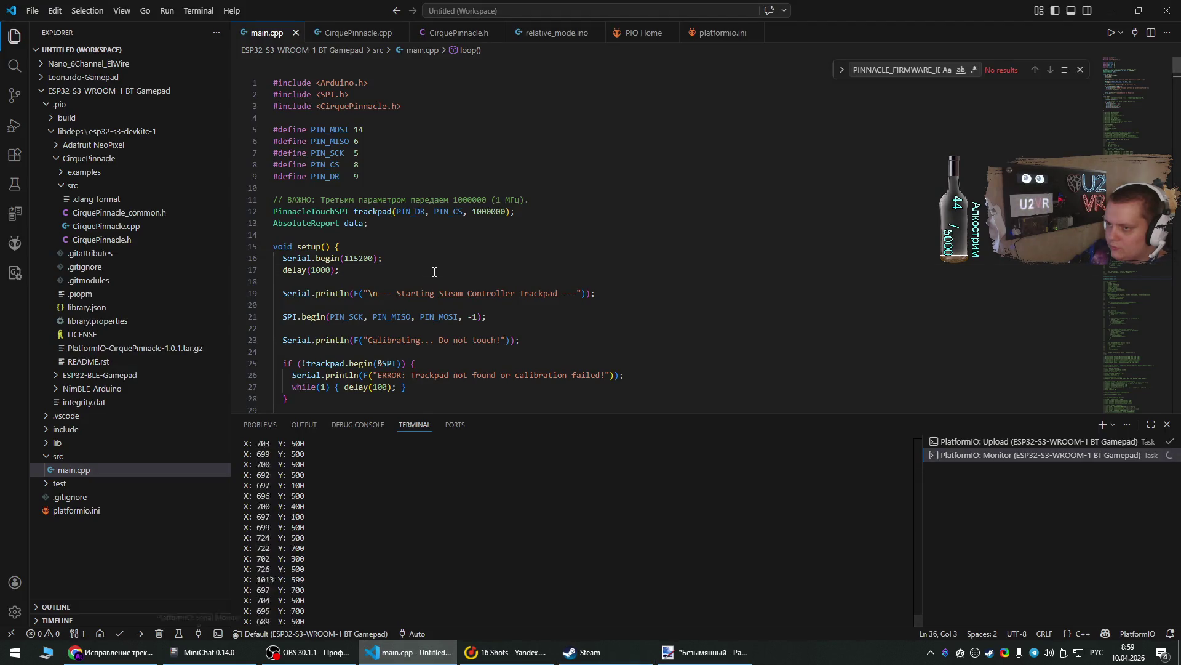
- Replace CirquePinnacle.cpp's old read function with the 5-zone code, save and upload to the board
click(373, 34)
mouse_move(283, 349)
mouse_down()
mouse_move(369, 160)
mouse_move(363, 77)
mouse_move(358, 227)
mouse_move(358, 195)
mouse_move(337, 210)
mouse_move(273, 202)
mouse_up()
scroll(358, 191, up, 20)
scroll(354, 200, up, 8)
key(ctrl+v)
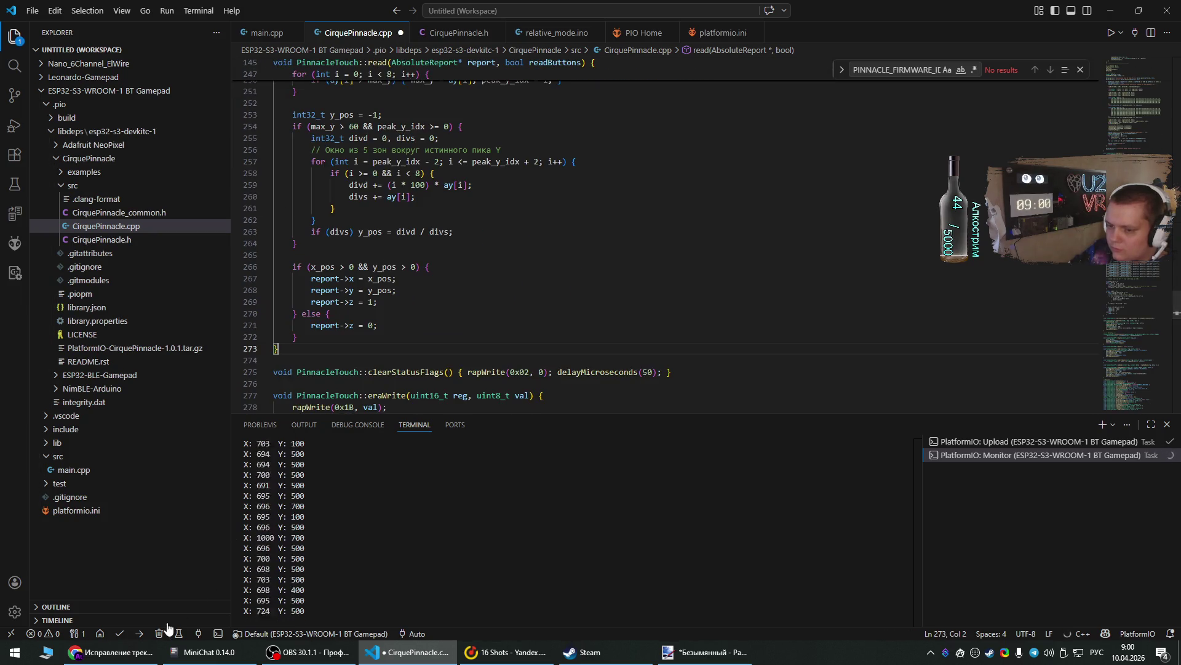
click(139, 633)
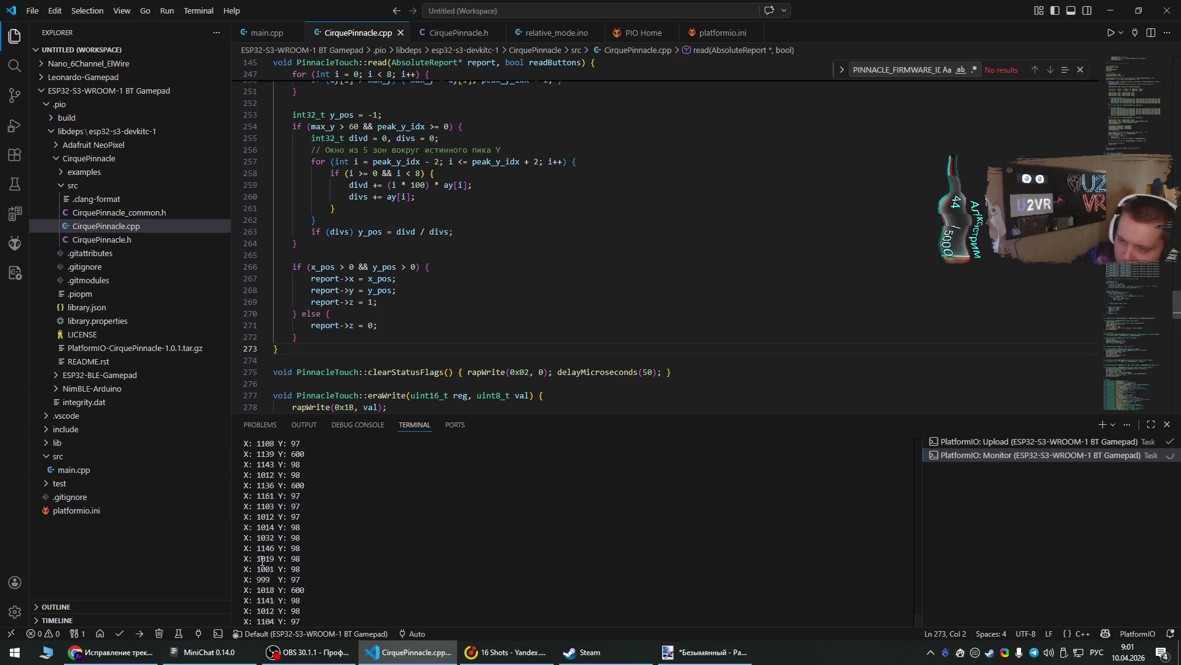
click(114, 652)
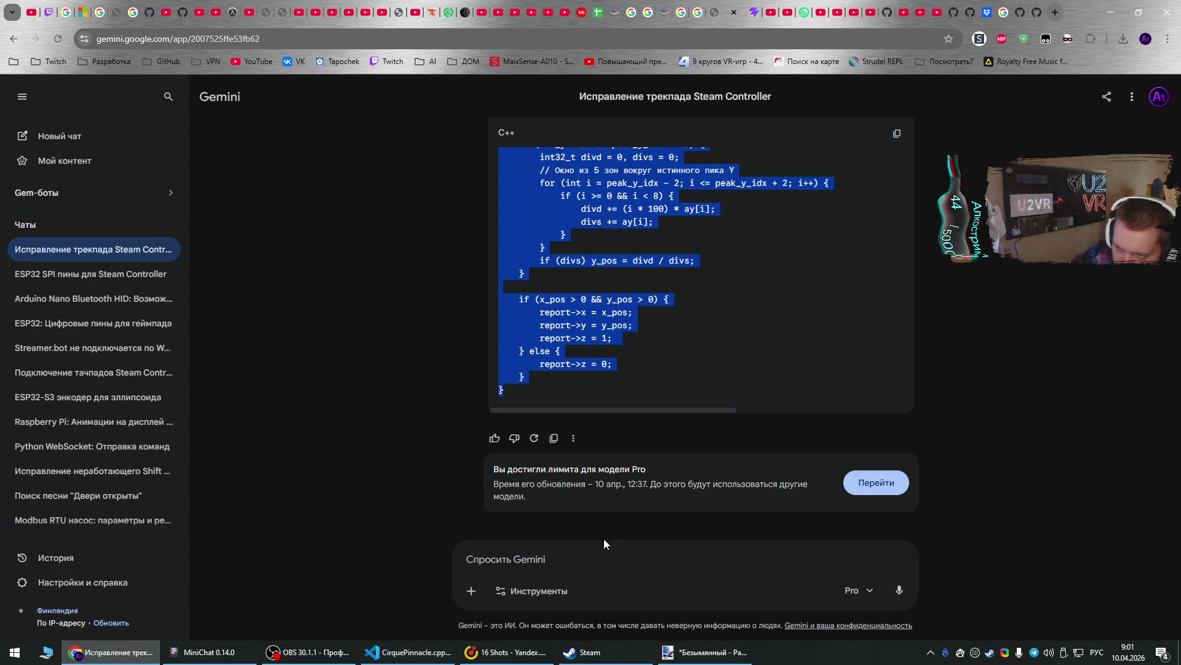
- Clear the code selection and thumbs-down the reply as factually inaccurate
click(606, 555)
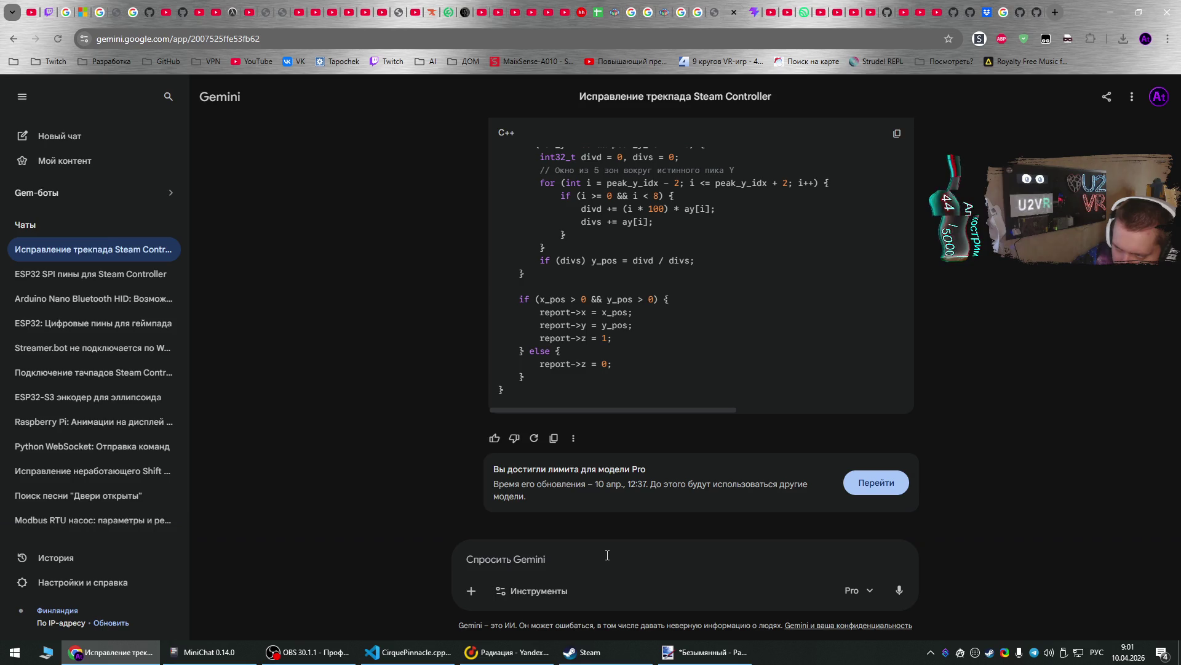
click(514, 438)
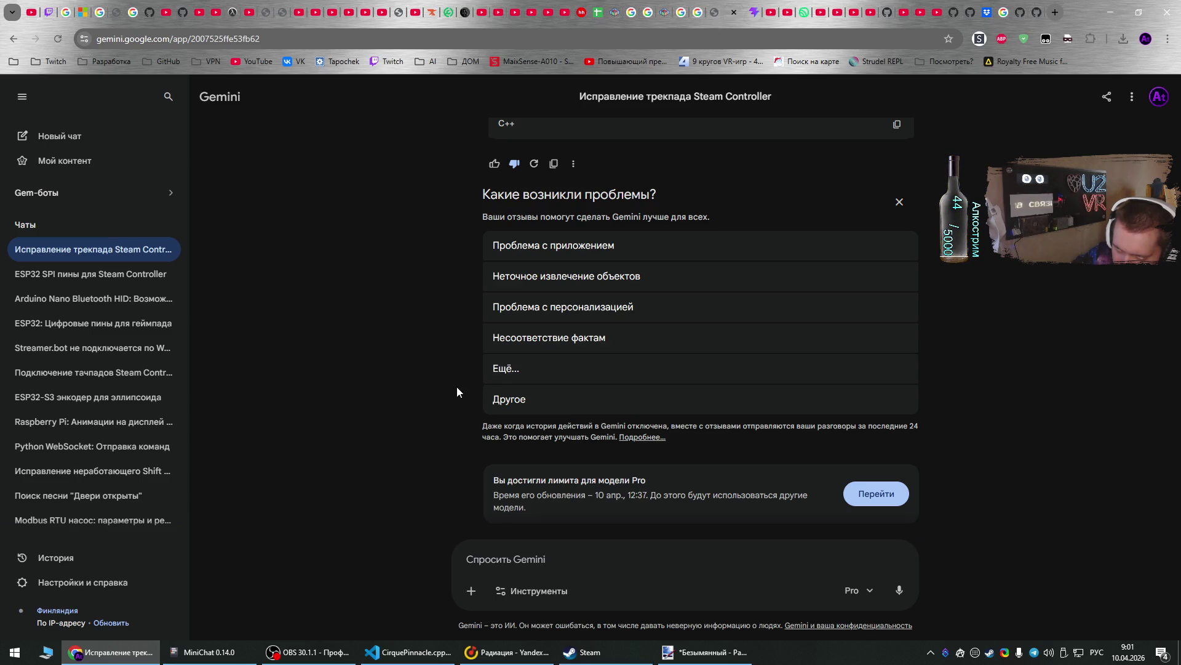
click(662, 342)
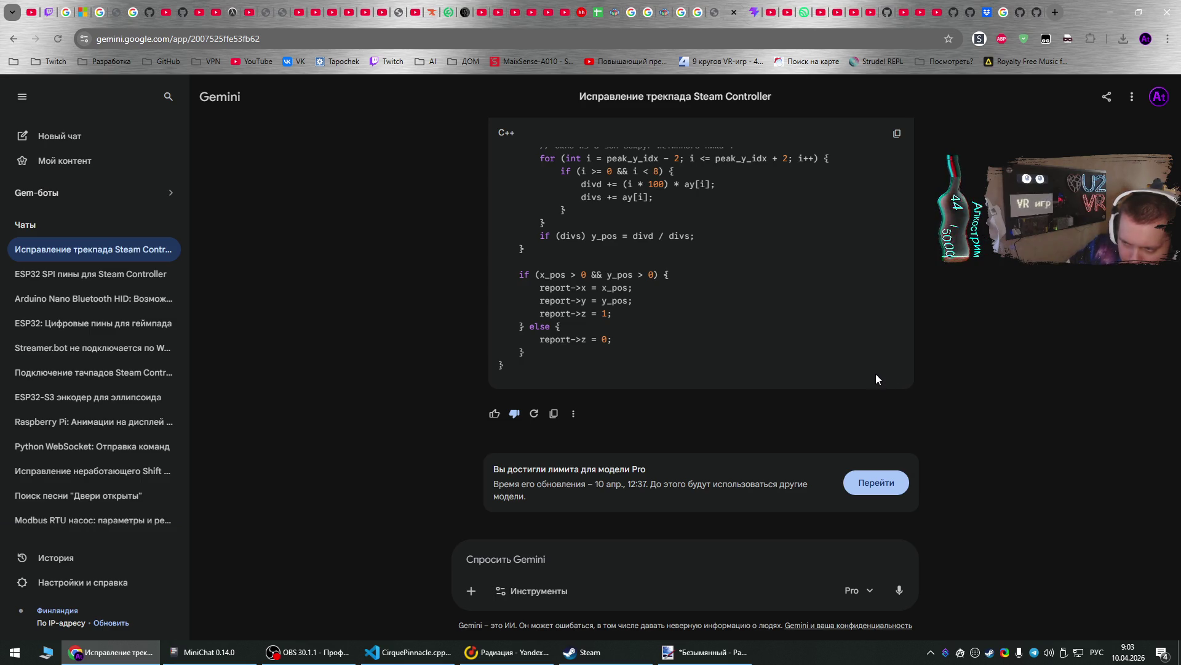
- Switch to the Paint.NET trackpad sketch with Alt+Tab
key(alt+Tab)
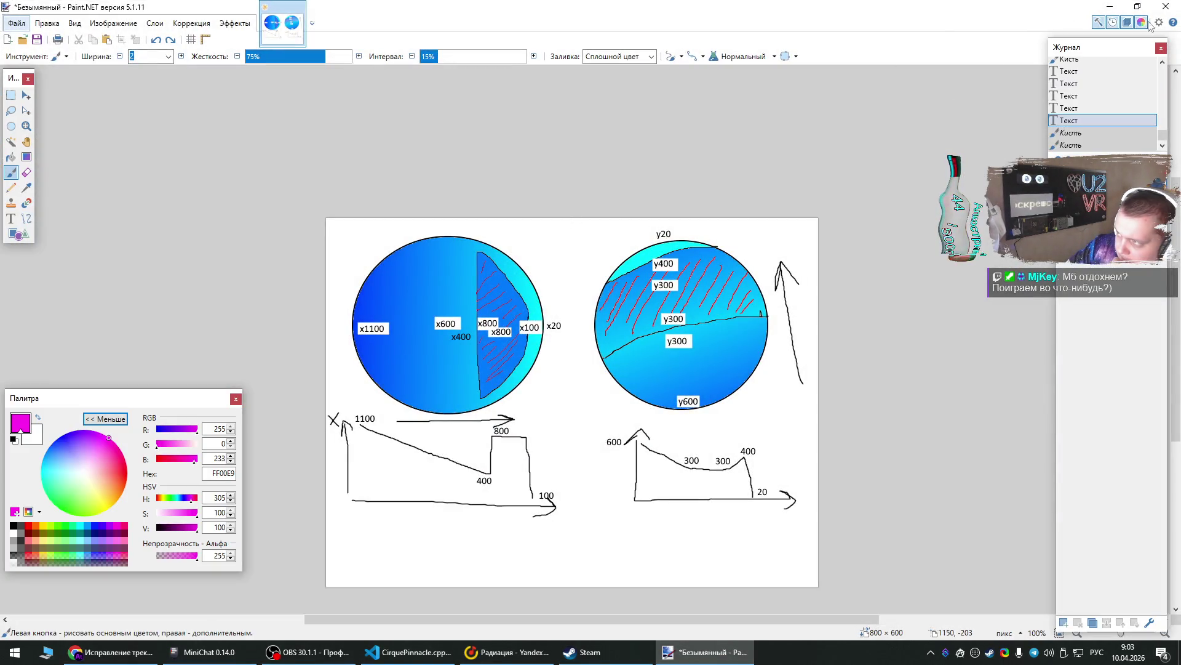
- Close Paint.NET, saving the trackpad sketch as a PNG on the Desktop
click(1166, 9)
click(553, 369)
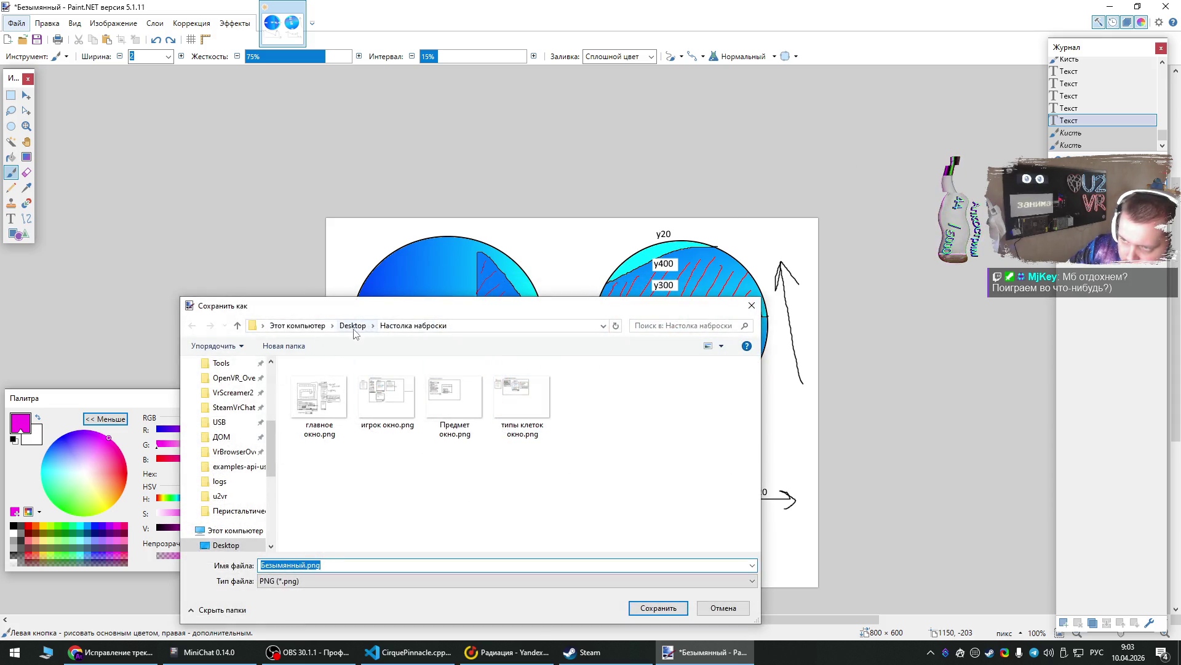
click(353, 325)
click(656, 608)
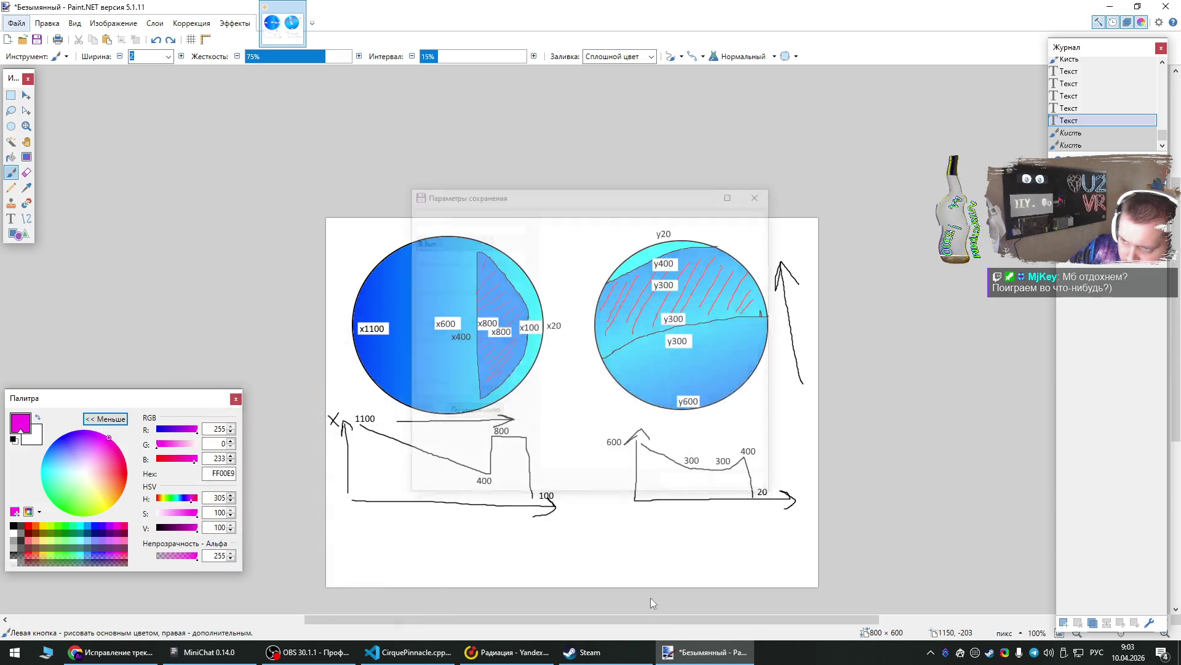
click(687, 485)
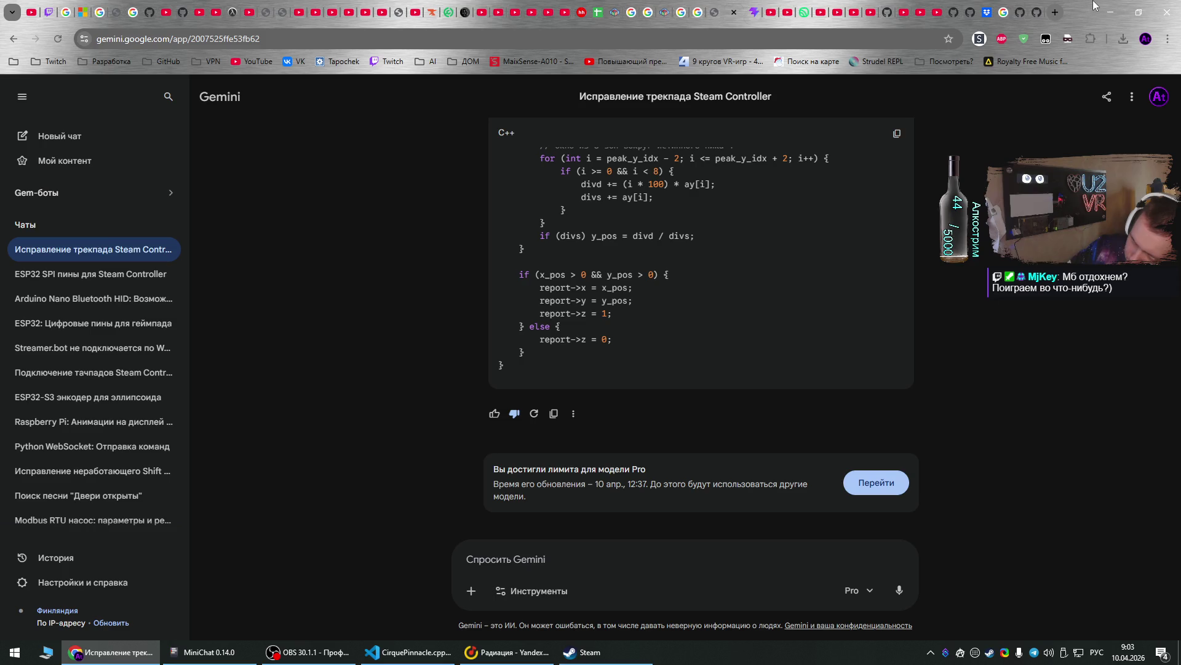
- Minimize Chrome, then close VS Code and the Steam window
click(1111, 12)
click(1167, 11)
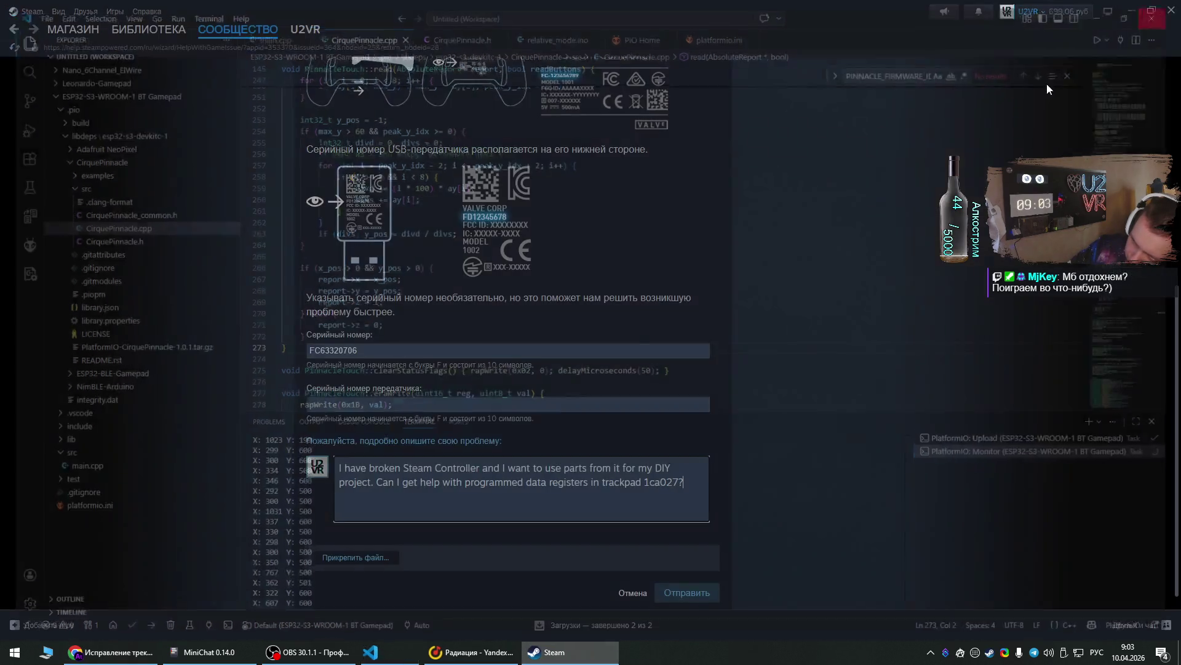
click(1166, 13)
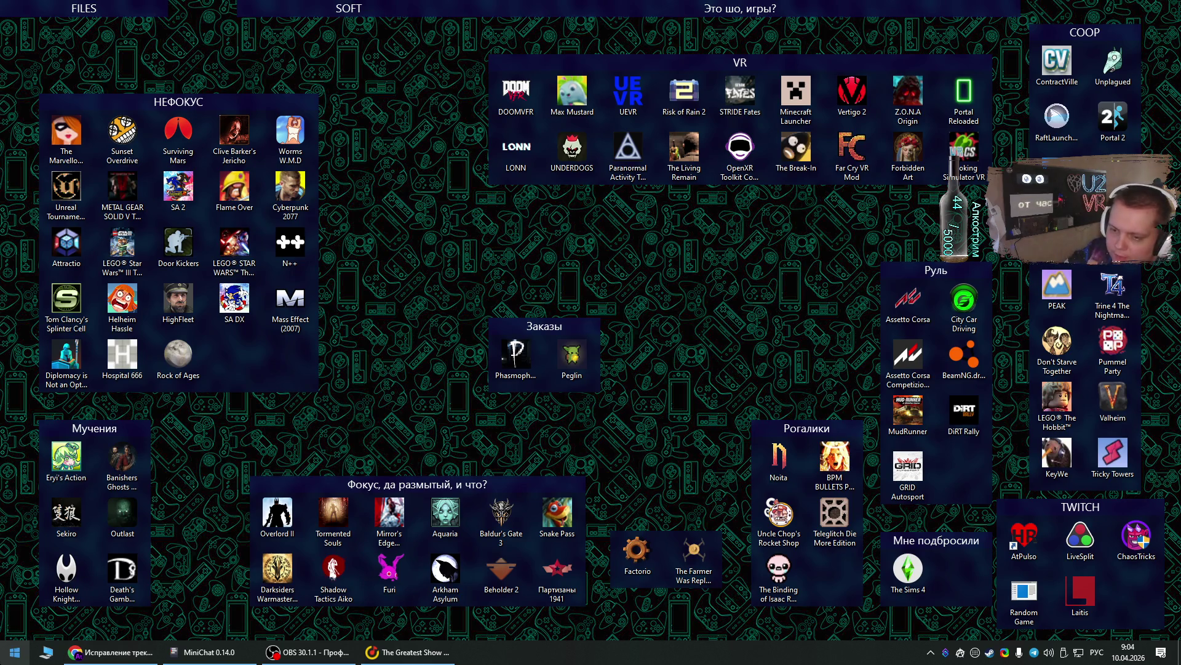
- Launch T-FLEX CAD 17 from the Start menu and create a new 3D part
click(15, 652)
click(356, 479)
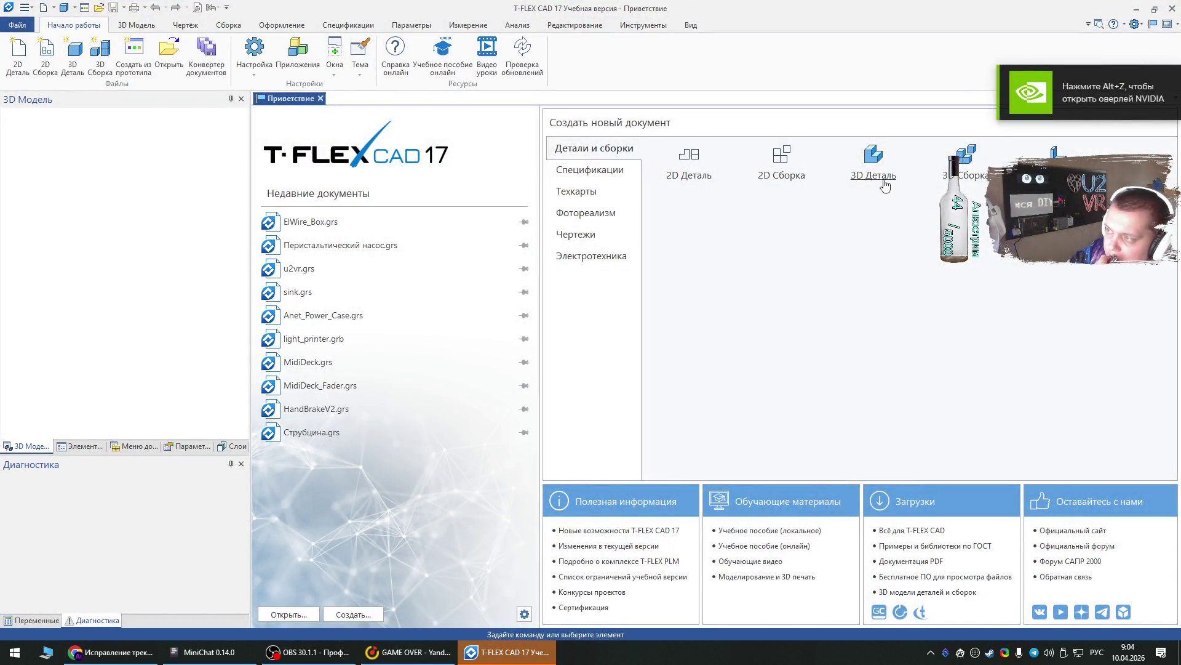
click(881, 180)
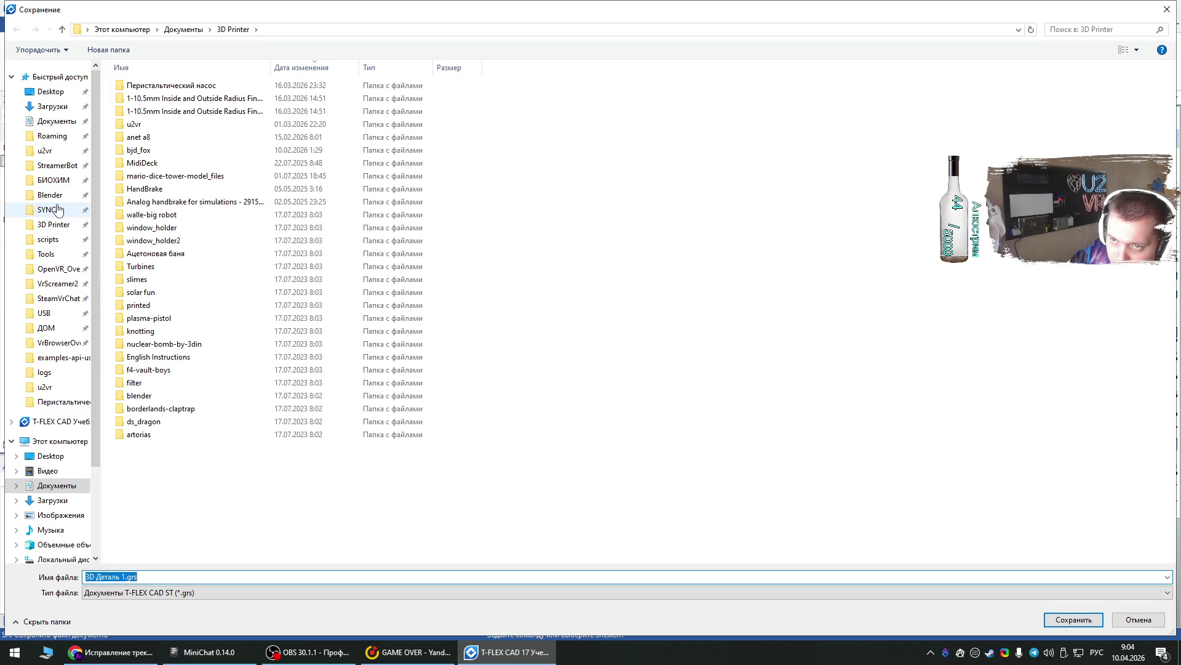
- Go to SYNC\Work and replace the default file name with 'GamepadEllipse--ESP32'
click(59, 210)
double_click(167, 190)
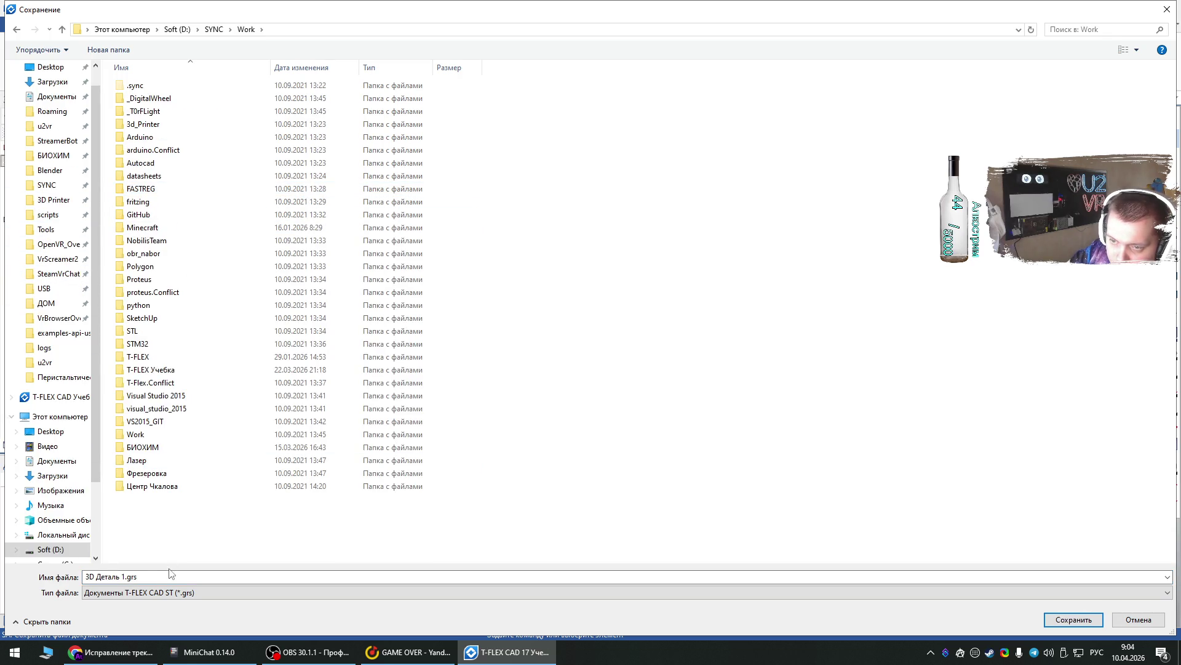
click(137, 573)
mouse_move(126, 577)
mouse_down()
mouse_move(71, 576)
mouse_move(82, 577)
mouse_up()
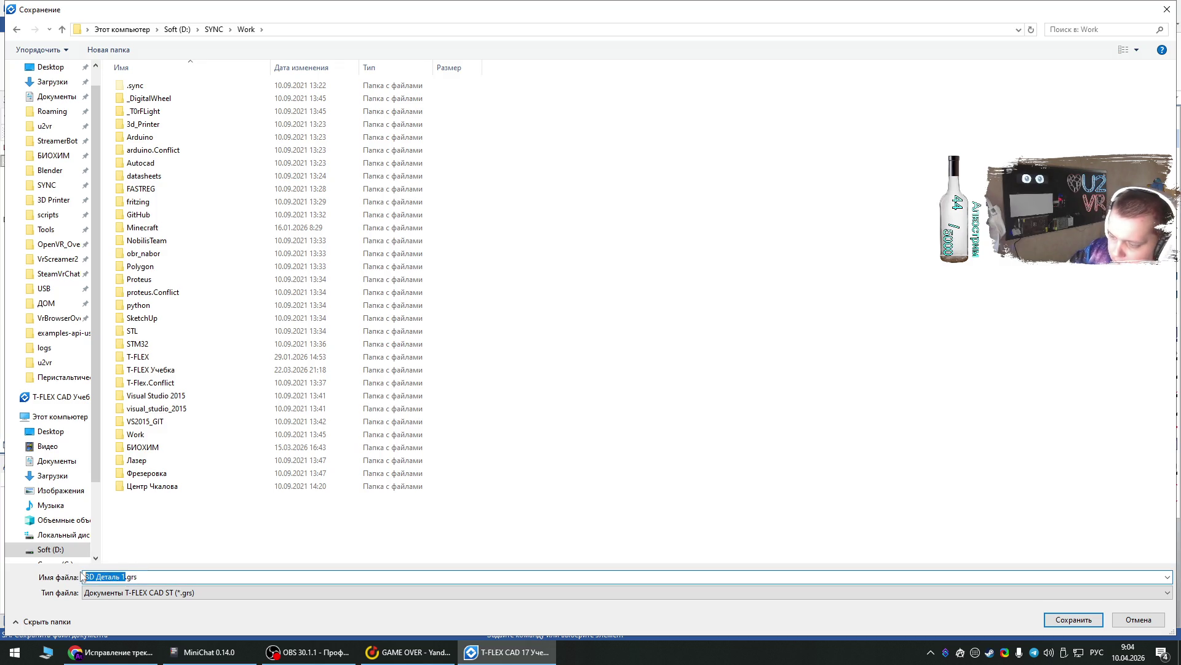
key(BackSpace)
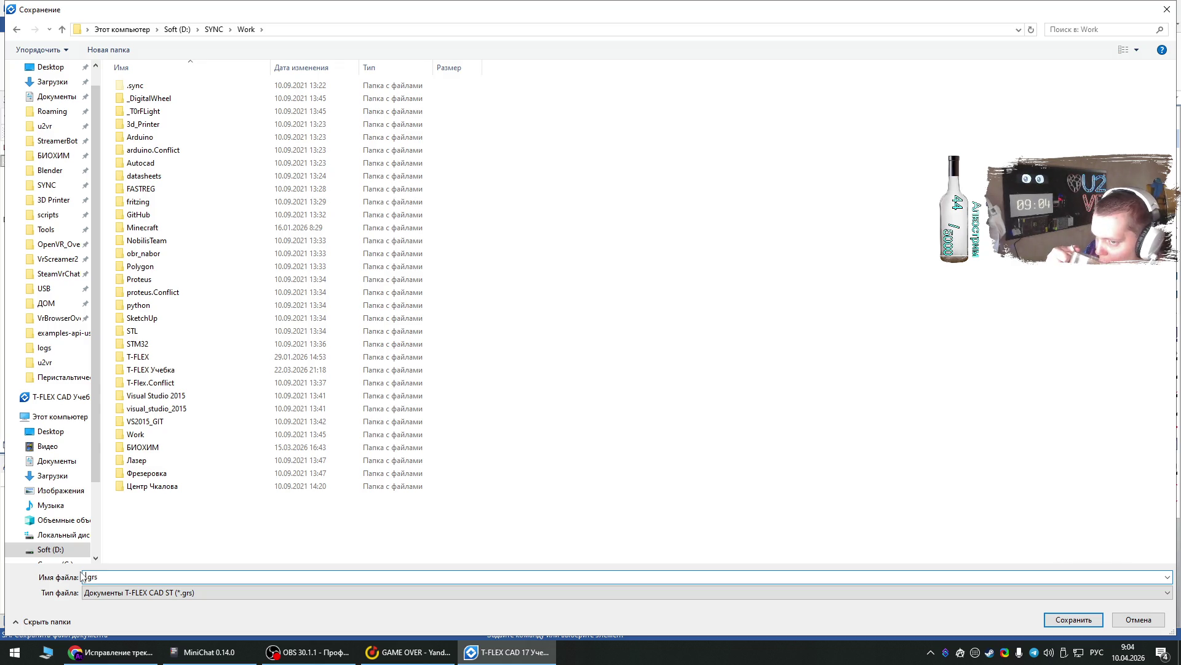
key(alt+shift)
text(Gamepad)
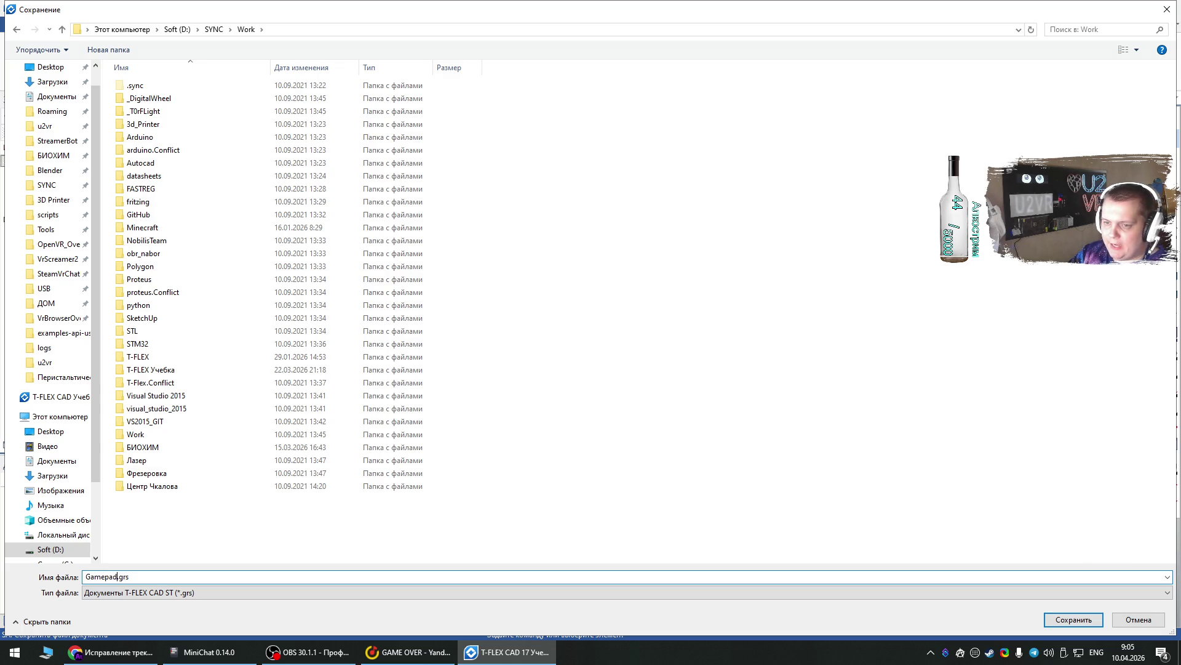
text(Ellips)
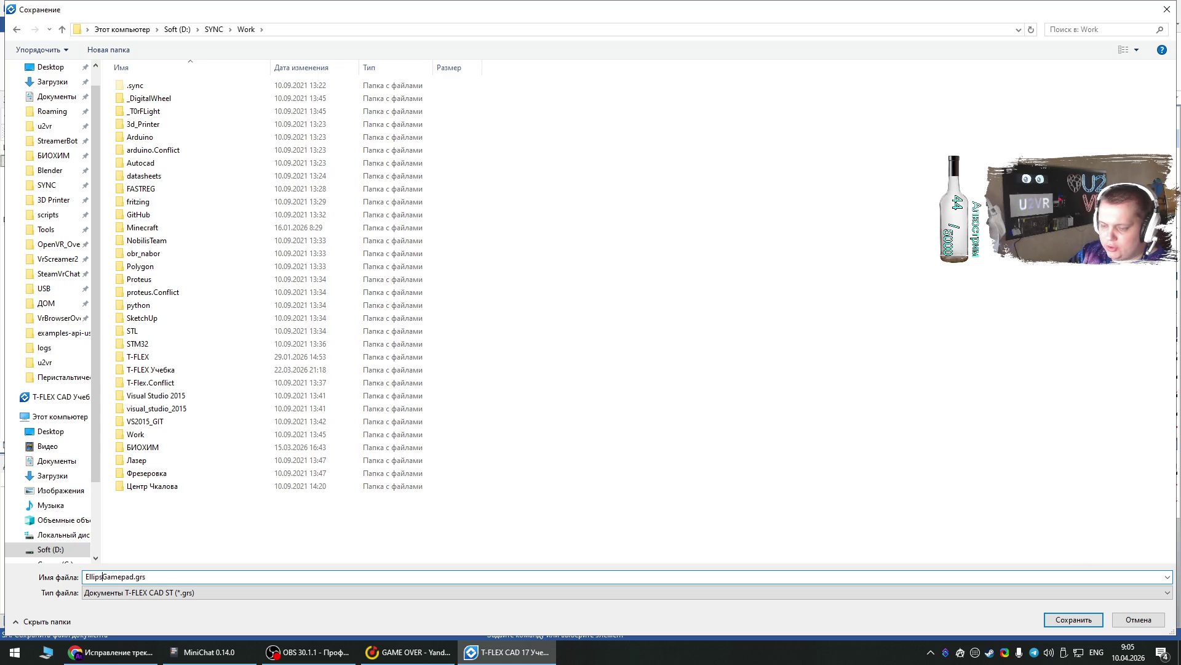
text(e-)
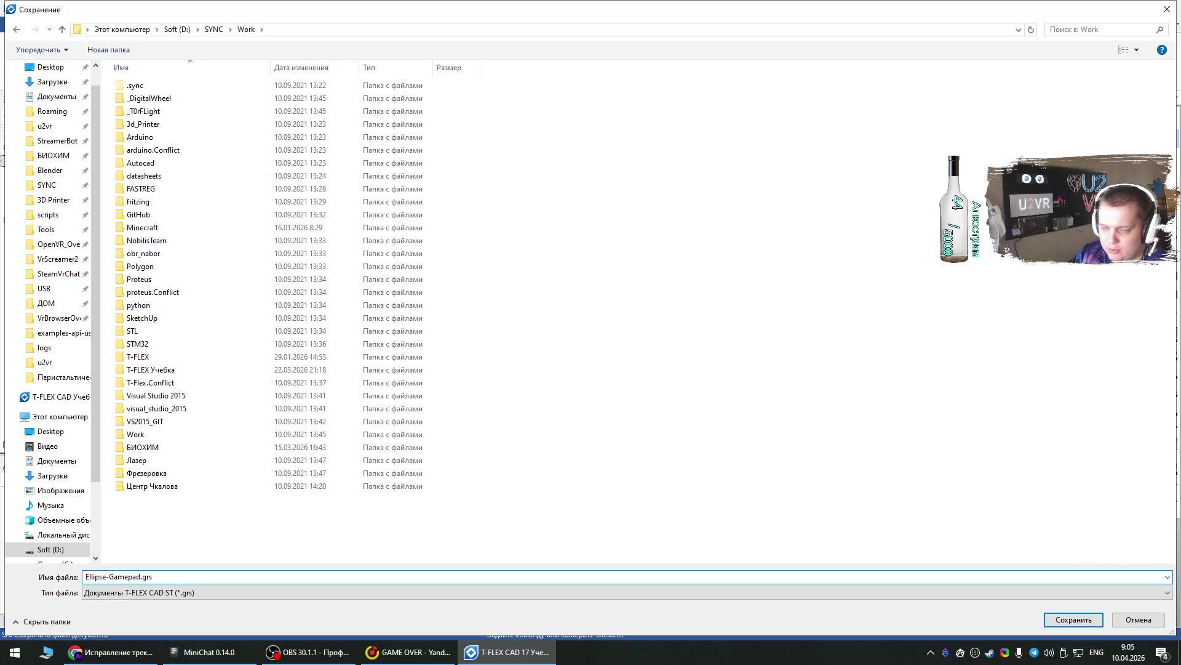
text(-)
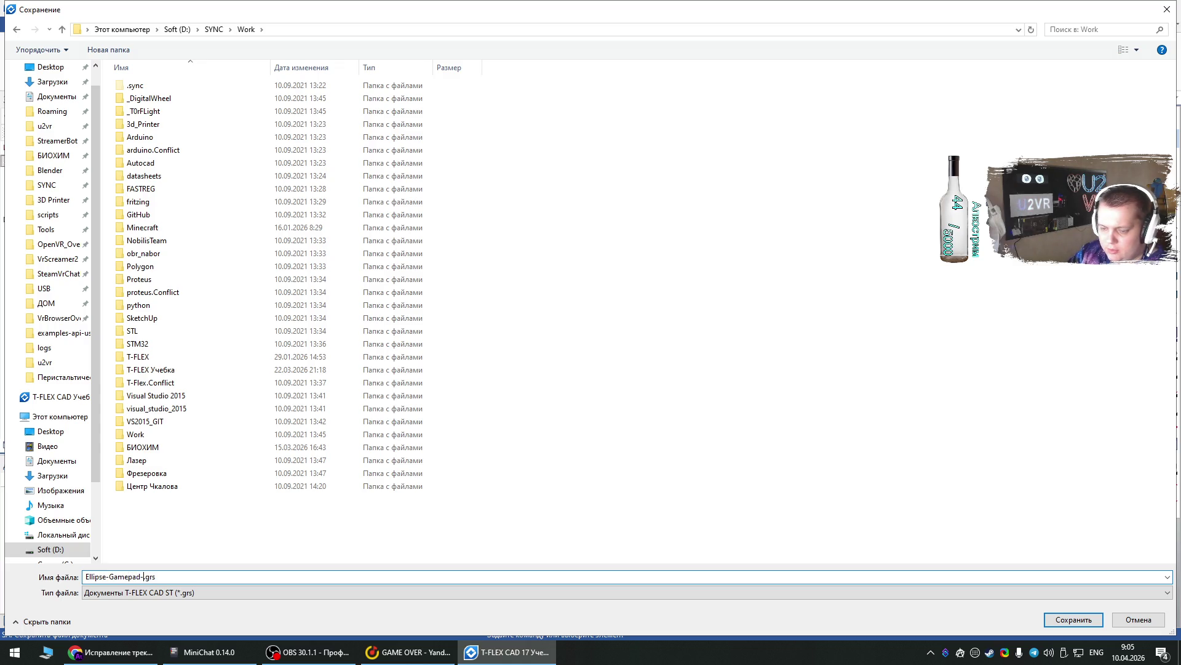
text(ESP32)
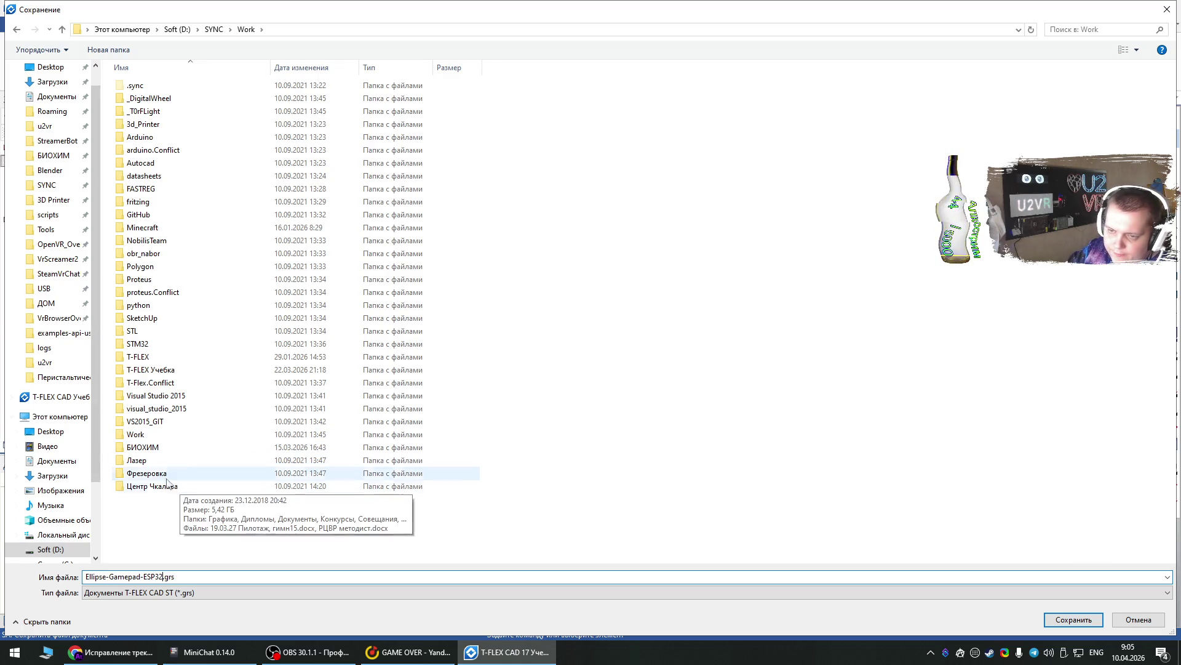
- Delete a stray new folder, then save as Ellipse-Gamepad-ESP32.grs in T-FLEX Учебка
click(108, 49)
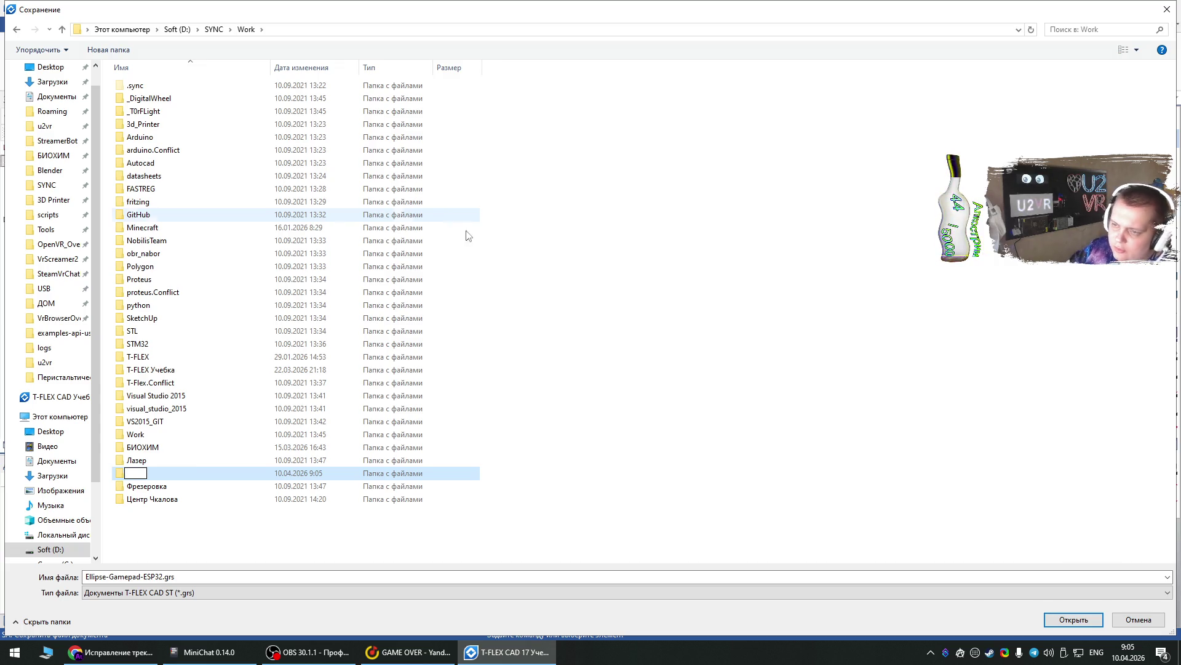
click(475, 549)
click(178, 473)
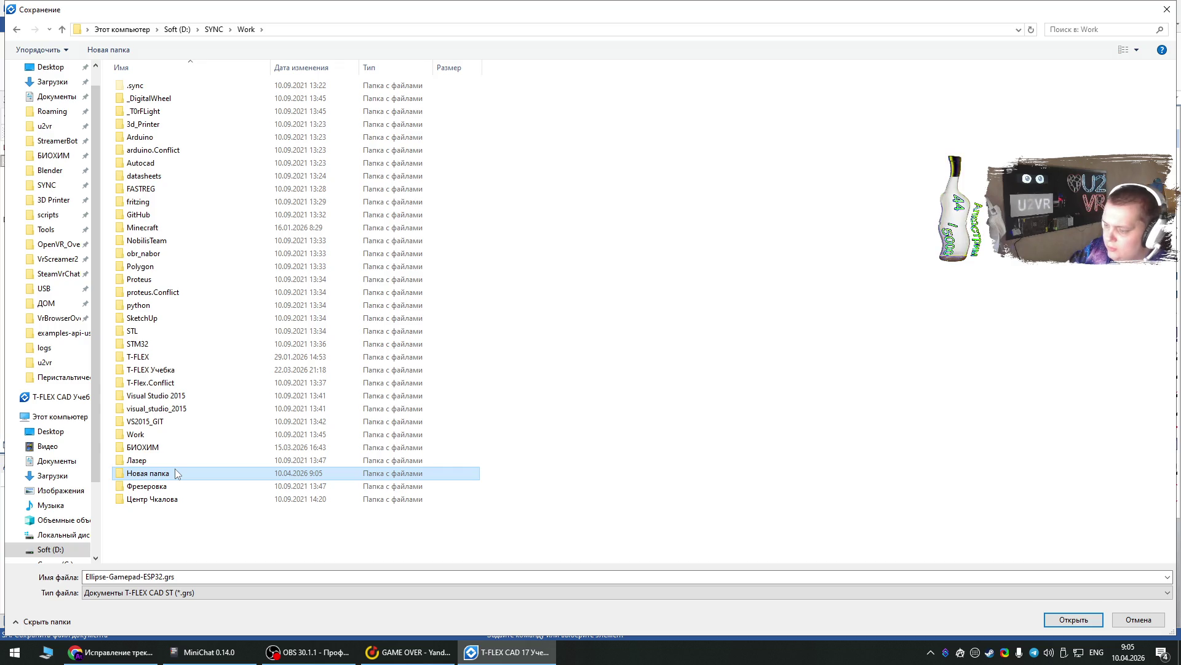
key(Delete)
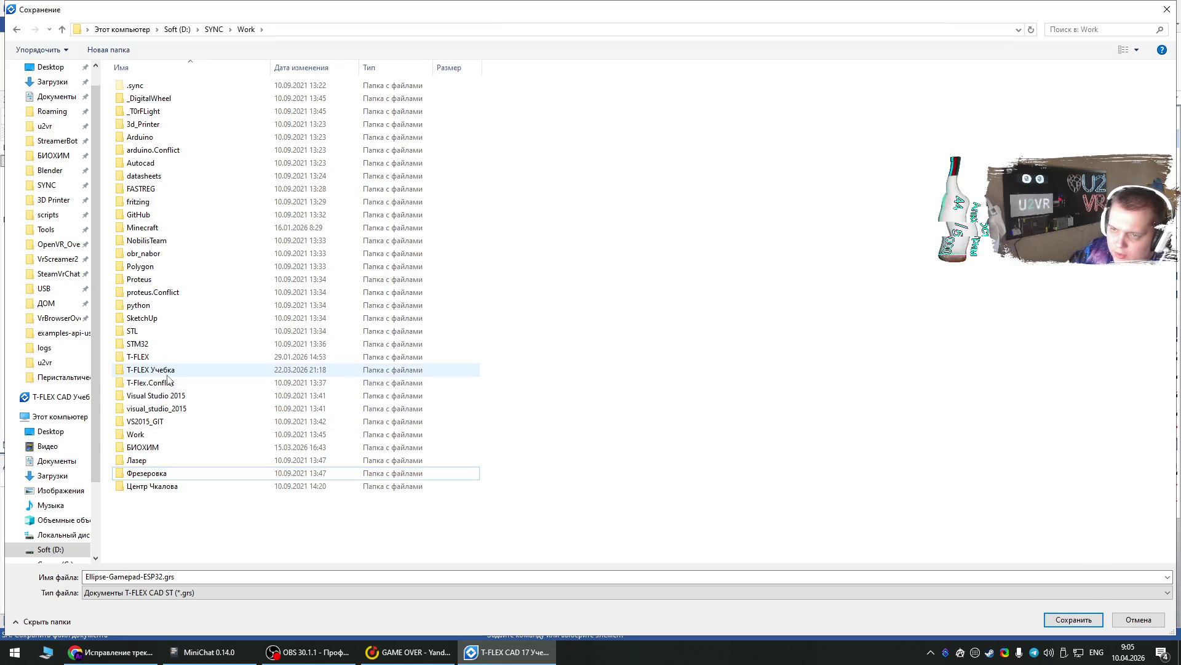
double_click(170, 371)
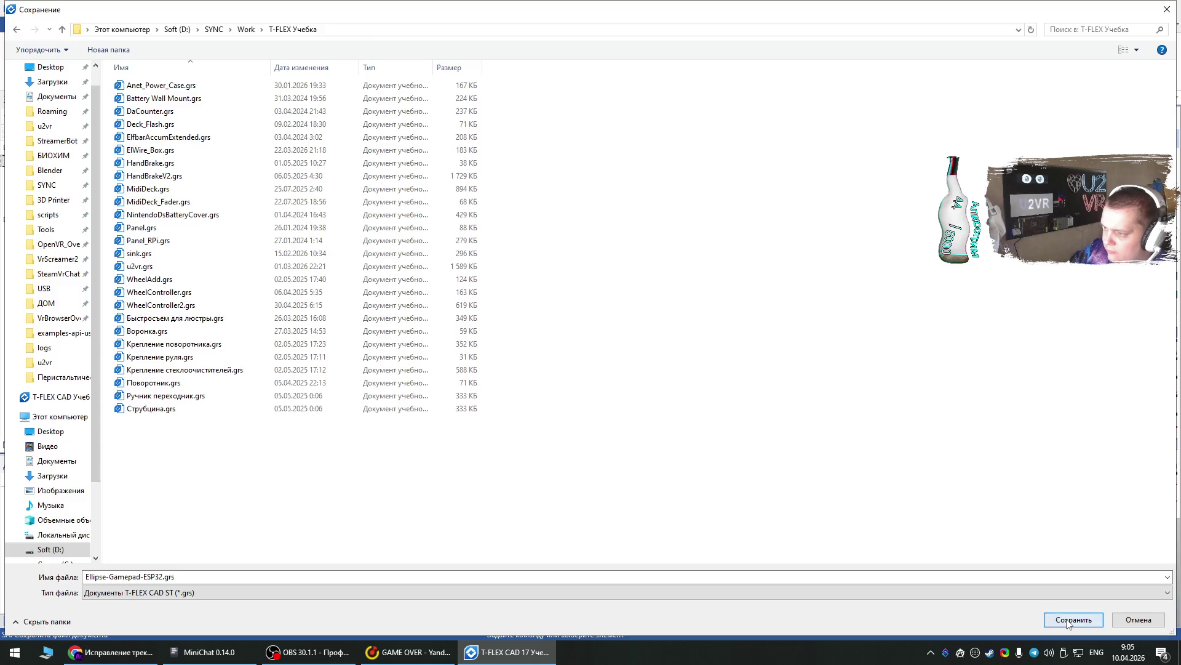
click(1074, 619)
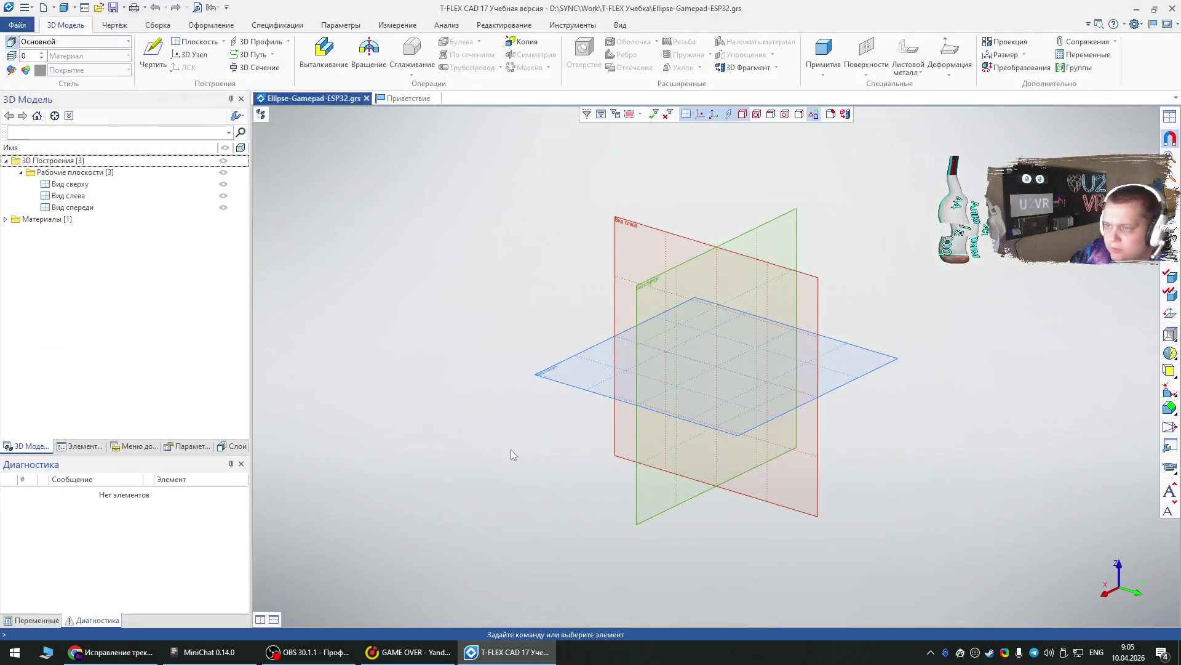
- Create a cylinder primitive with diameter 37 and height 200
click(824, 69)
click(839, 100)
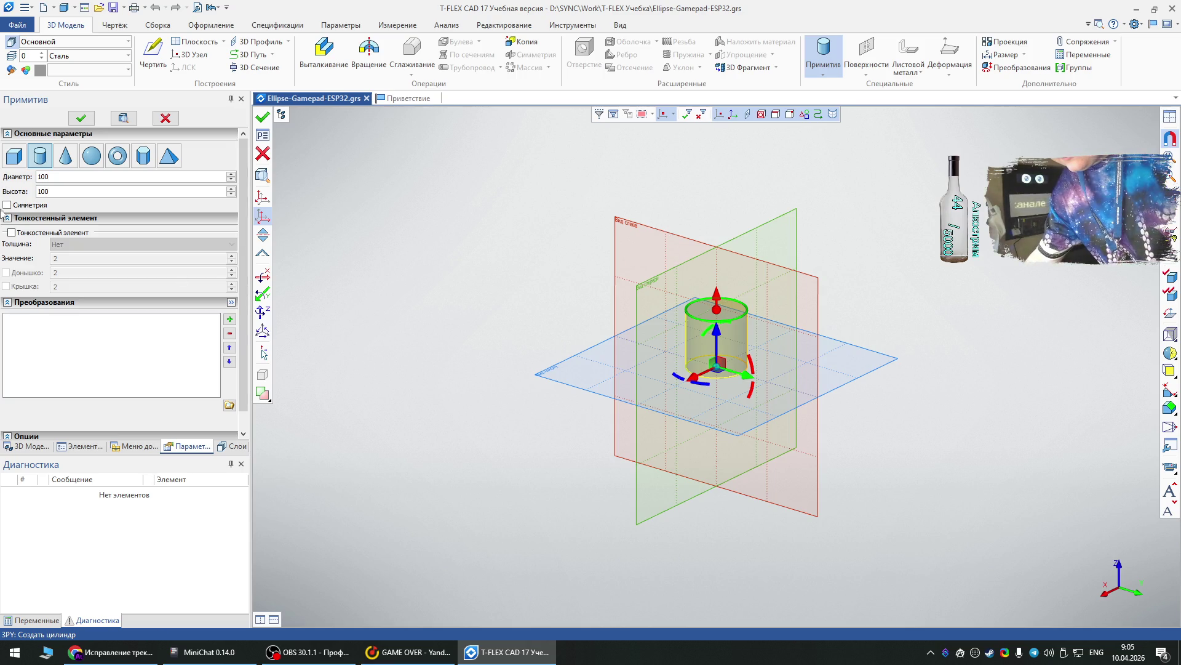
double_click(49, 176)
text(37)
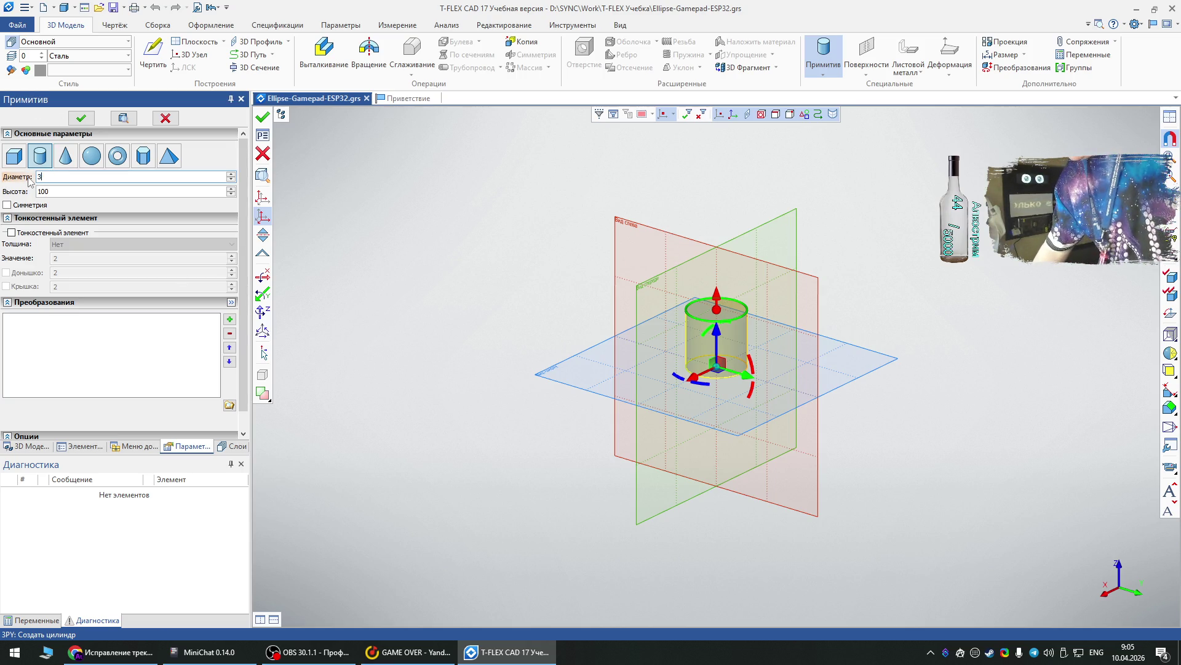
key(Tab)
text(200)
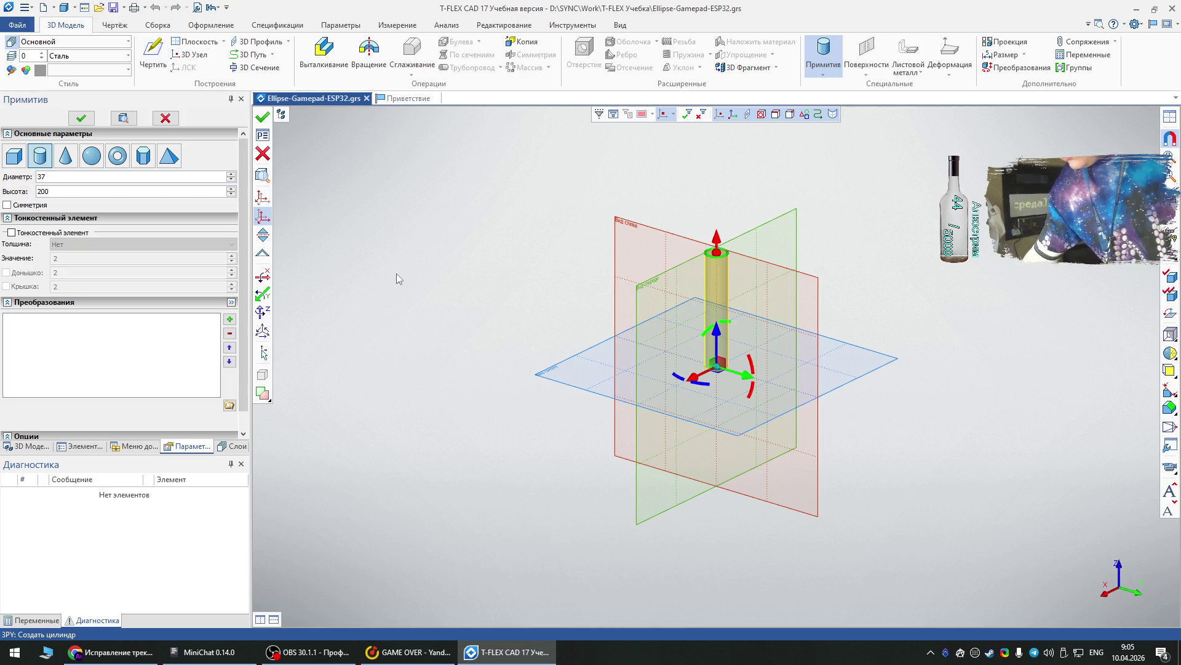
click(81, 118)
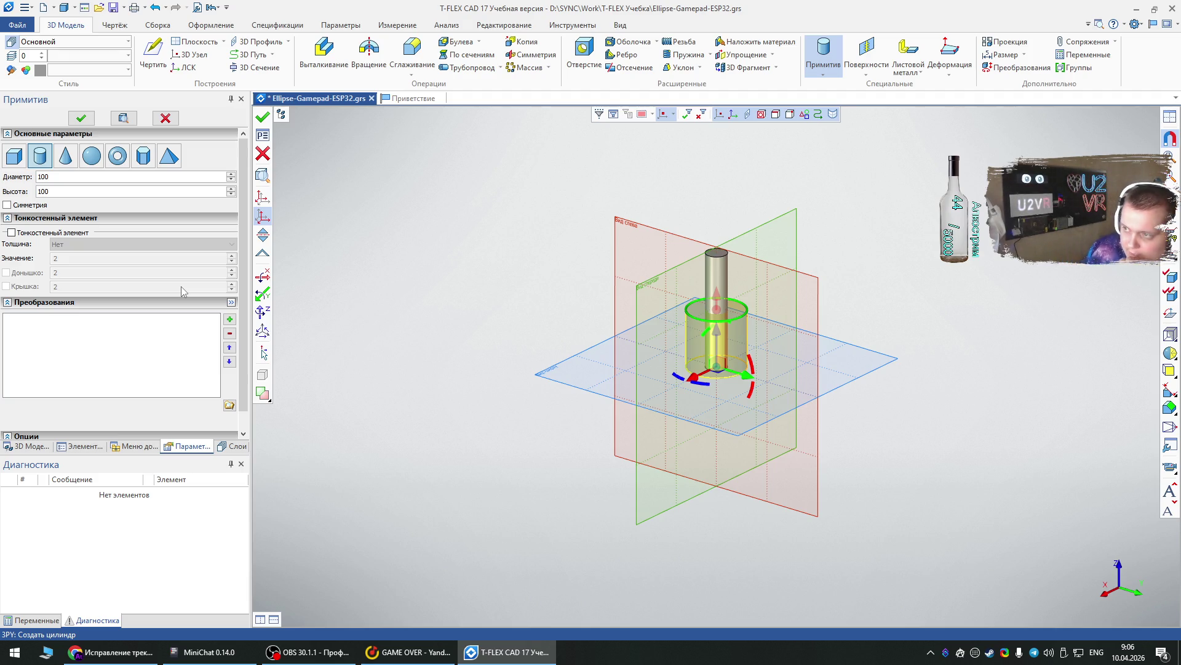
- Finish the cylinder as Цилиндр_1 in Тело_1 and save the model
key(ctrl+Return)
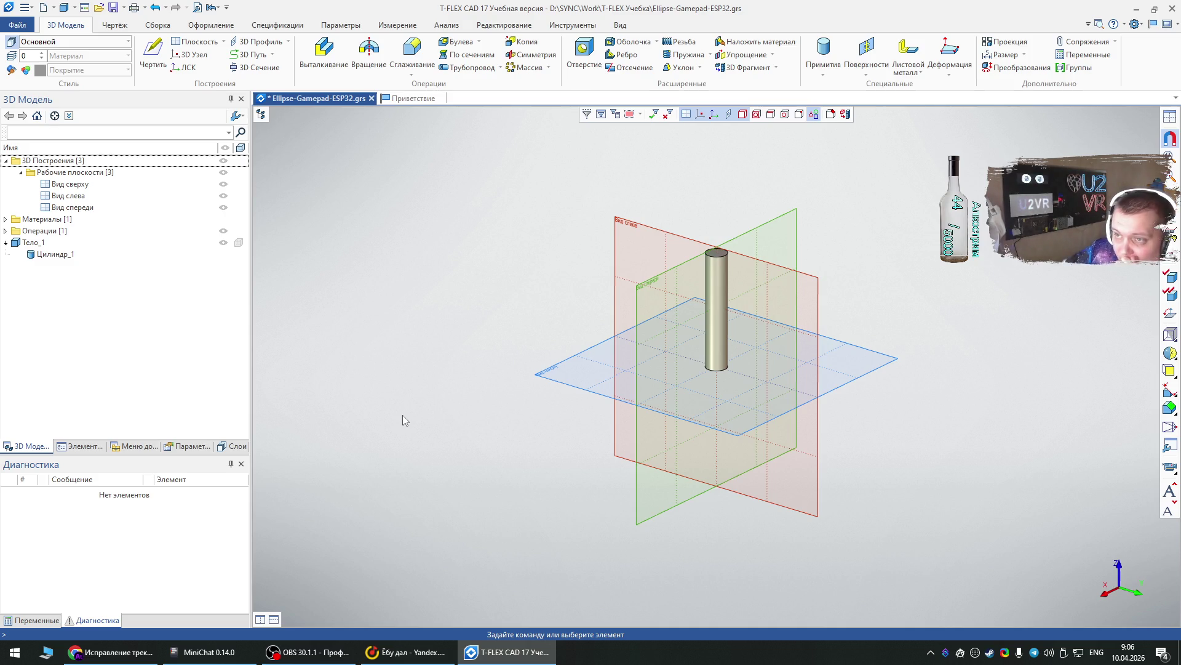
key(ctrl+s)
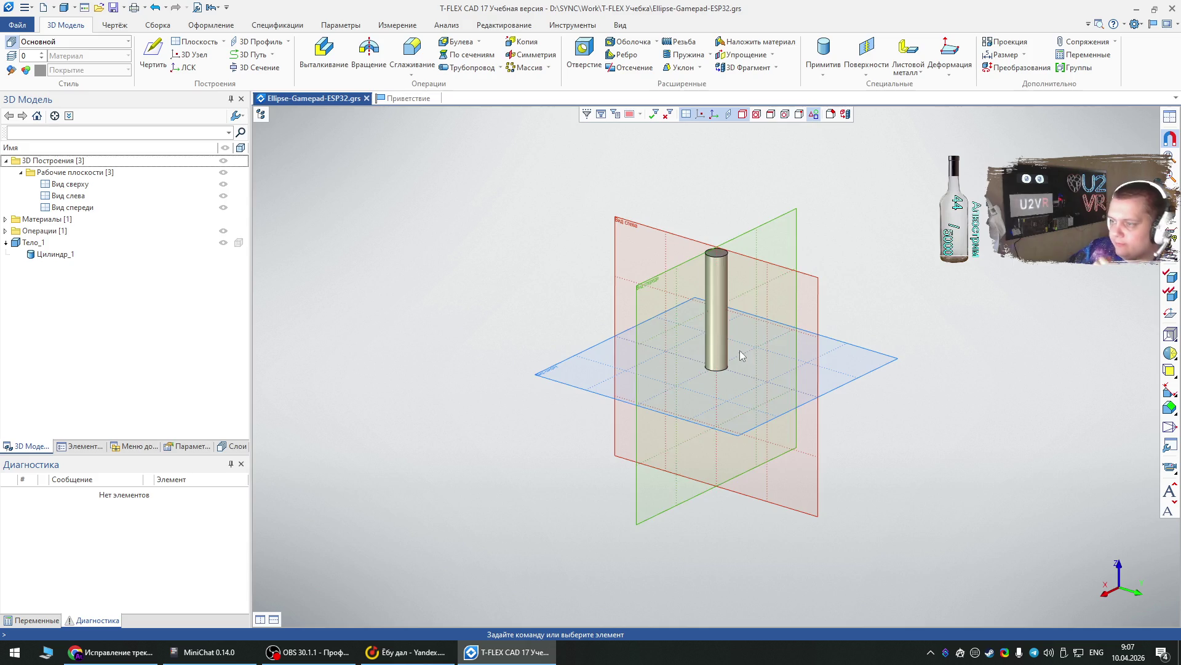
- Hide the cylinder body from view
scroll(751, 348, up, 2)
scroll(751, 349, up, 1)
scroll(734, 331, up, 1)
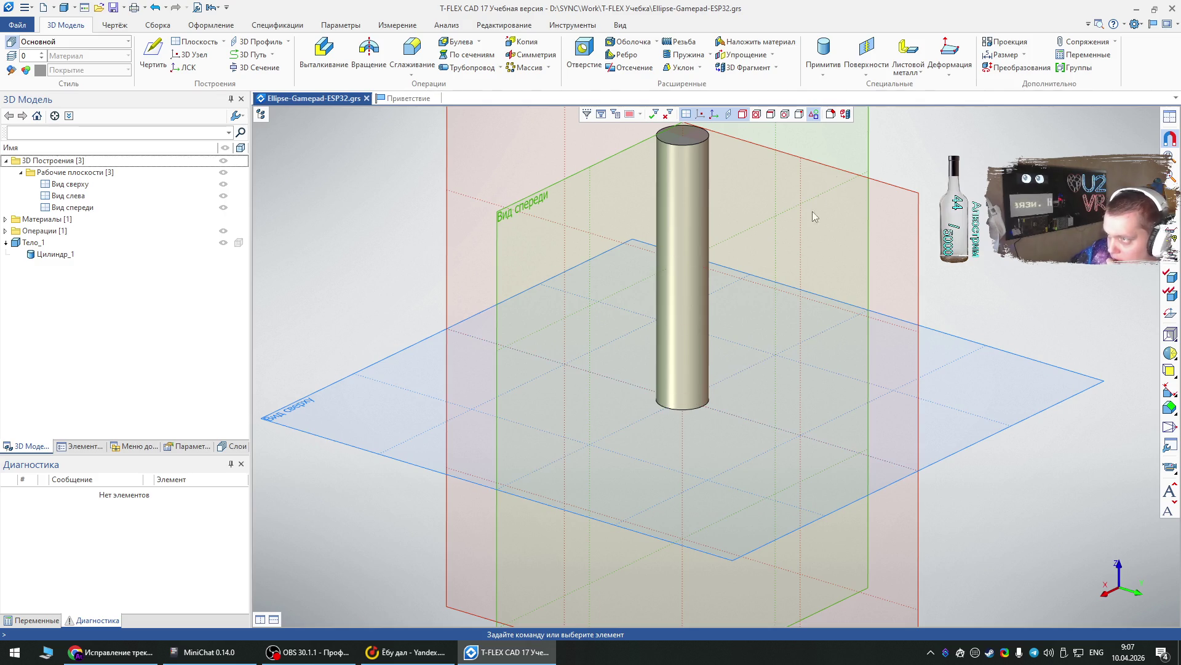
click(824, 71)
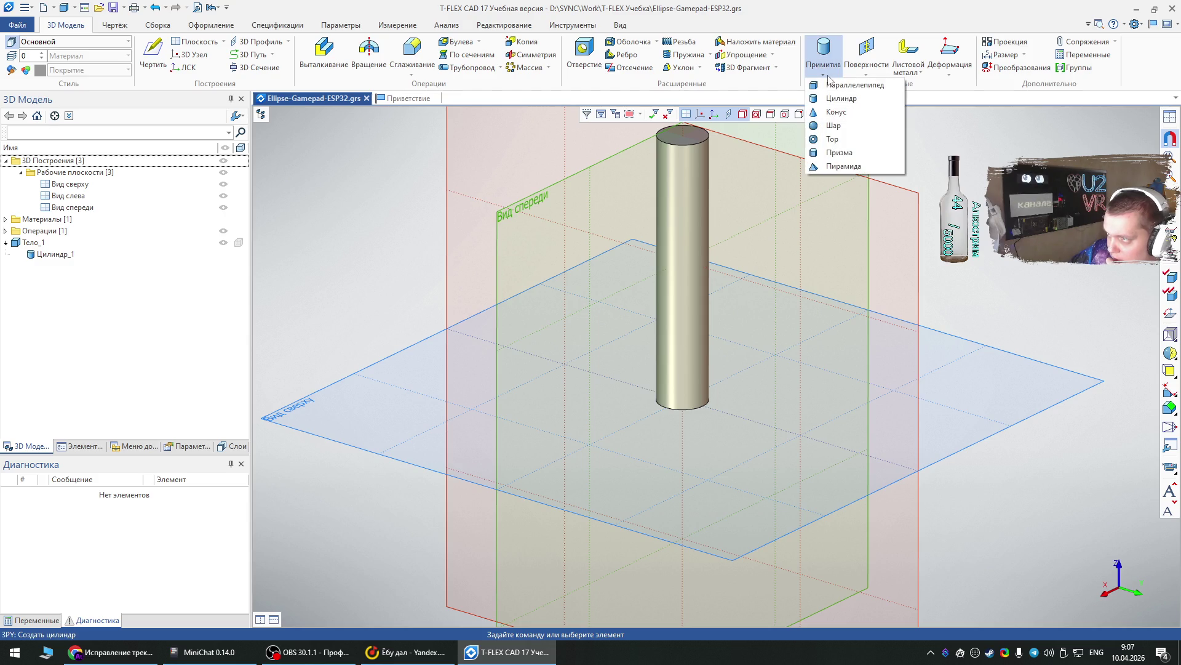
click(829, 85)
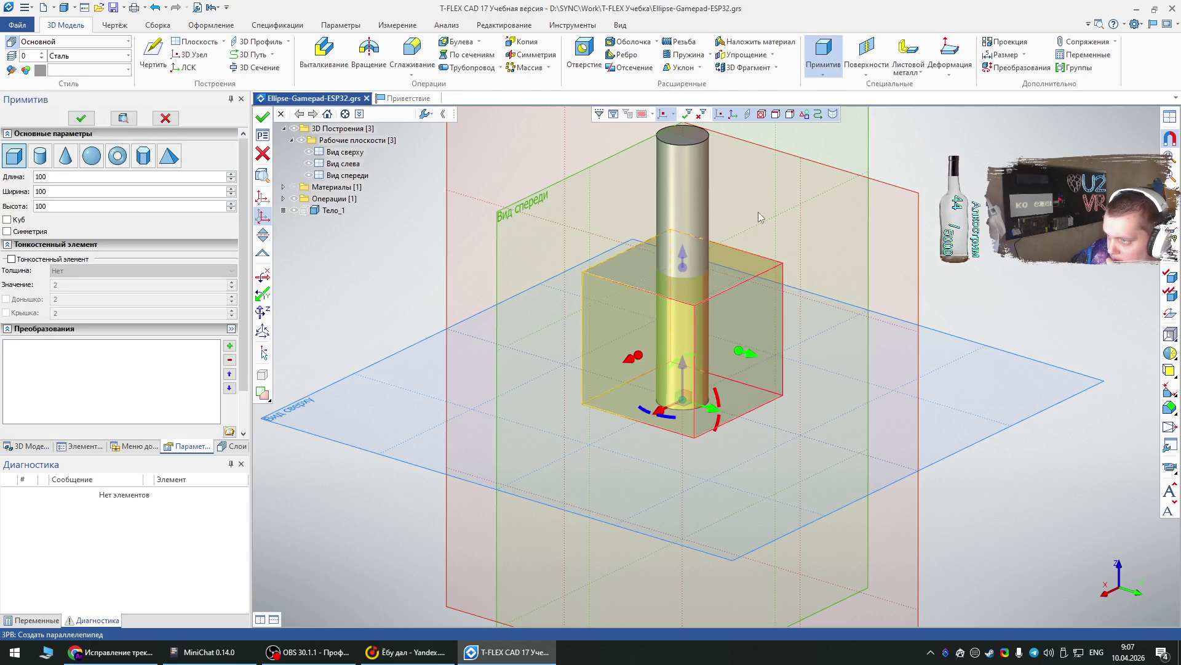
key(Escape)
right_click(686, 246)
mouse_move(732, 253)
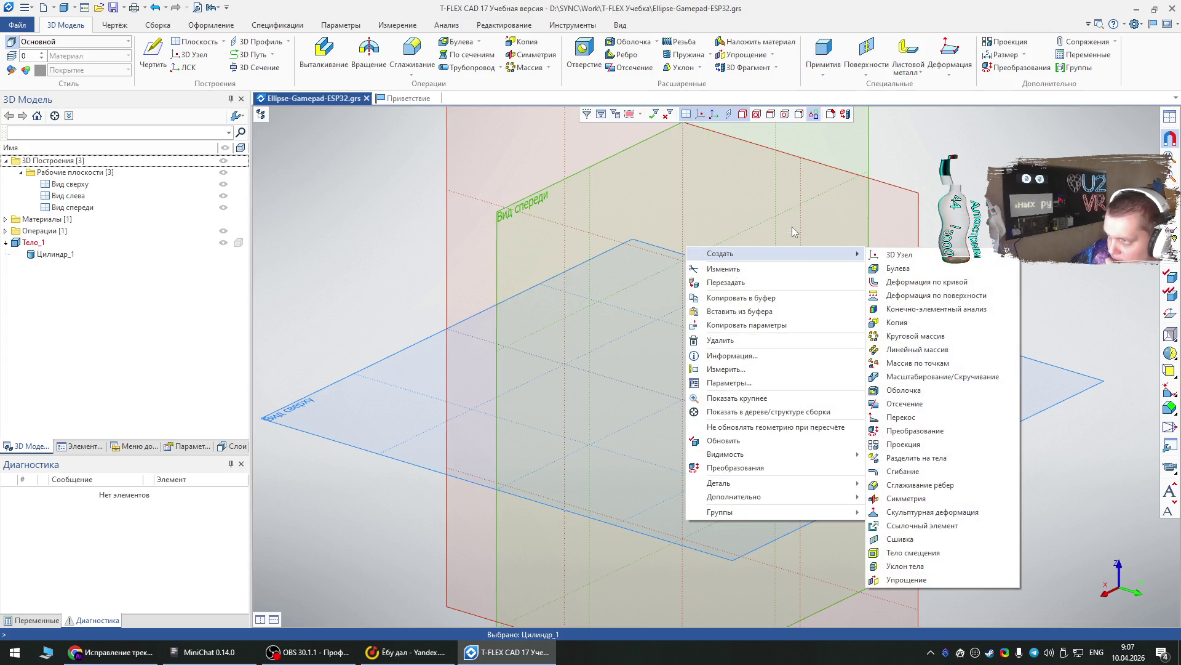
click(788, 225)
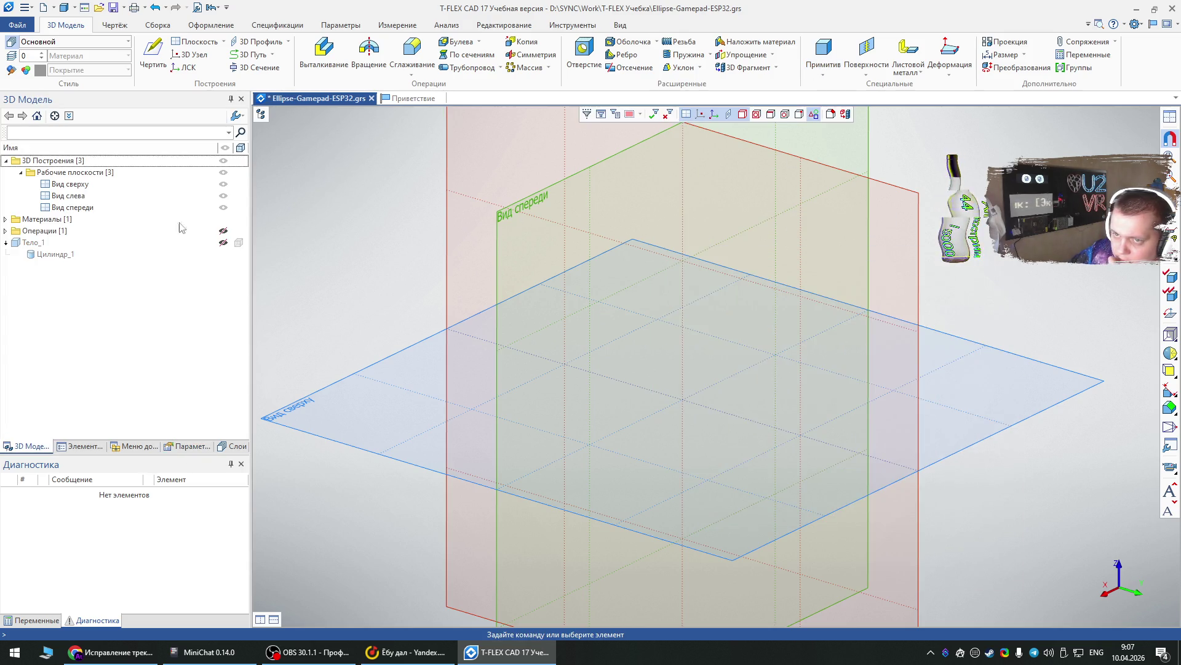
- Rename the cylinder body Тело_1 to Труба
double_click(27, 248)
drag(554, 264, 472, 264)
key(alt+shift)
text(Труба)
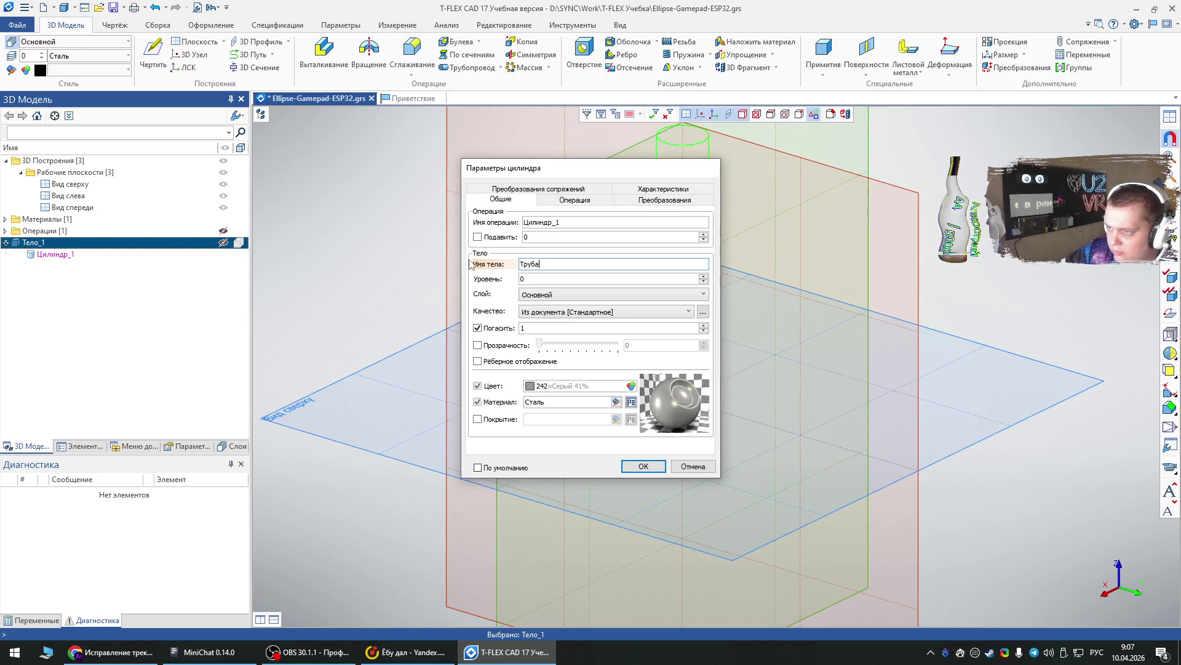
key(Return)
click(427, 322)
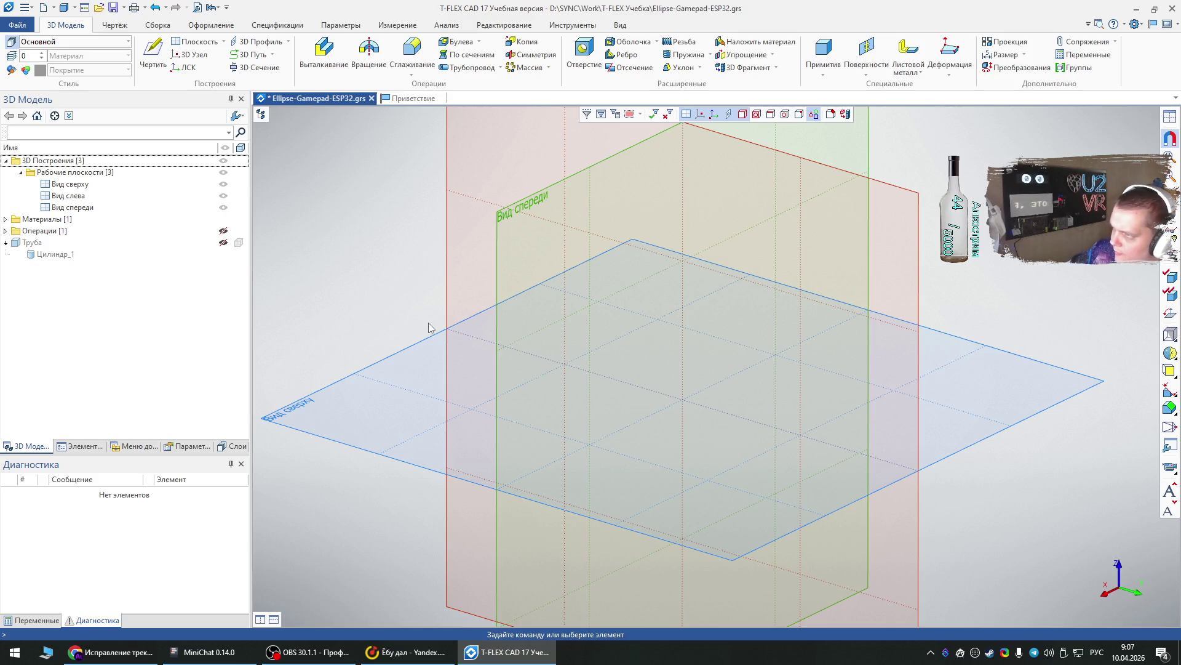
click(800, 184)
- Create a box primitive with length 25, width 8 and height 7 as body Тело_2
click(823, 53)
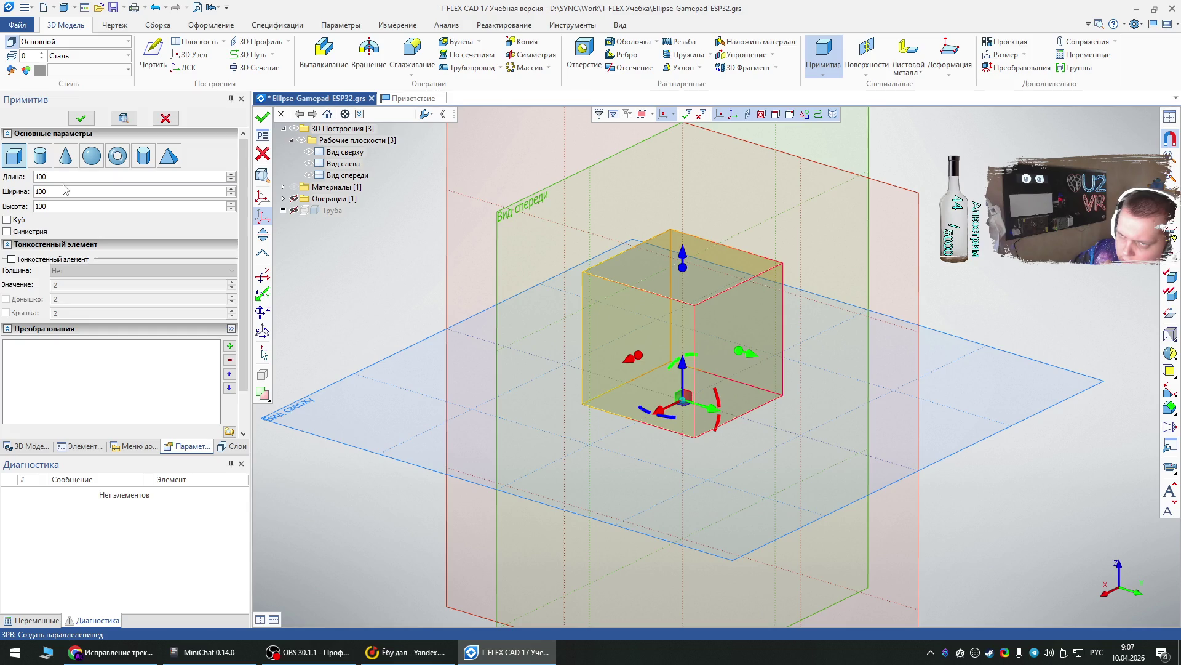
click(64, 191)
text(80)
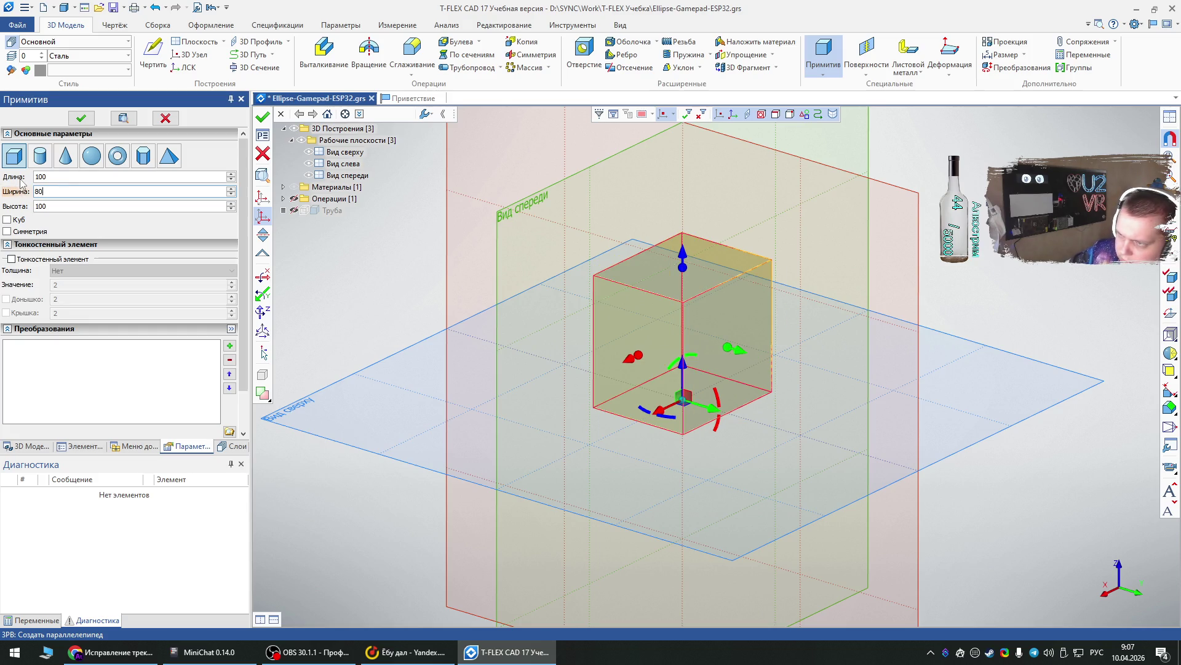
key(BackSpace)
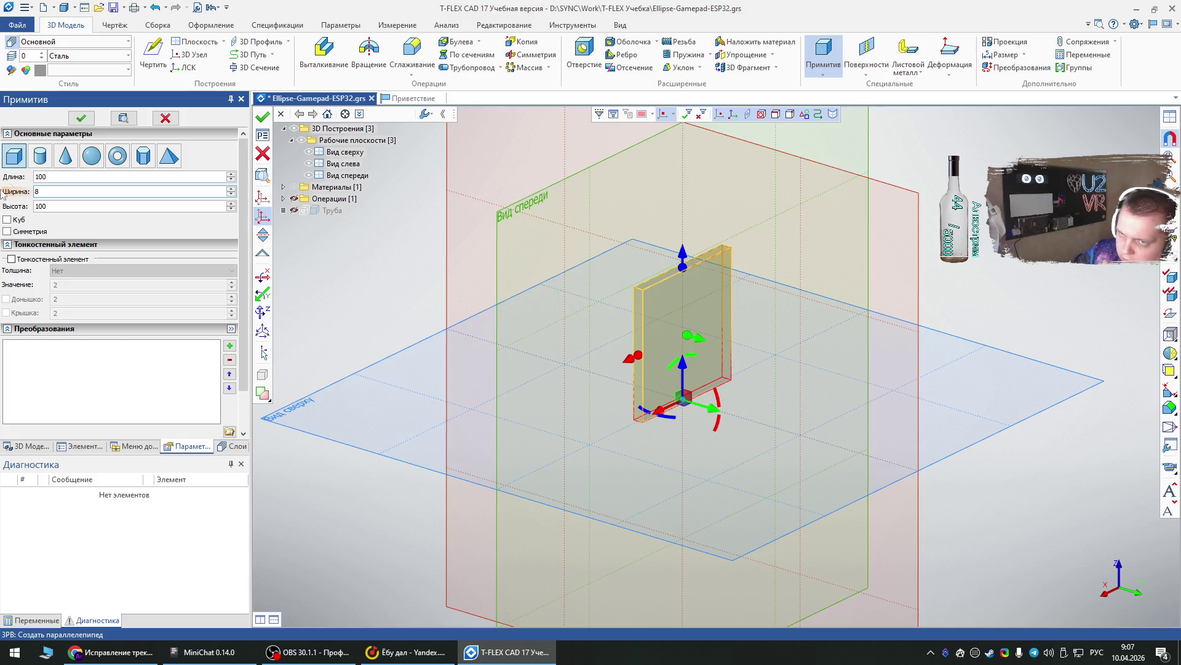
click(47, 177)
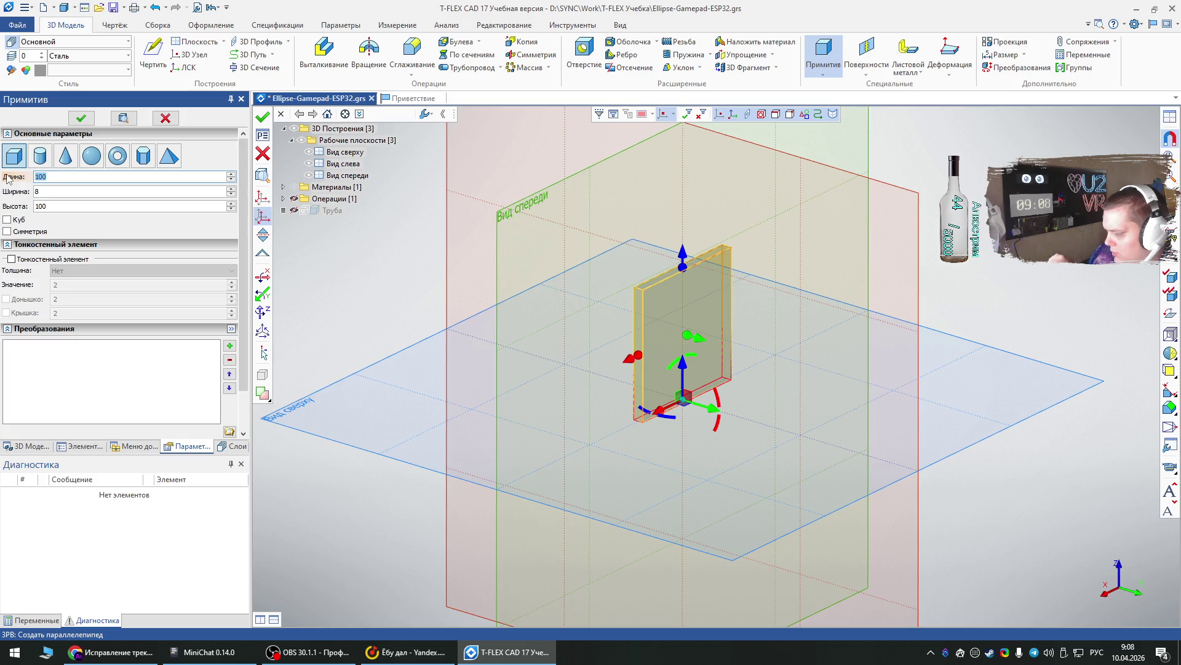
text(25)
key(Tab)
key(Tab)
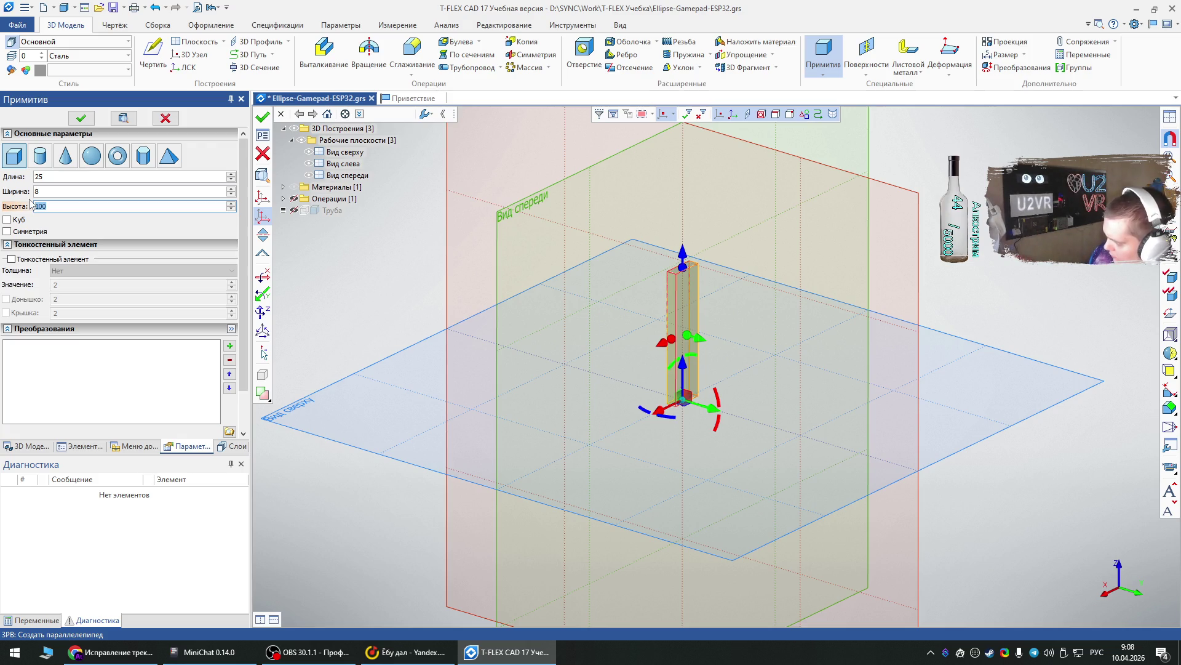
text(7)
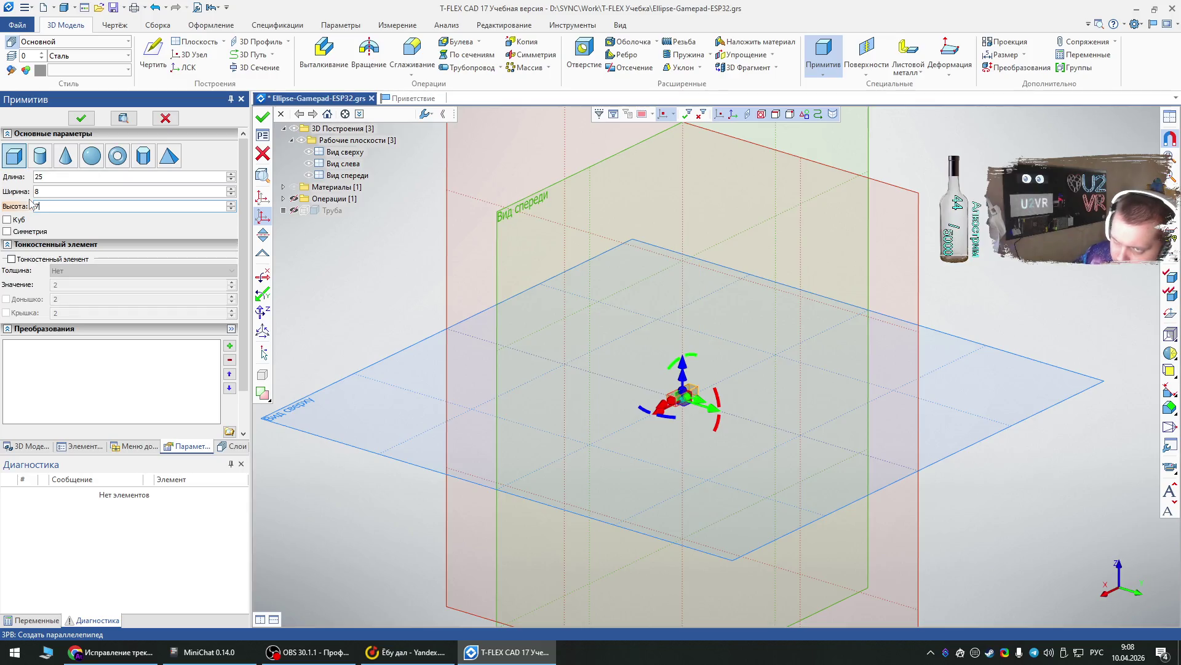
click(86, 120)
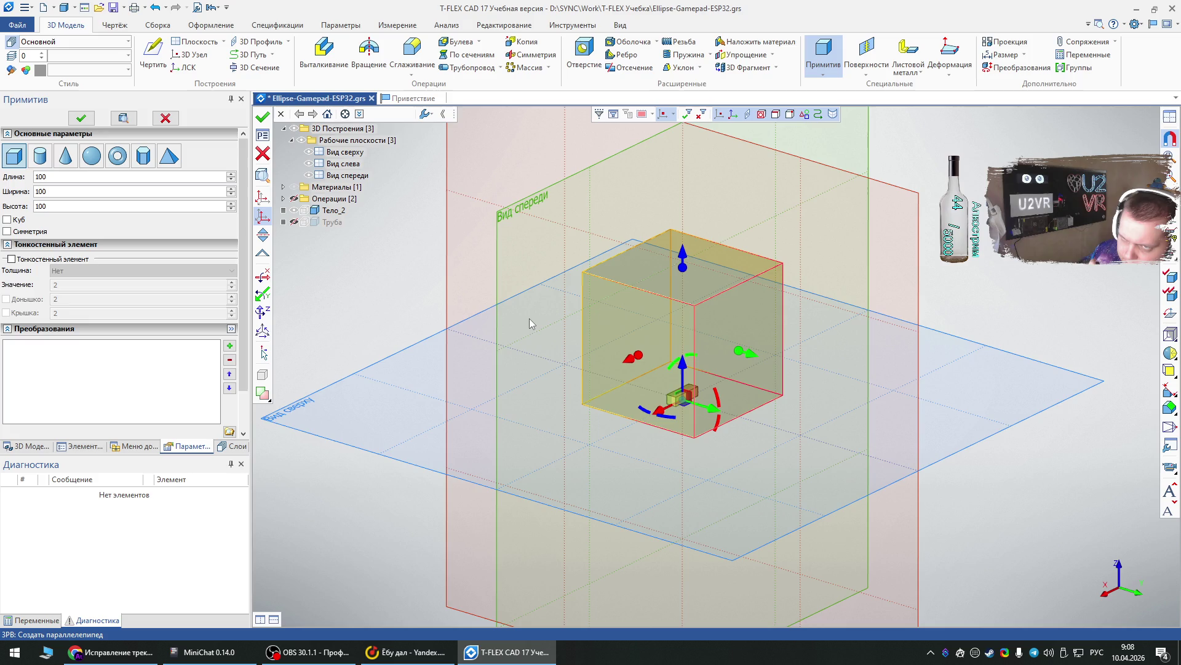
- Create a 27×11×1 box plate shifted 1 mm down along Z as body Тело_3
click(17, 190)
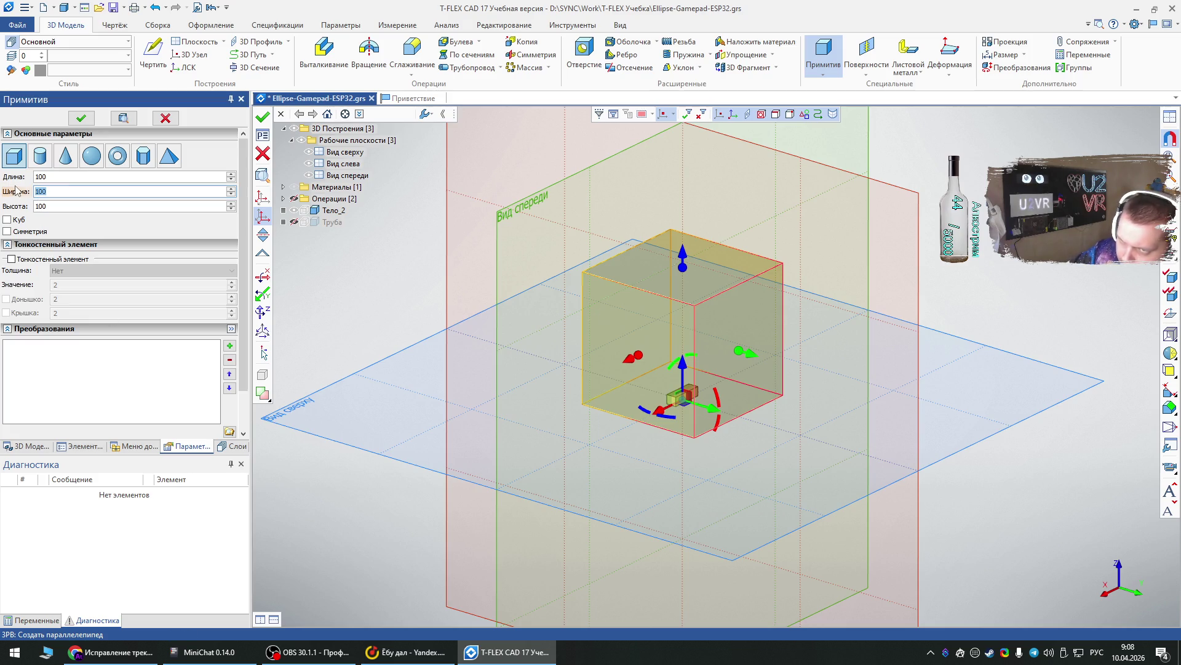
text(11)
click(10, 173)
text(27)
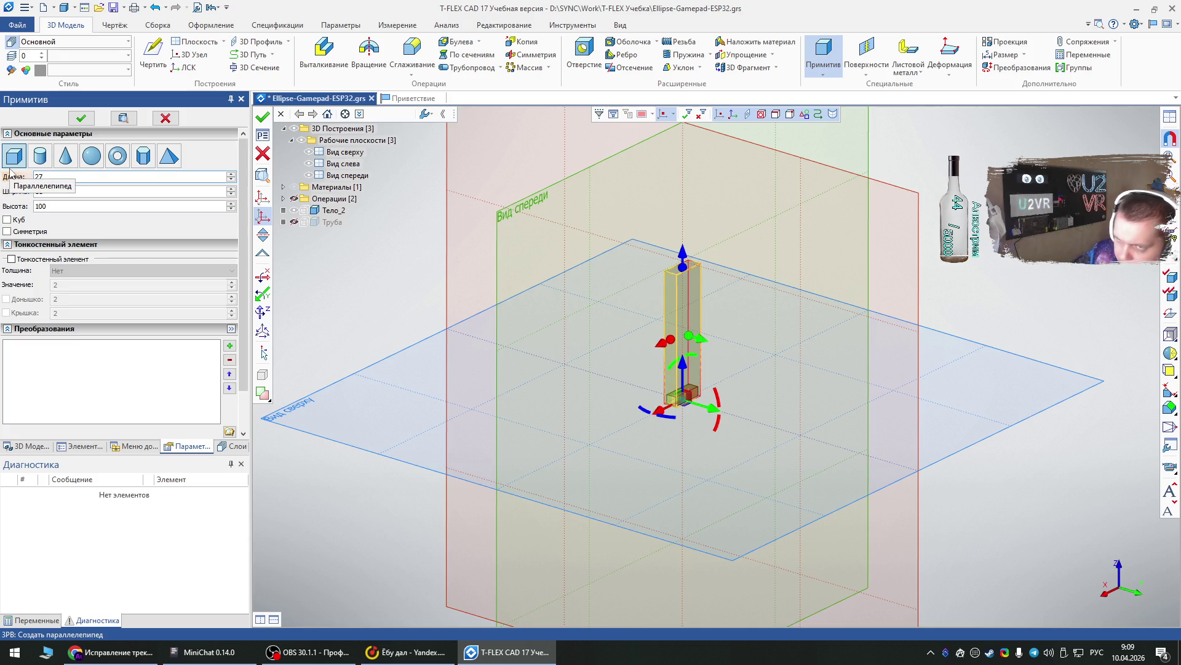
click(7, 206)
text(1)
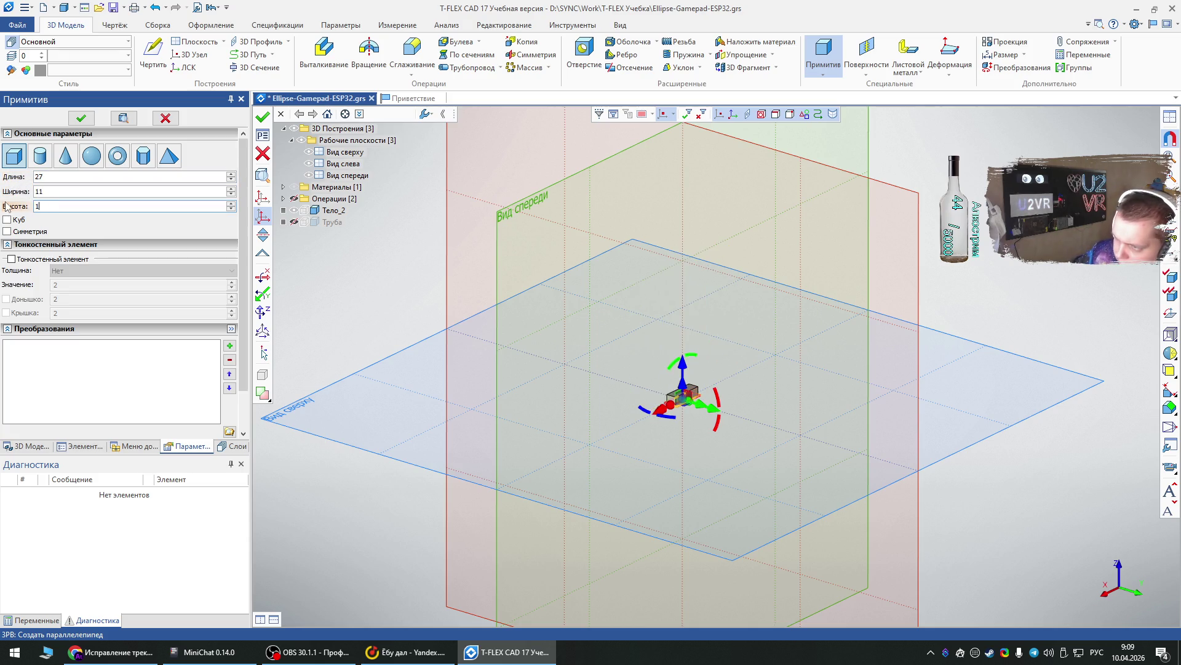
scroll(755, 385, up, 5)
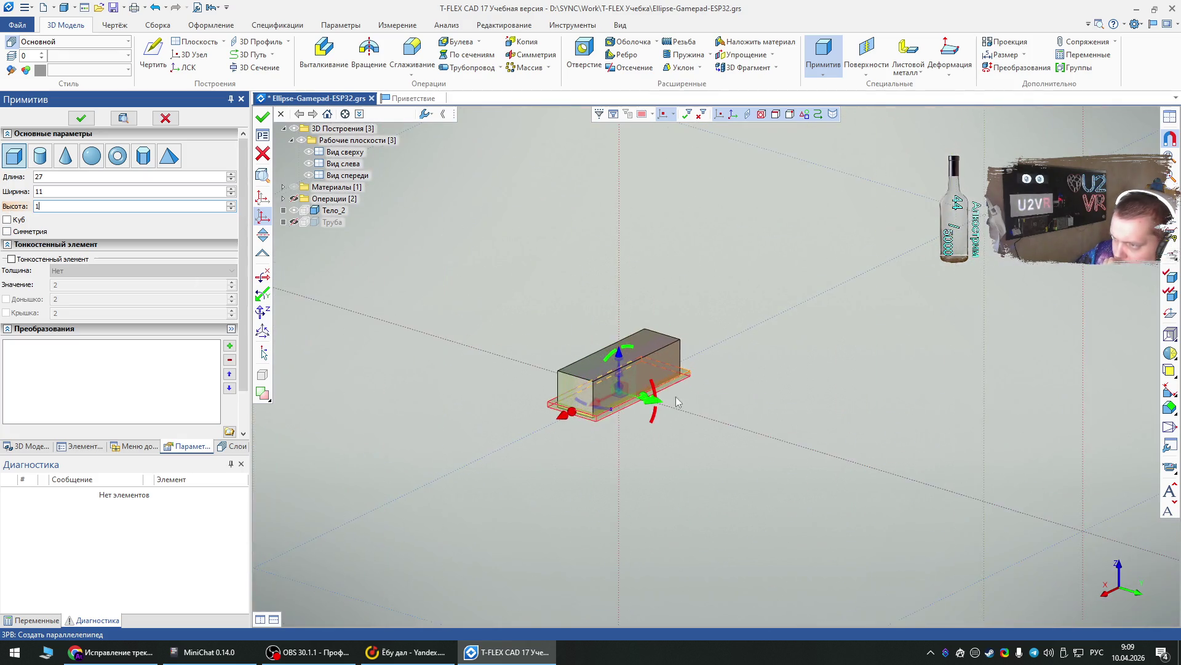
scroll(593, 421, up, 1)
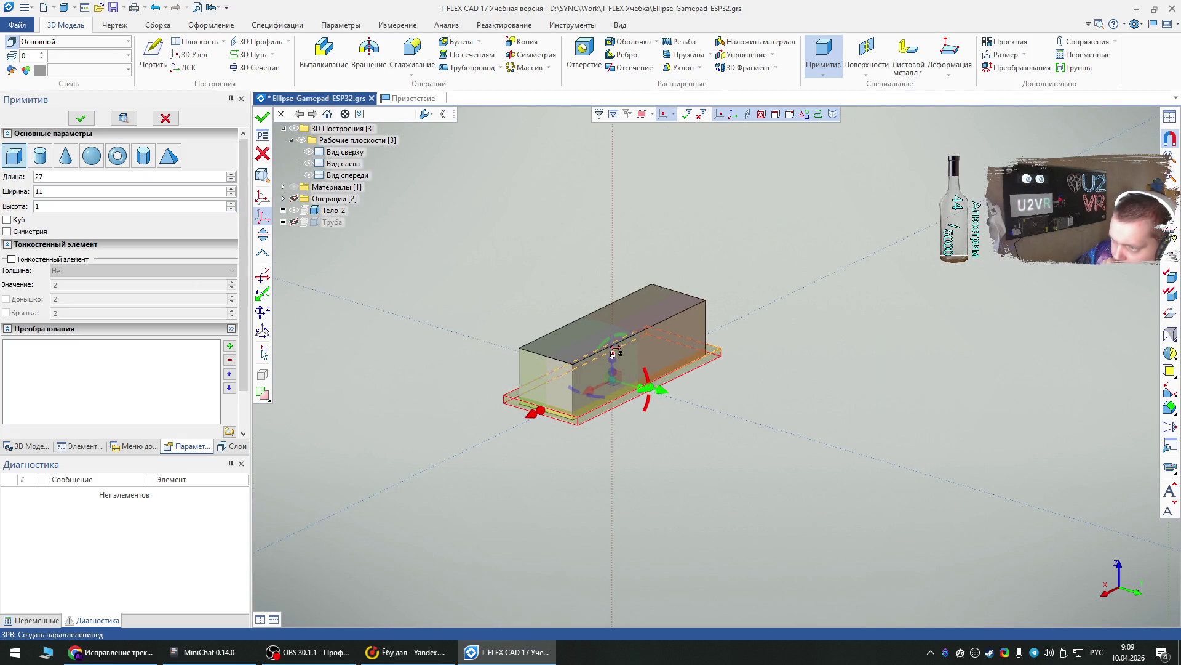
drag(616, 350, 616, 360)
click(80, 118)
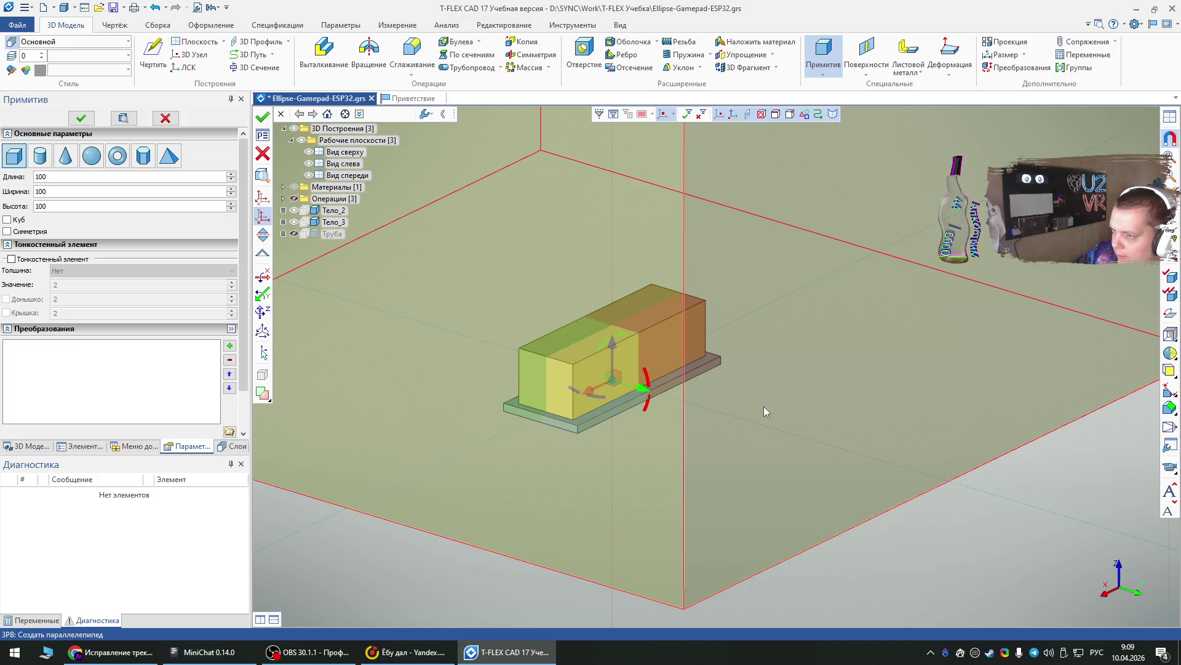
key(ctrl+Return)
- Create a cylinder primitive with diameter 25 as a new body
click(823, 73)
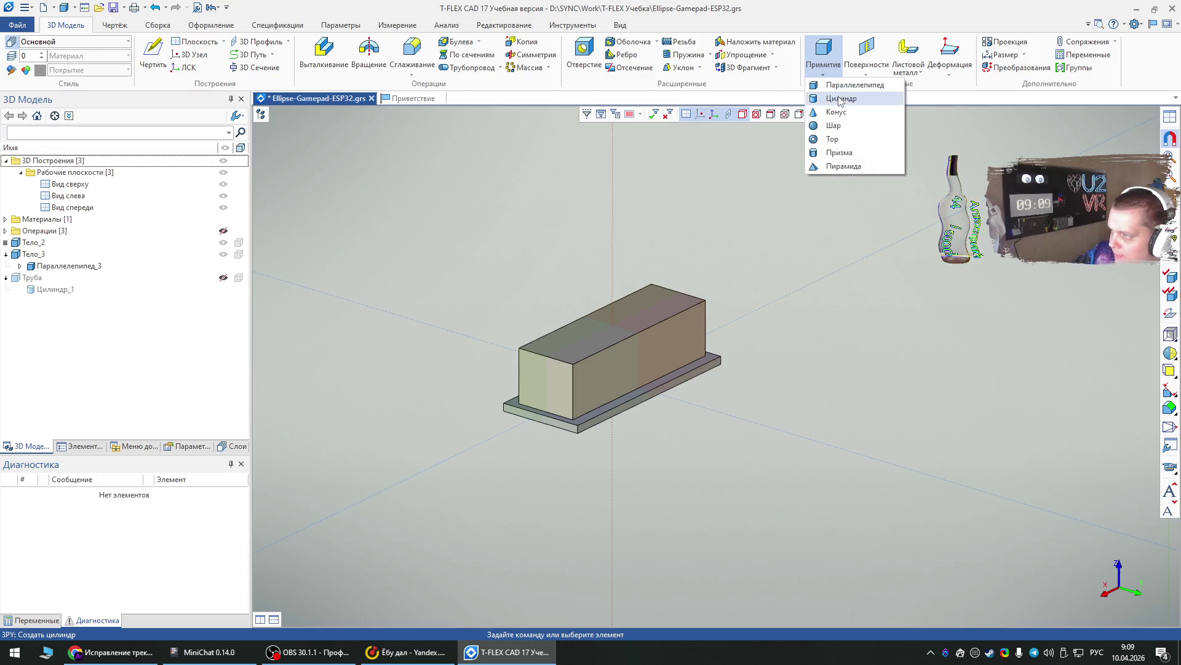
click(840, 100)
double_click(45, 176)
text(100)
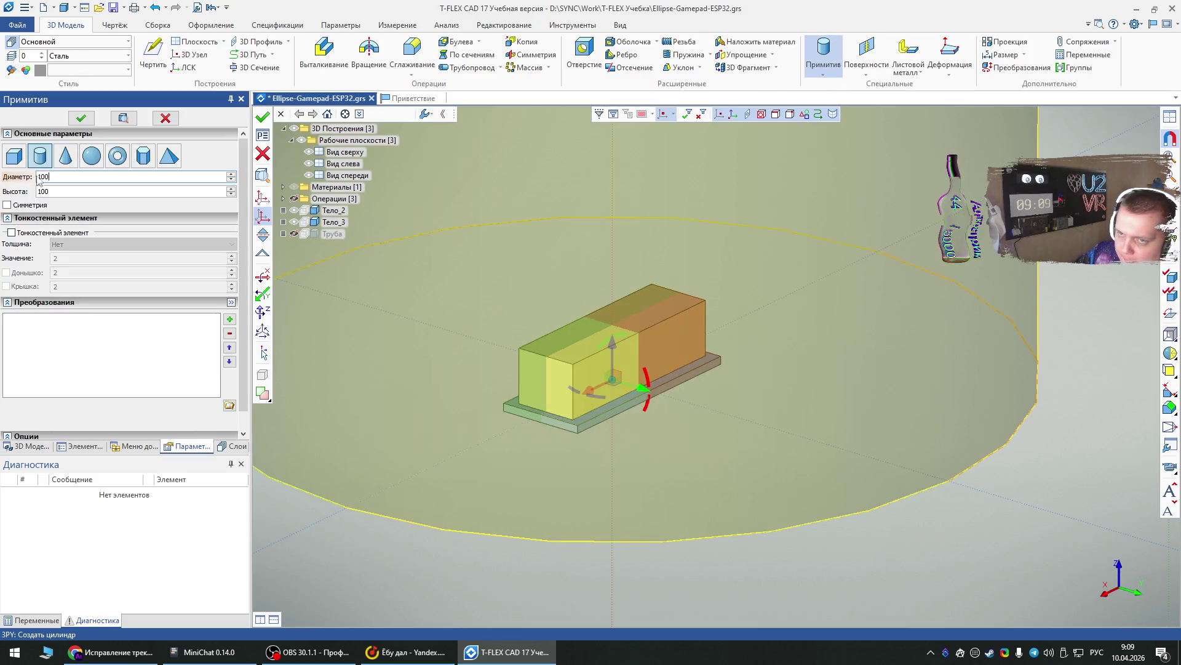
key(BackSpace)
key(BackSpace)
text(25)
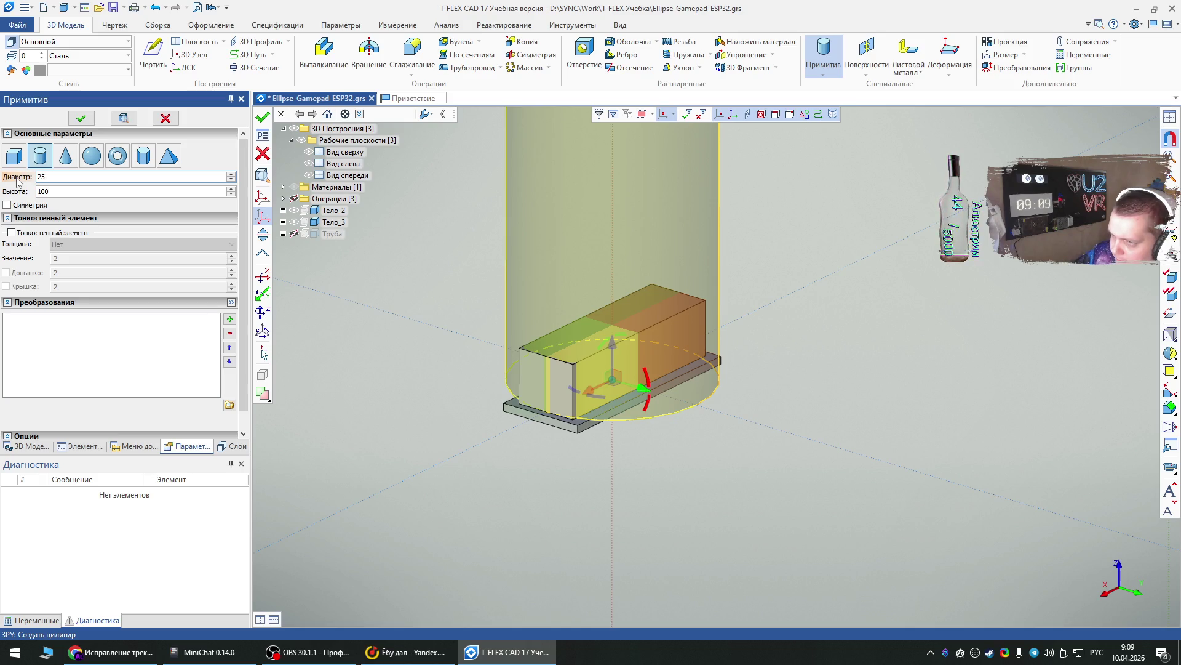
click(81, 118)
text(100)
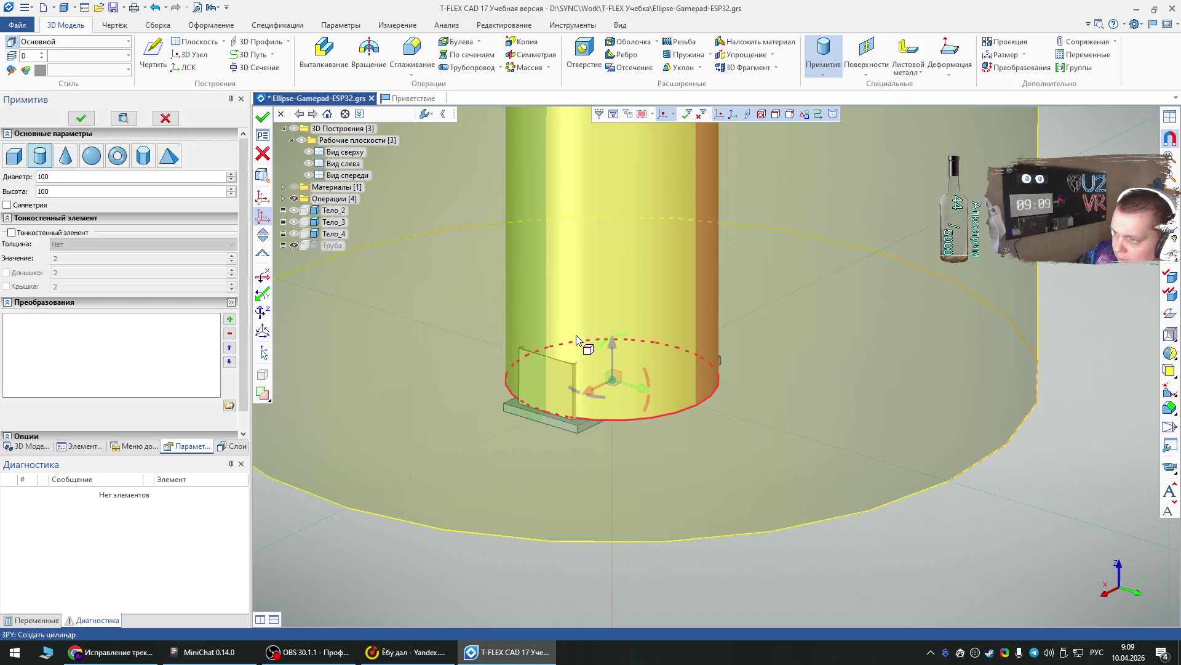
- Add a second cylinder of diameter 27, lowered 2 mm along Z
click(6, 178)
text(27)
drag(611, 340, 615, 370)
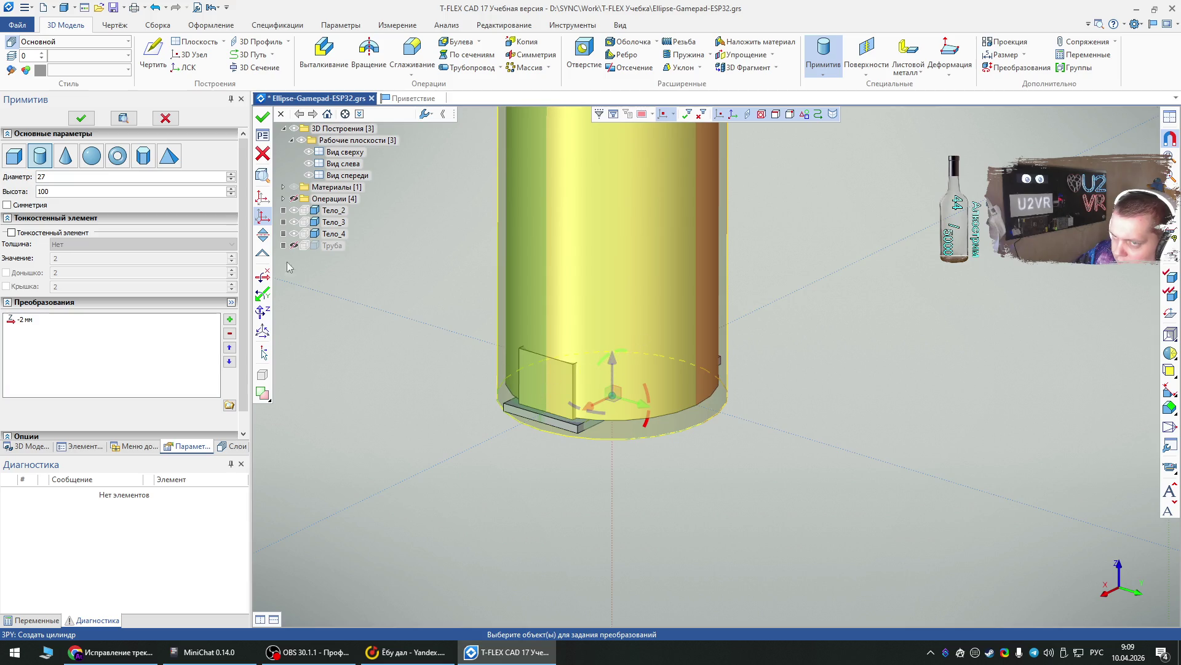
click(81, 117)
key(Escape)
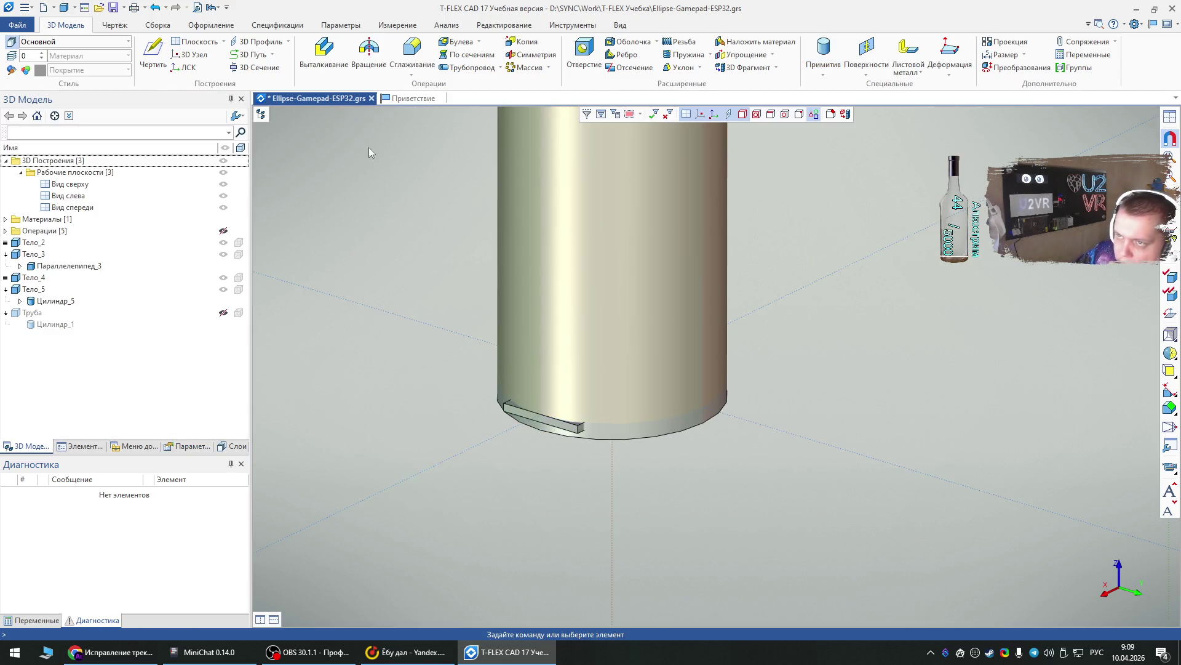
- Intersect the plate with the 27 mm cylinder
click(479, 42)
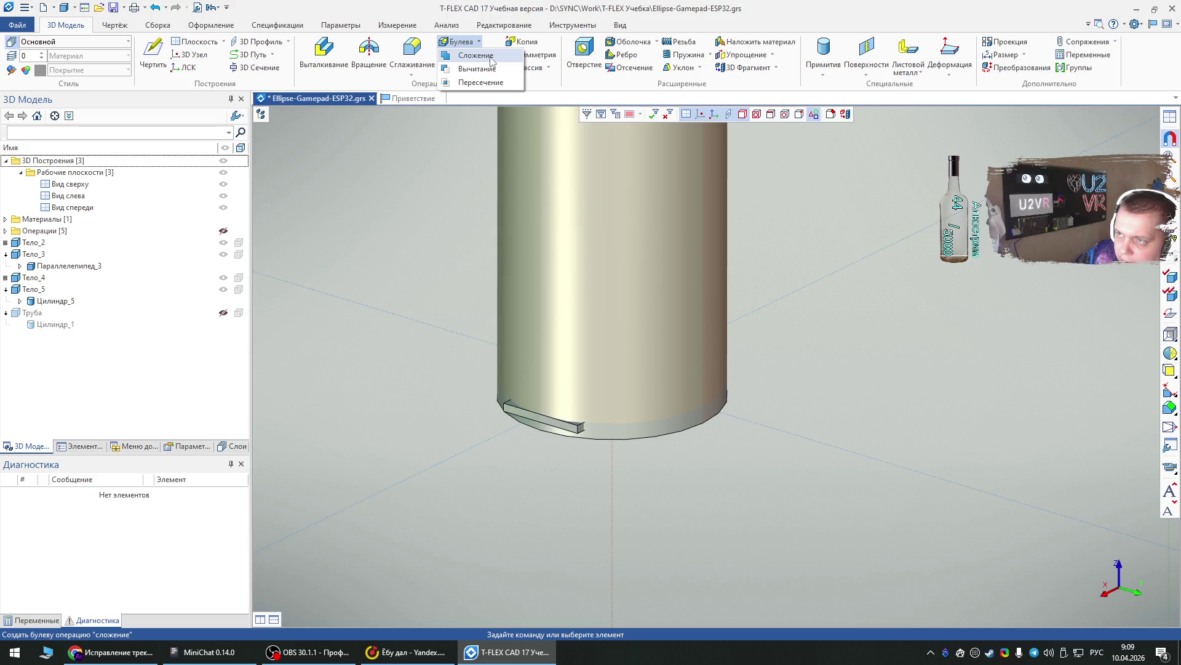
click(480, 82)
click(558, 423)
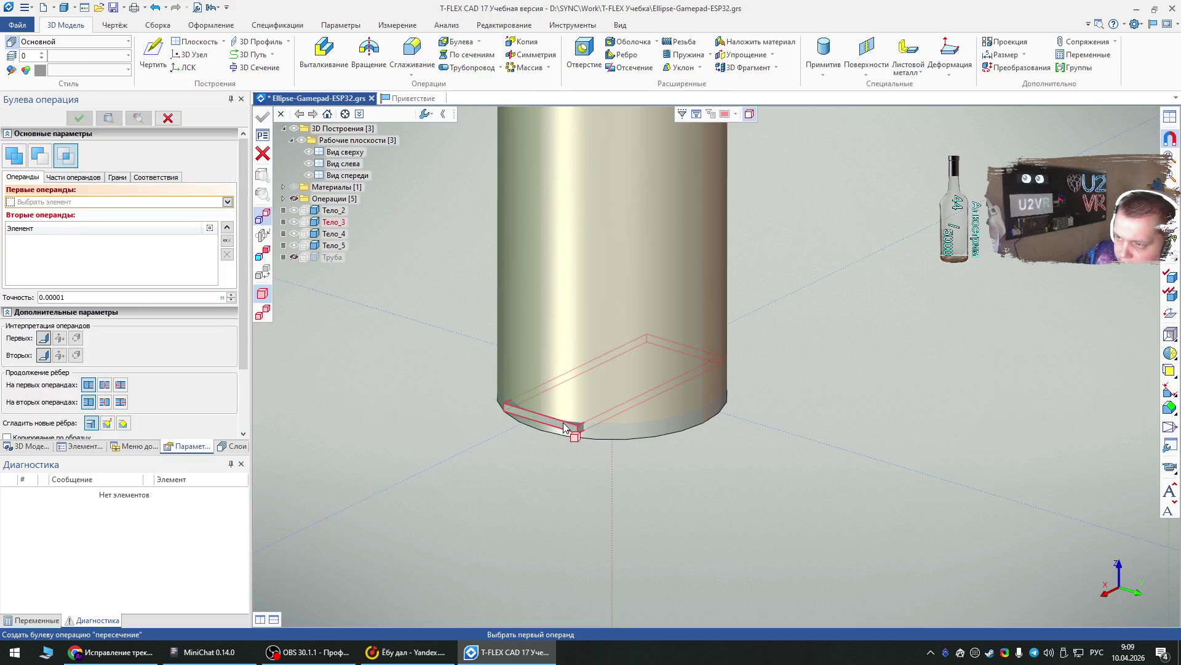
click(576, 380)
click(584, 368)
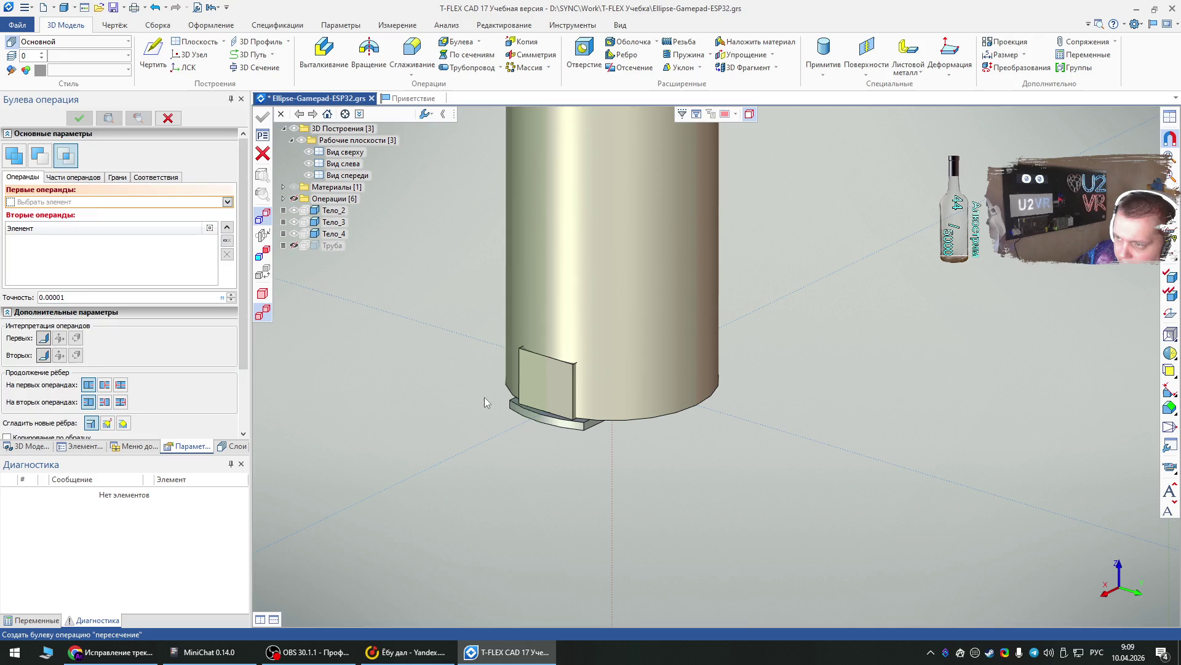
- Intersect the block with the 25 mm cylinder
click(479, 46)
click(481, 82)
click(554, 397)
click(619, 331)
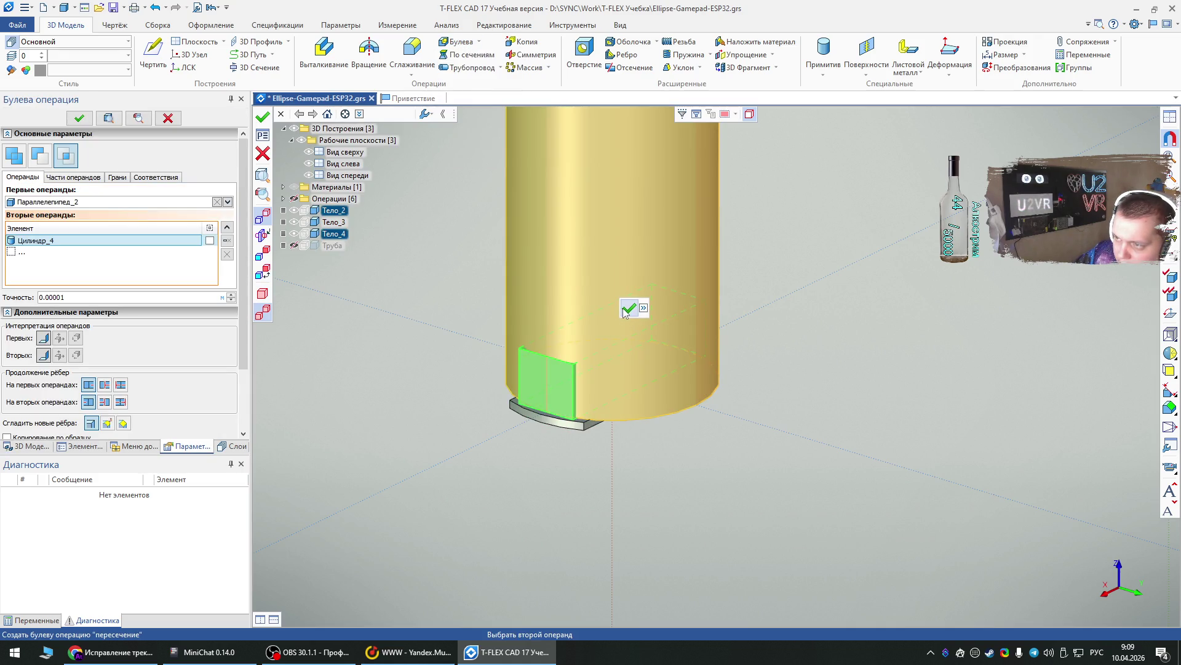
click(633, 312)
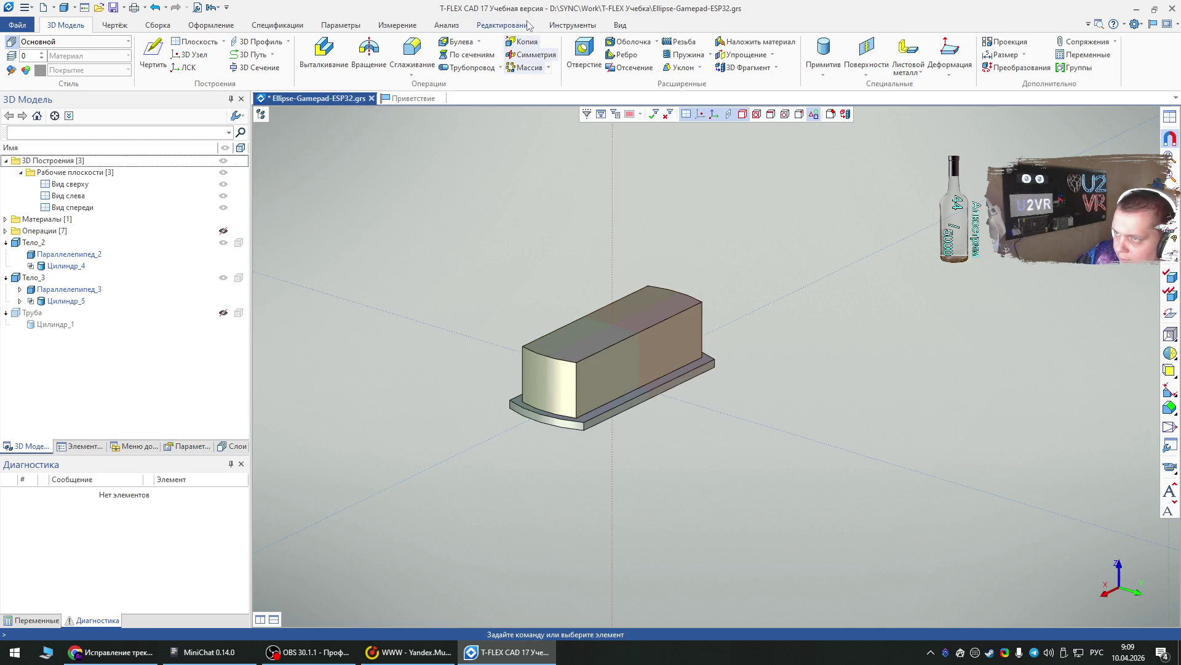
- Unite the rounded block and base plate into body Тело_2
click(479, 42)
click(481, 57)
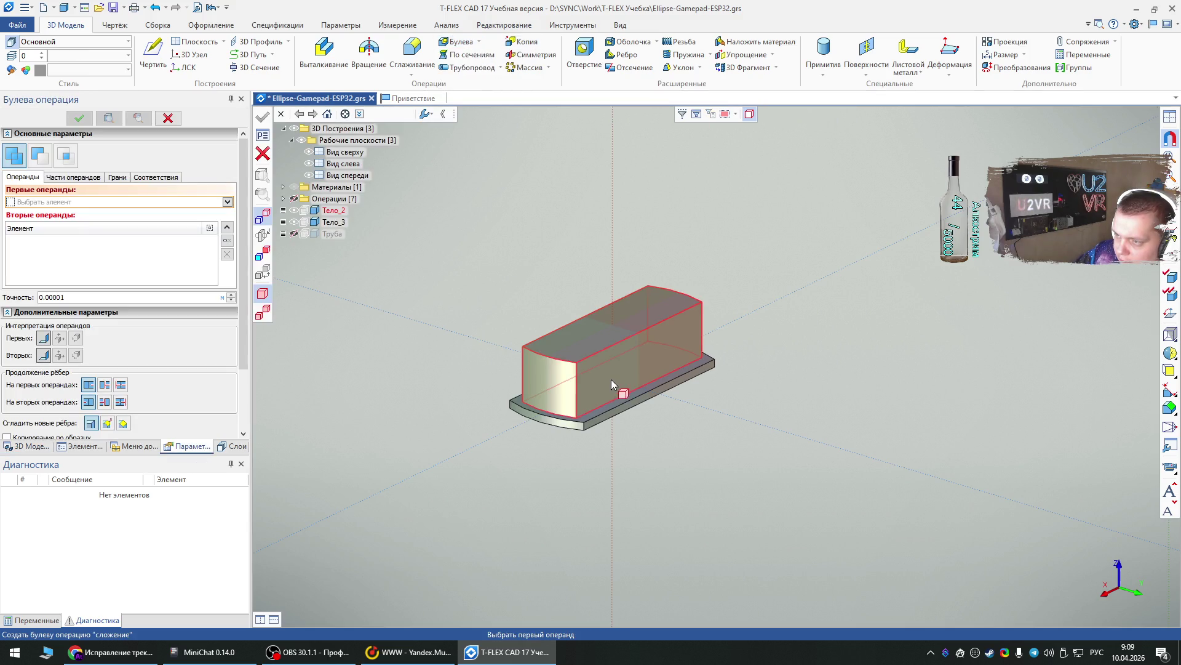
click(612, 378)
click(621, 403)
click(633, 388)
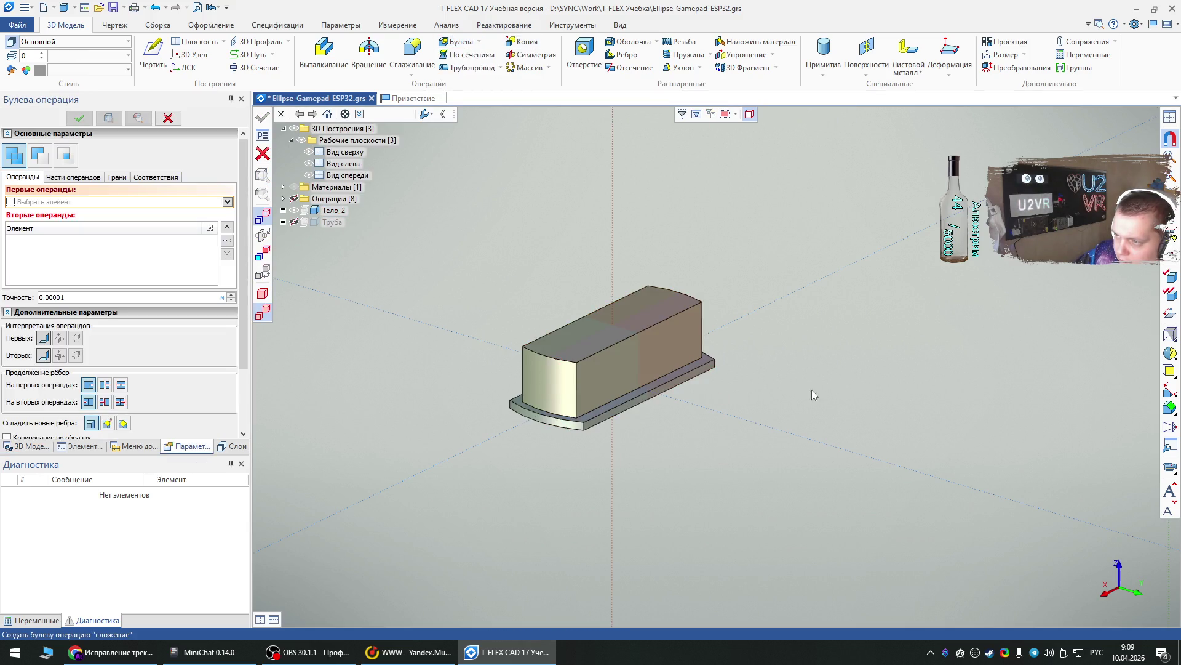
key(Escape)
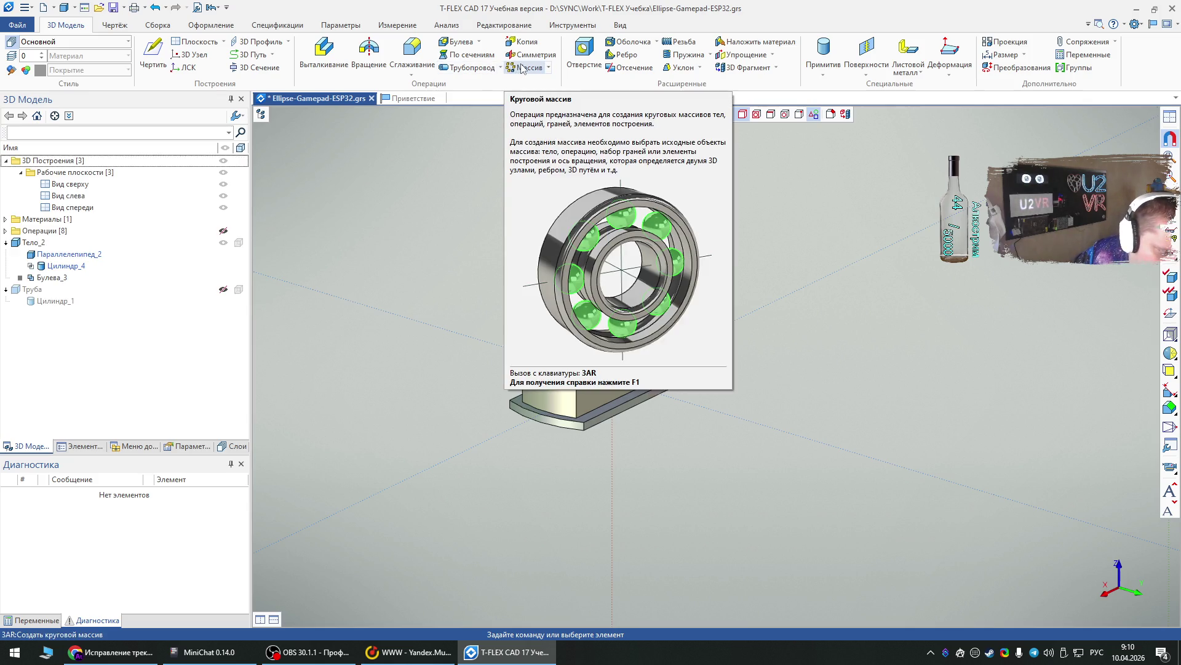
- Place a 3D node at the origin 0,0,0
click(525, 42)
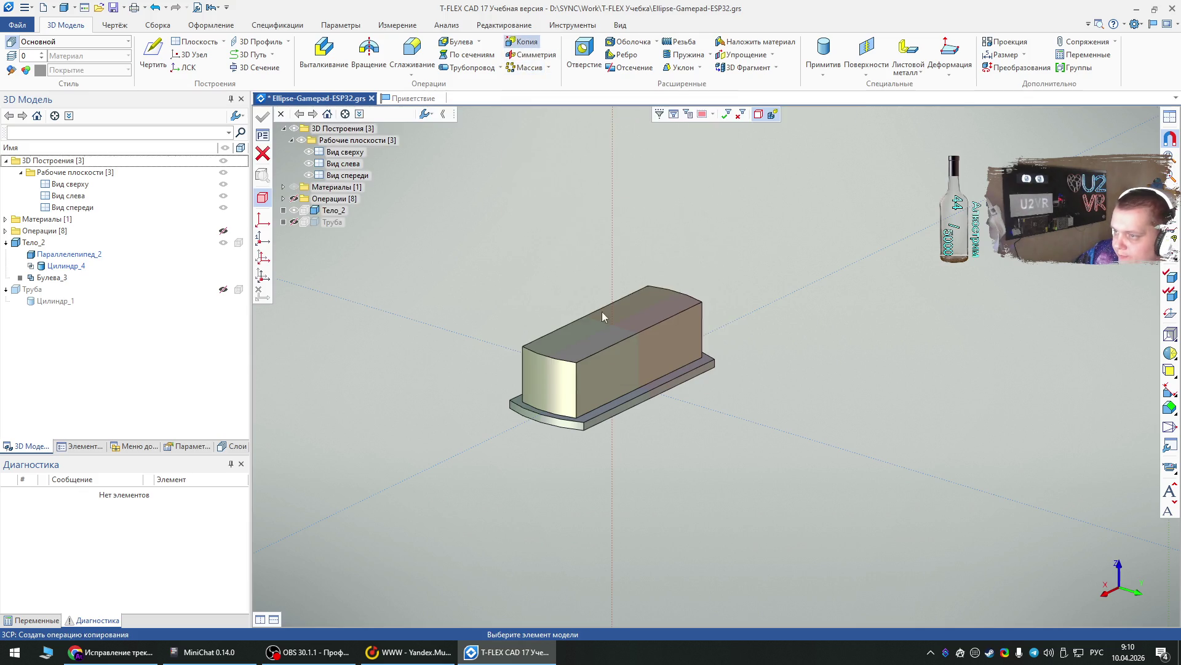
click(617, 377)
click(654, 478)
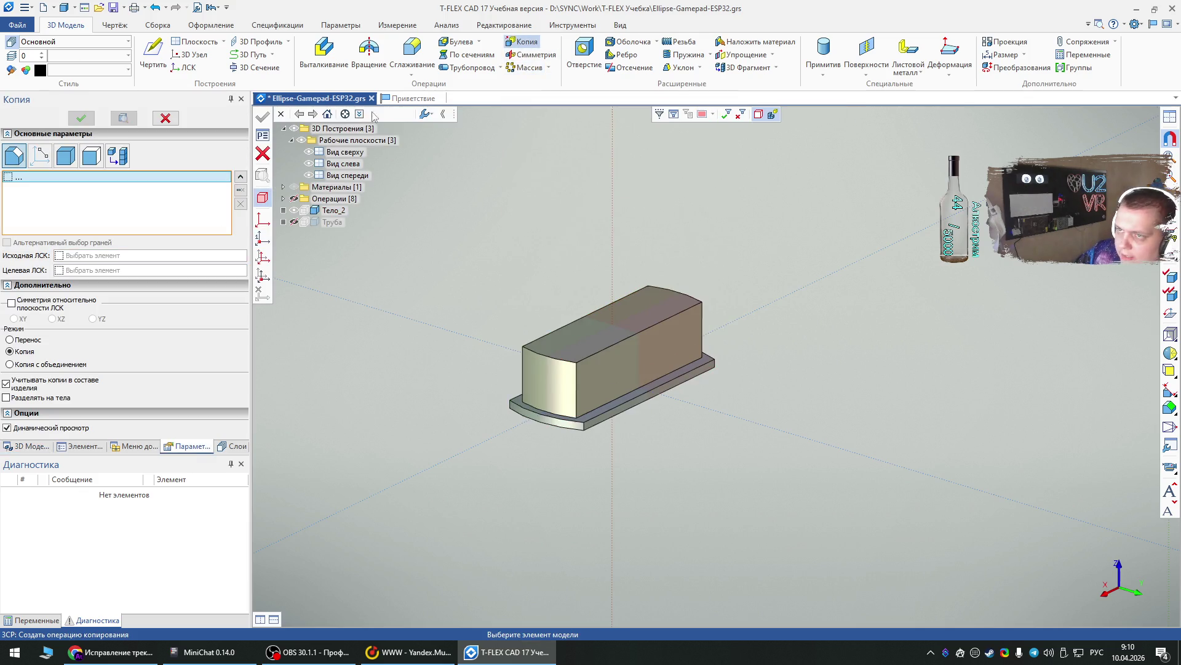
click(189, 68)
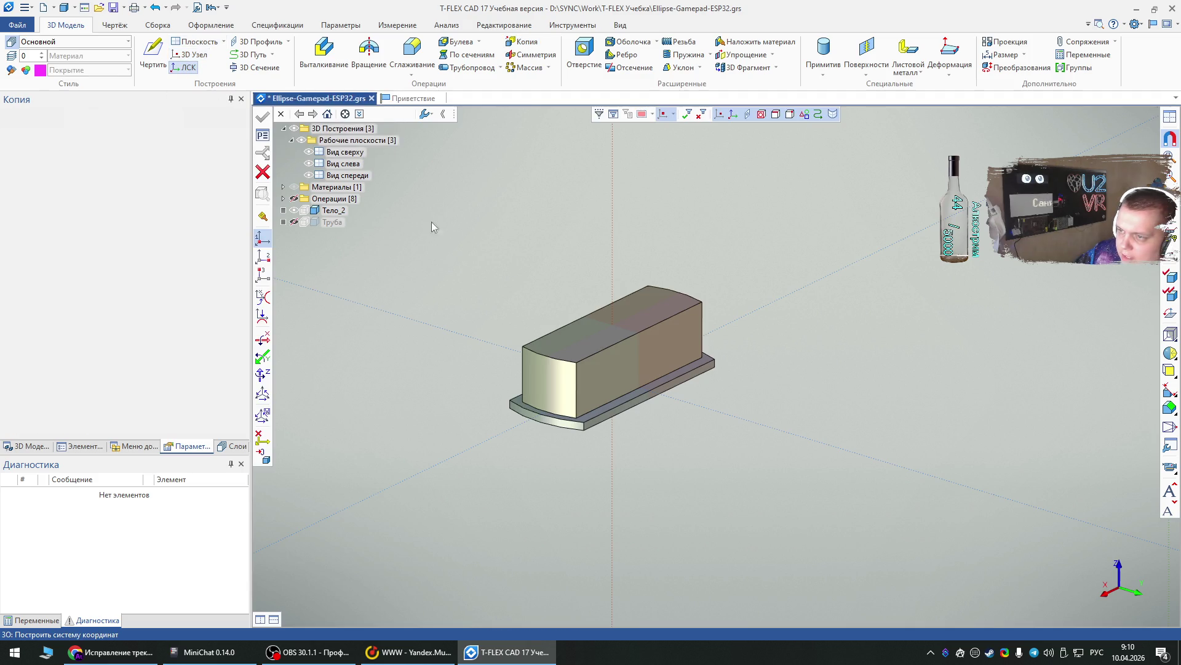
key(Escape)
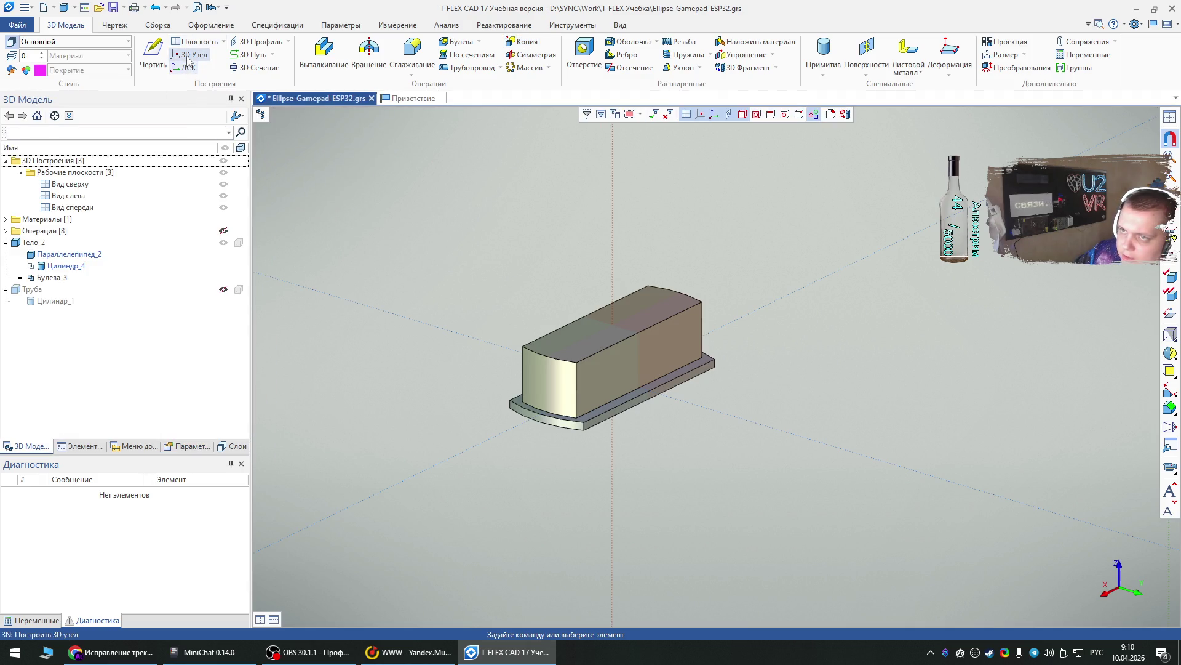
click(192, 54)
click(263, 119)
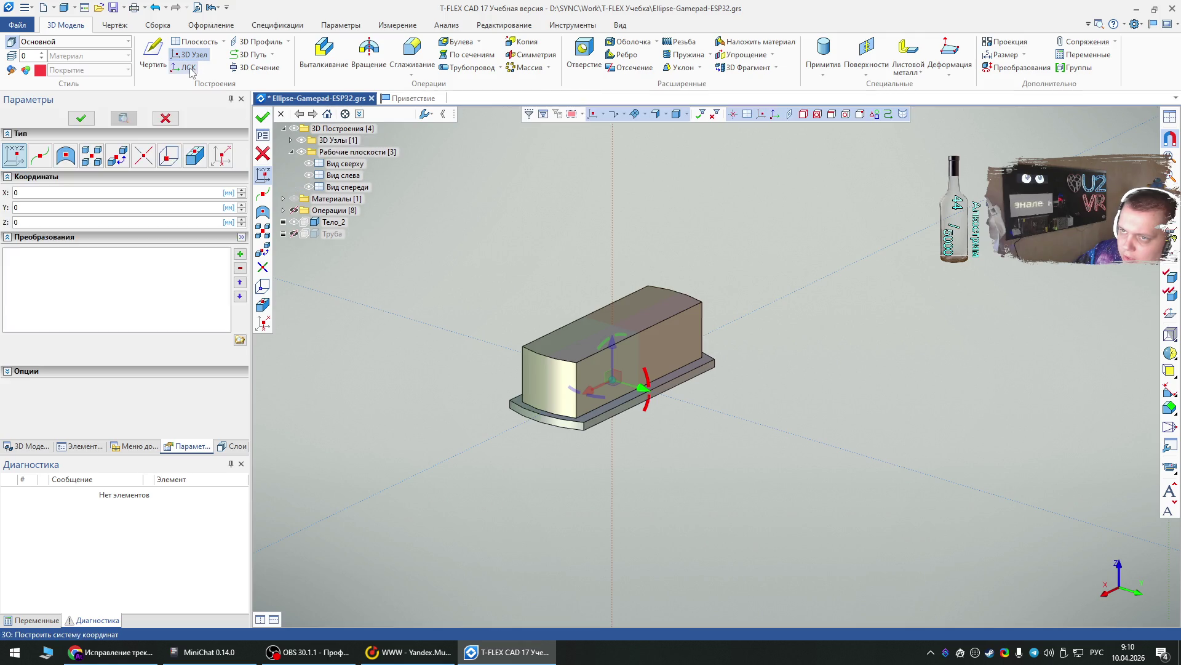
- Create a local coordinate system with 3D Узел_1 as its origin
click(184, 68)
right_drag(728, 512, 698, 300)
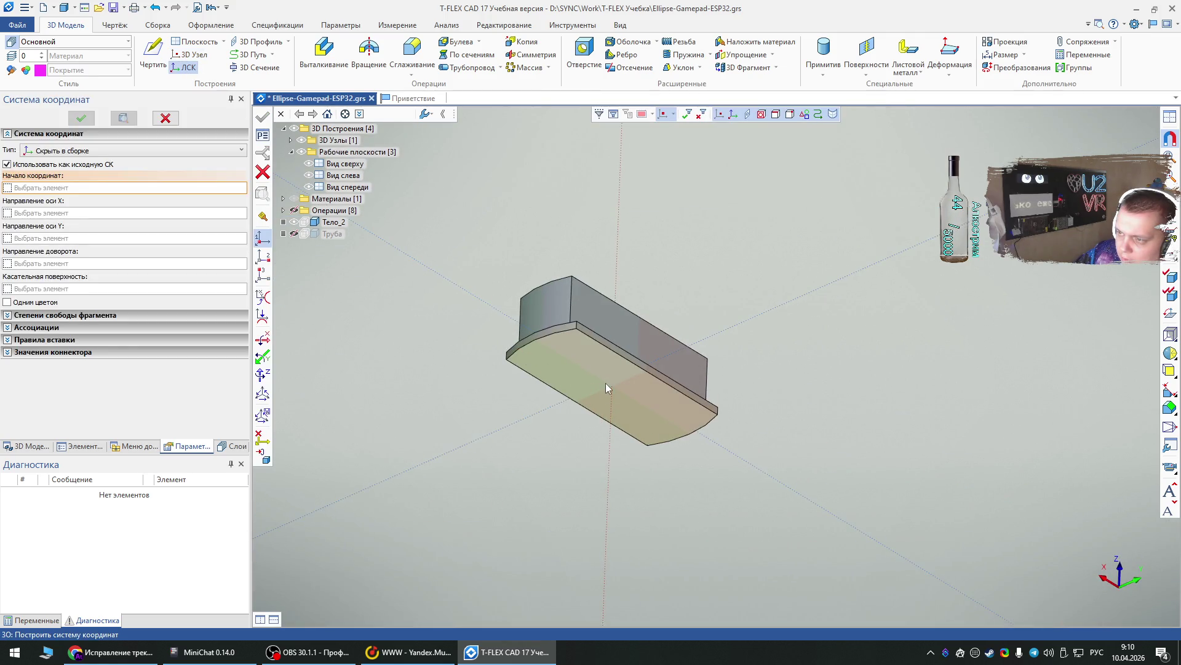
scroll(611, 389, up, 6)
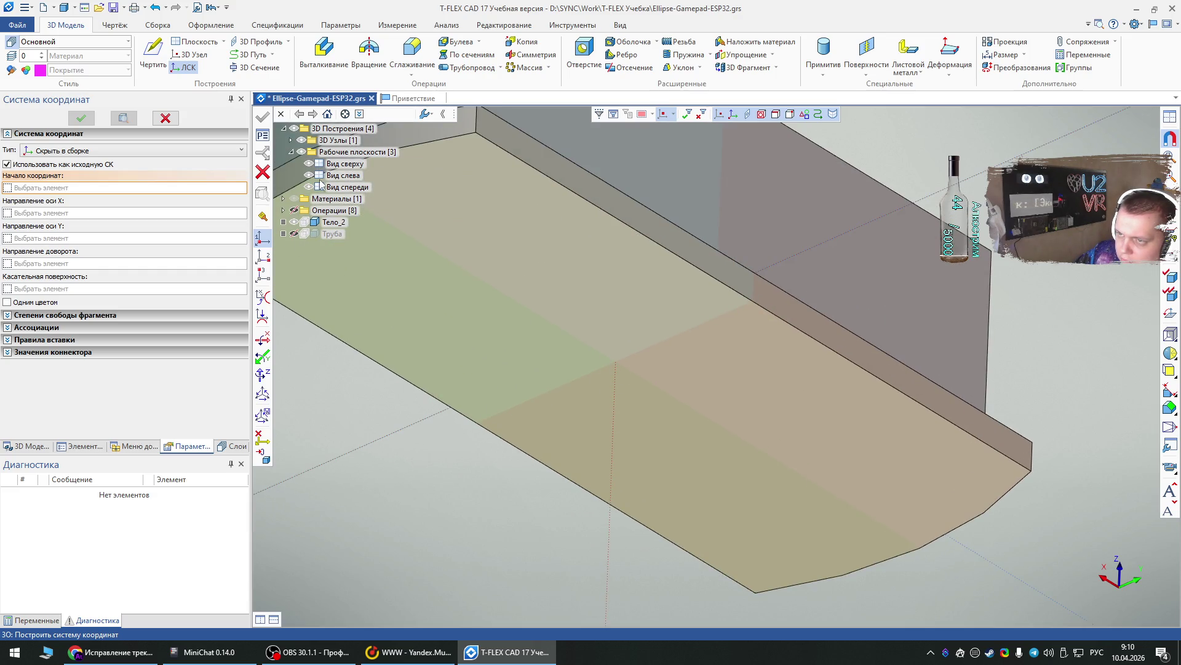
click(291, 141)
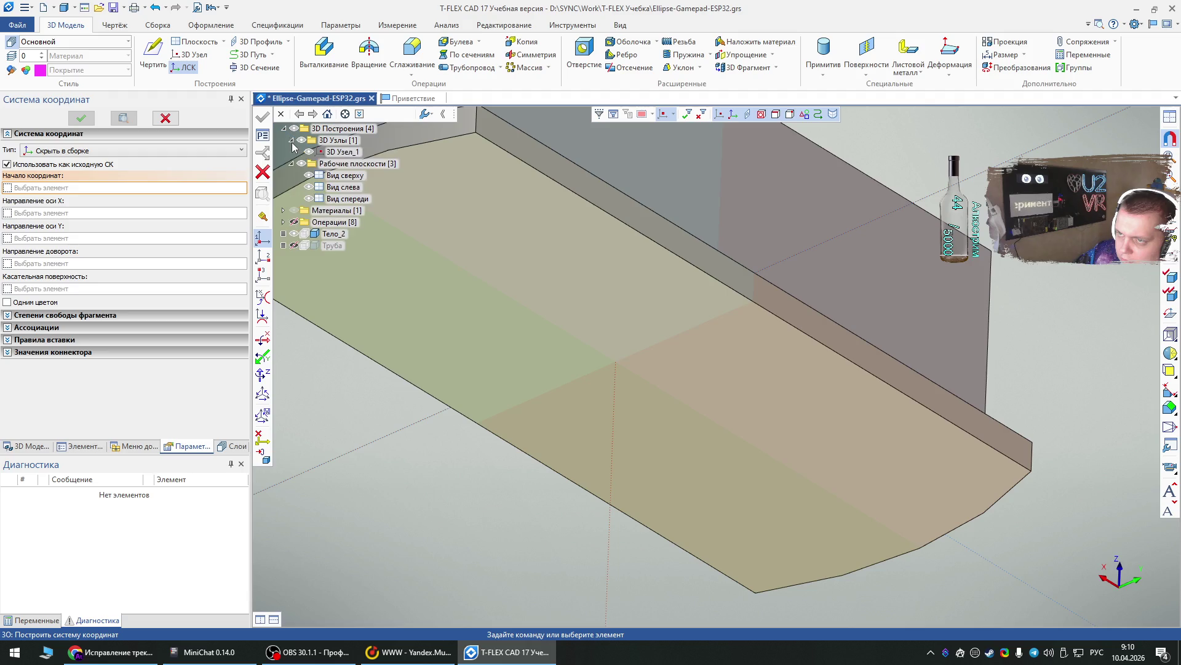
click(332, 153)
click(340, 127)
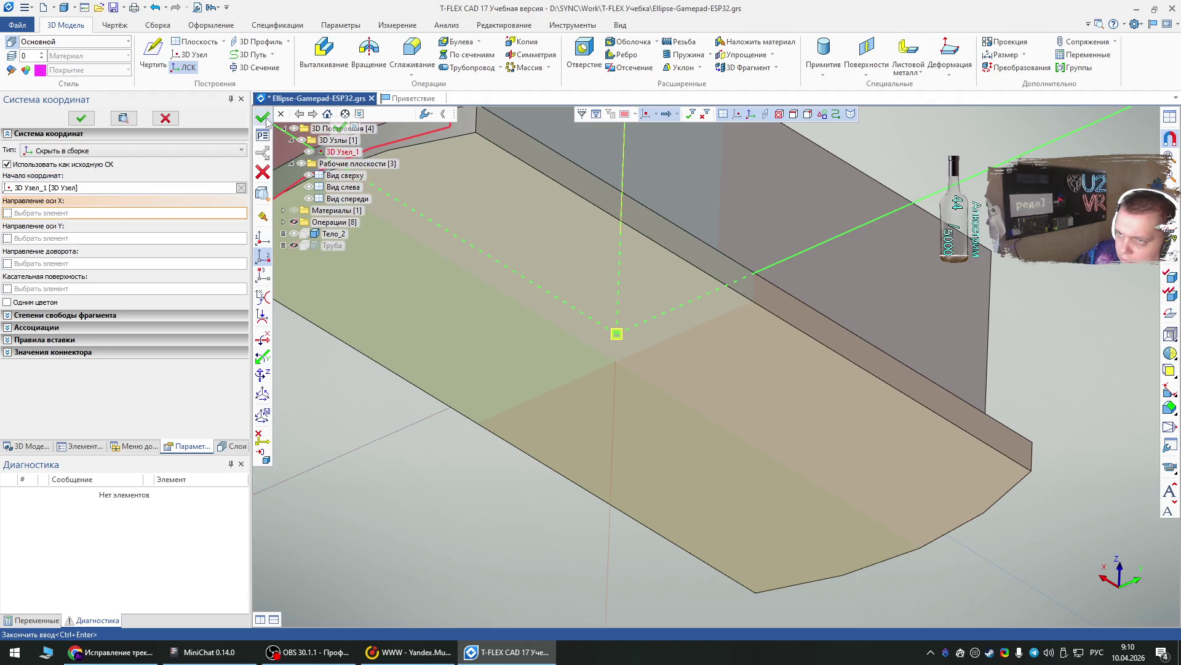
scroll(585, 528, down, 5)
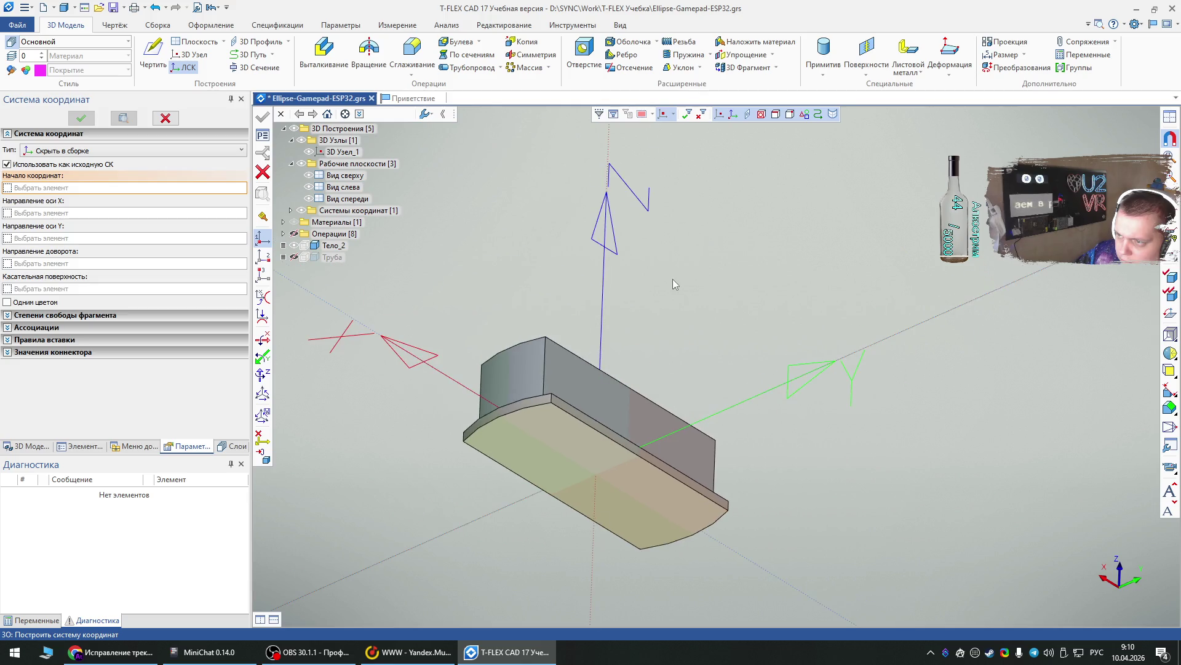
key(Escape)
right_drag(673, 303, 655, 421)
click(524, 42)
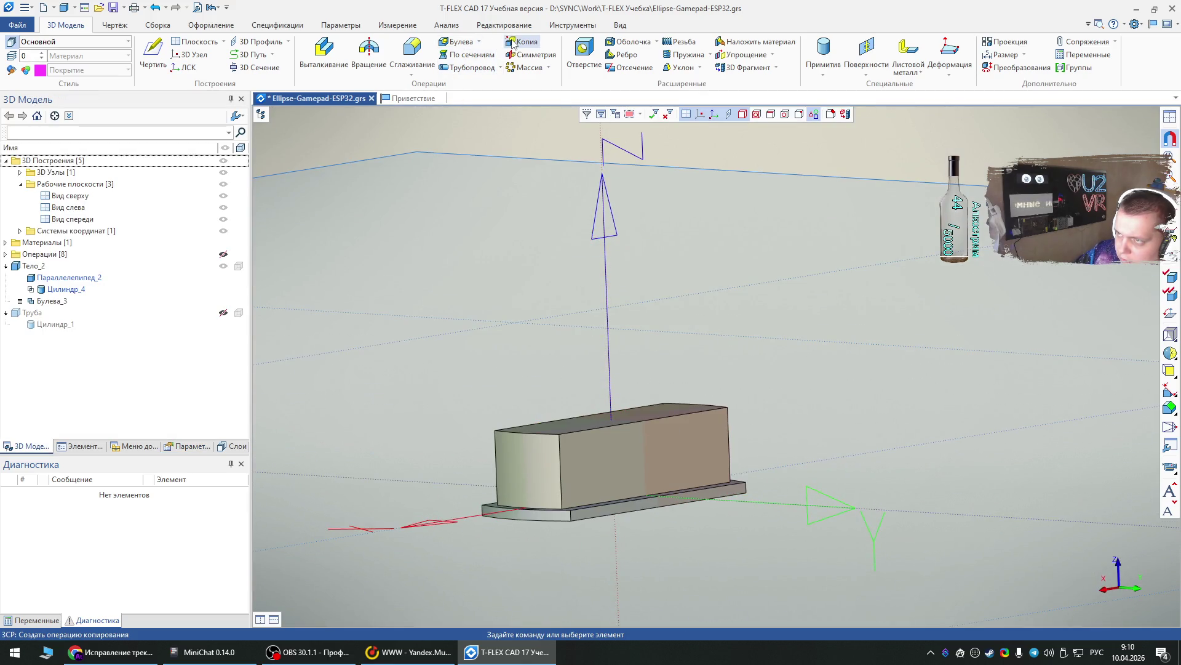
- Copy the merged body using the coordinate system as reference, creating Копия_1
click(609, 348)
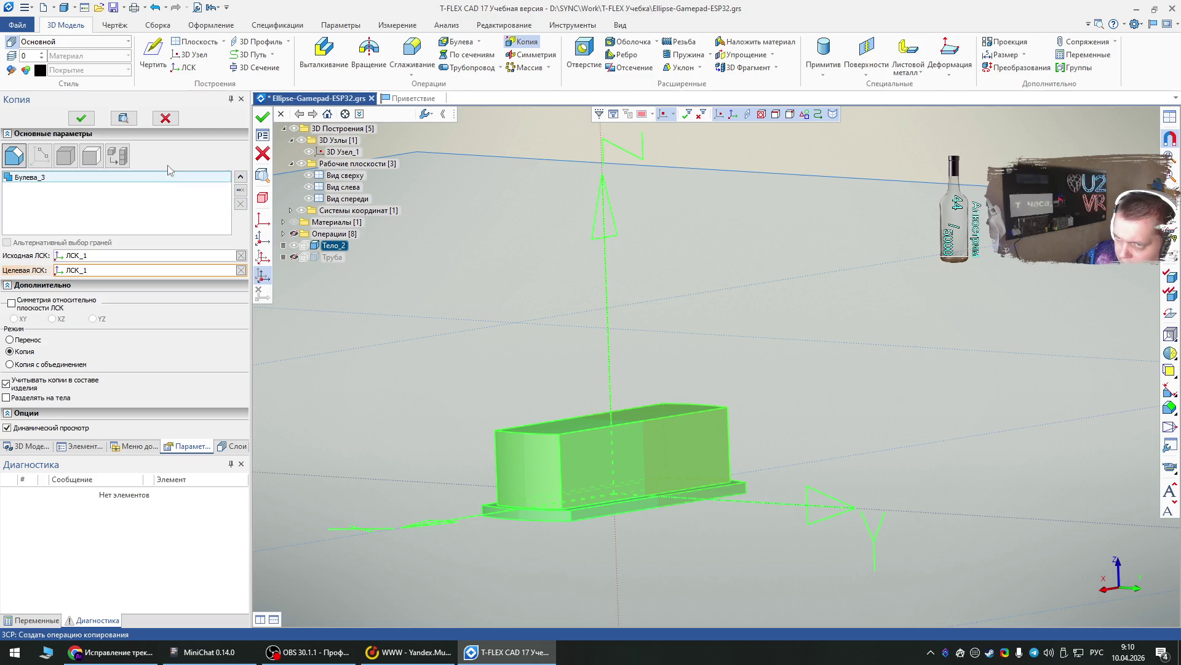
key(ctrl+Return)
key(Escape)
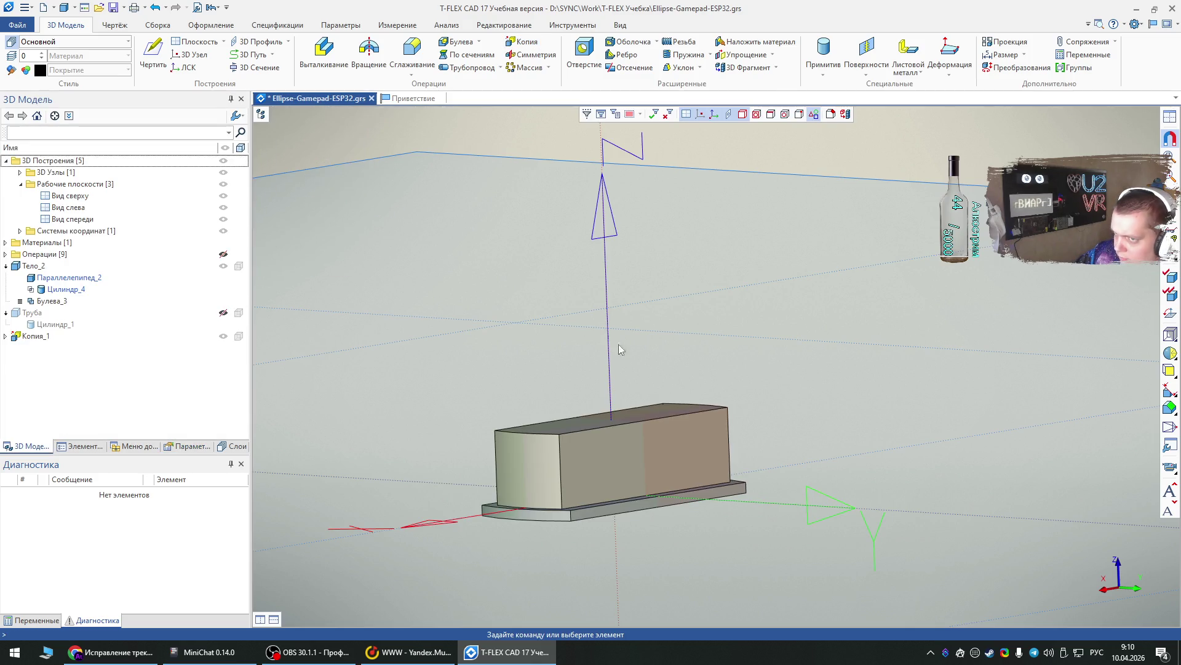
- Rotate Копия_1 by 90° about Z to form a plus-shaped cross
right_click(26, 336)
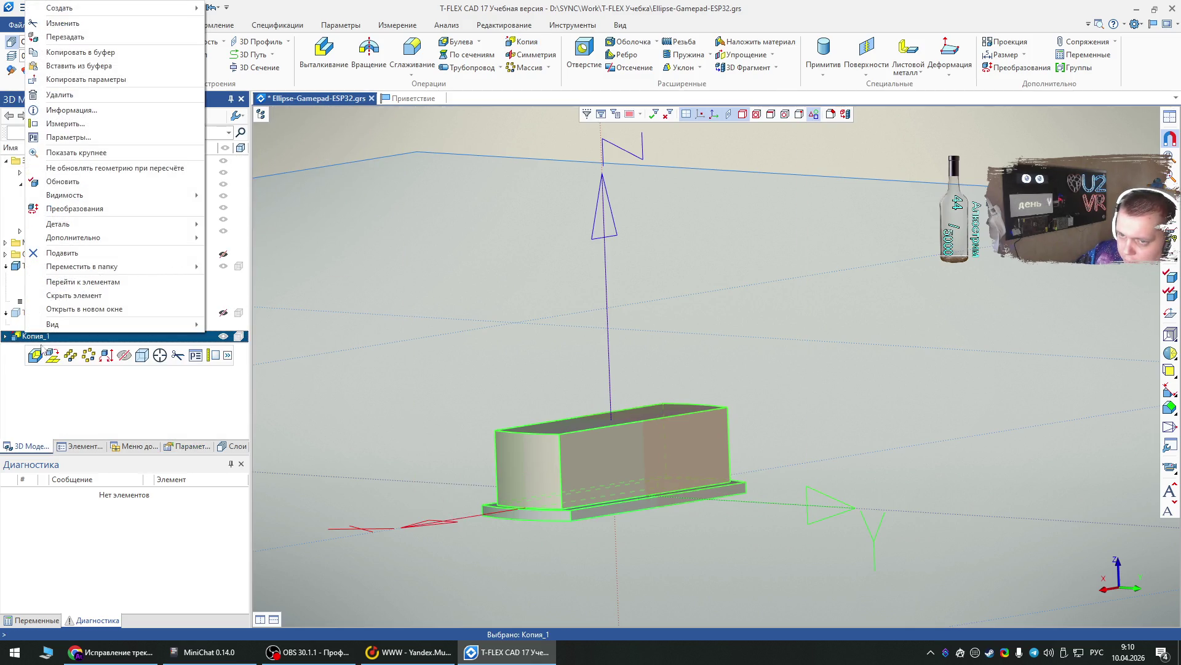
click(93, 356)
right_drag(613, 378, 640, 489)
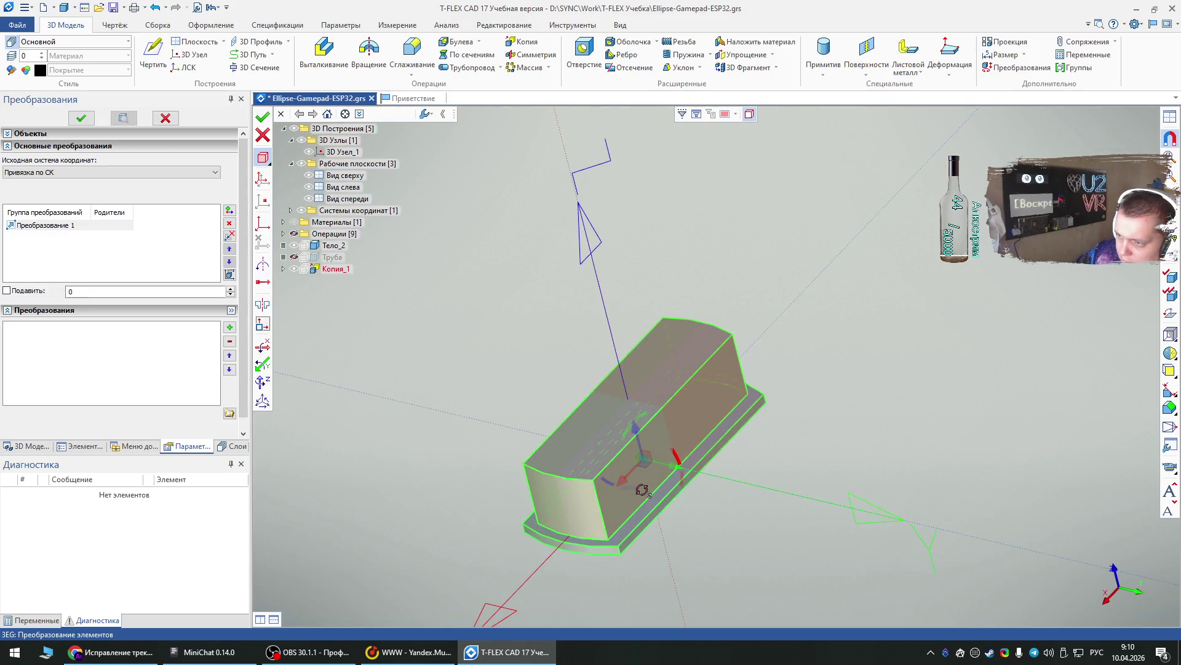
drag(640, 489, 785, 492)
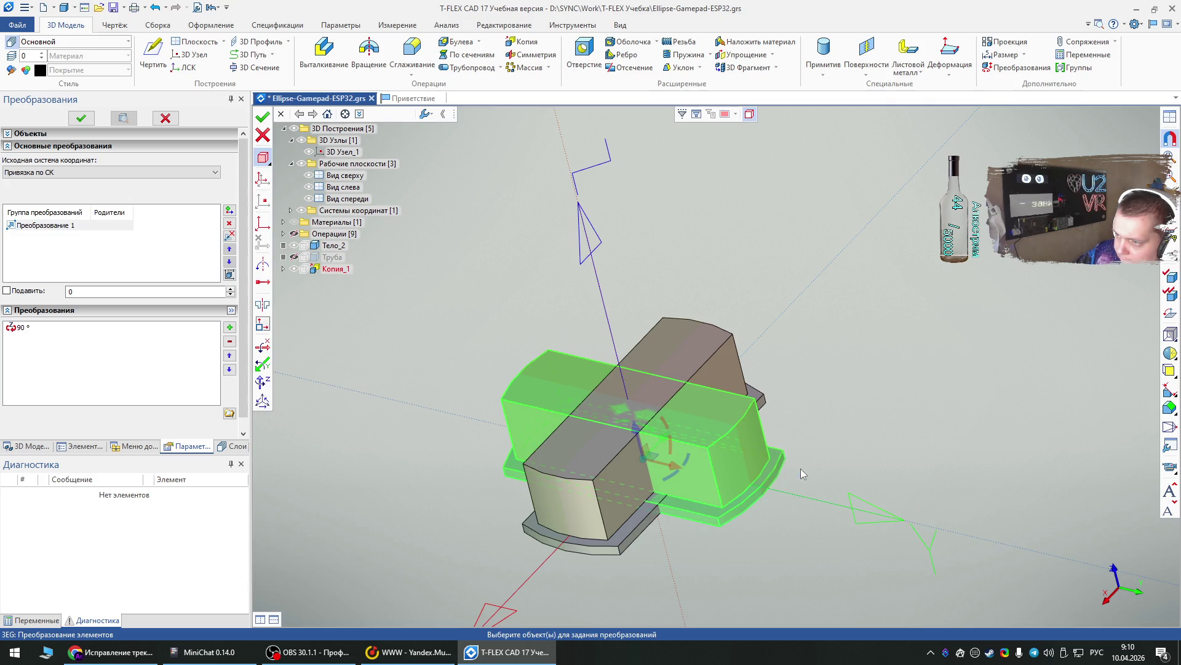
click(798, 469)
right_click(824, 374)
click(777, 288)
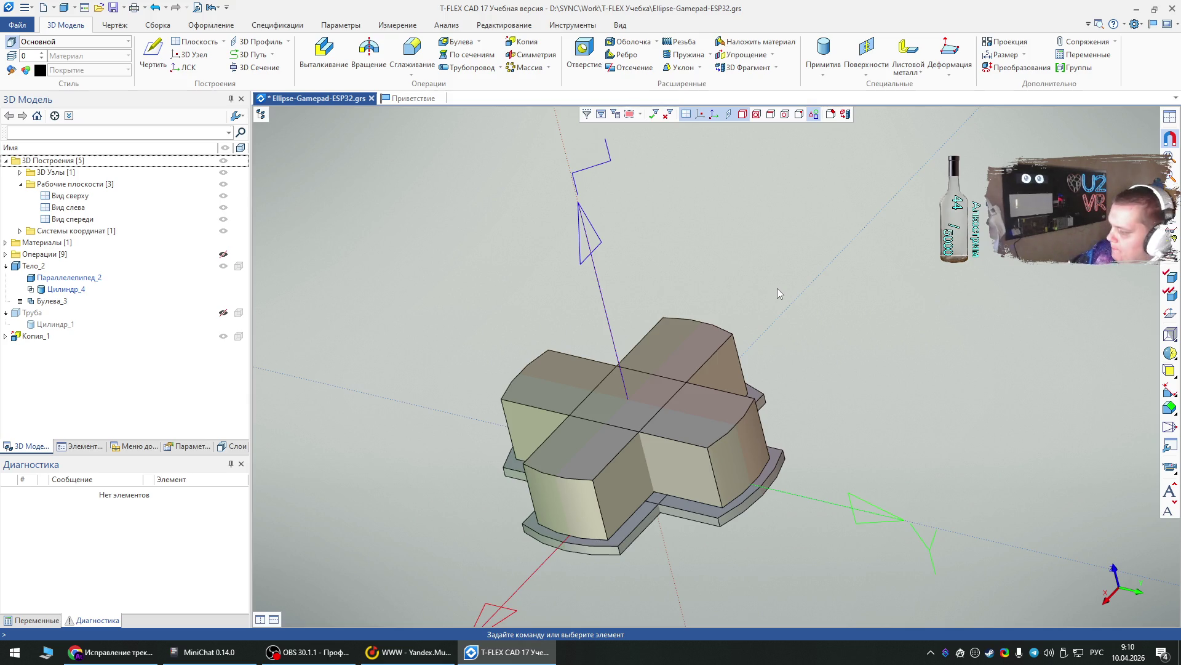
- Unite Тело_2 and the rotated Копия_1 into one cross body
click(478, 41)
click(462, 56)
click(637, 412)
click(629, 451)
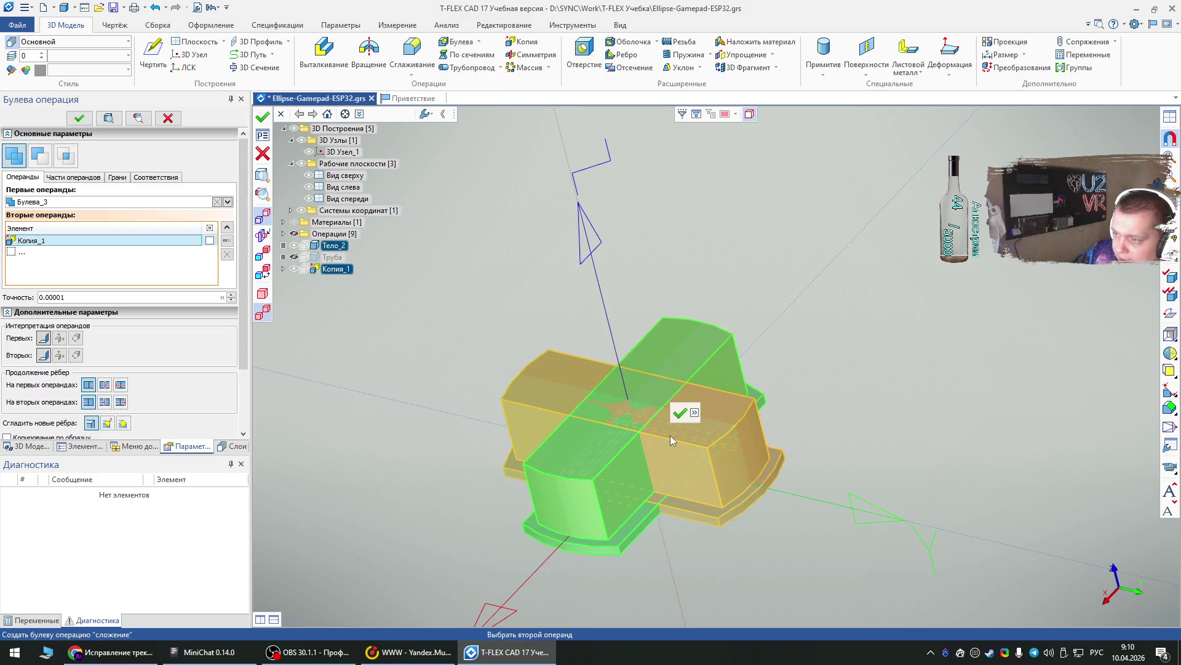
click(677, 411)
mouse_move(822, 338)
right_down()
mouse_move(717, 243)
mouse_move(747, 249)
right_up()
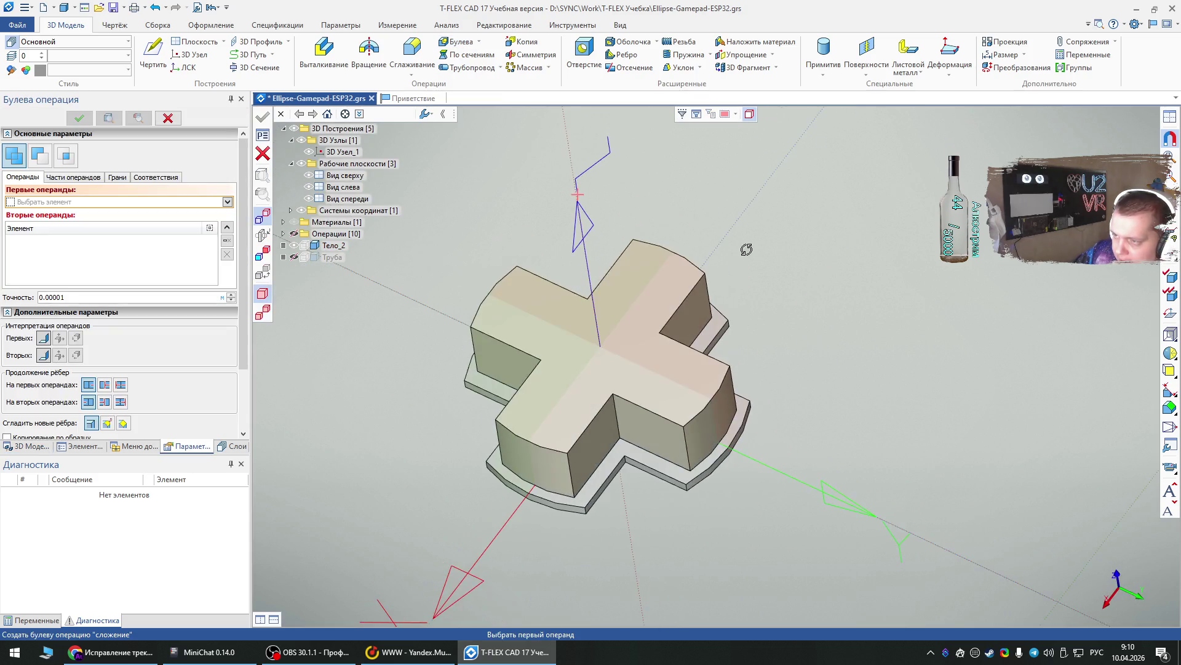
key(Escape)
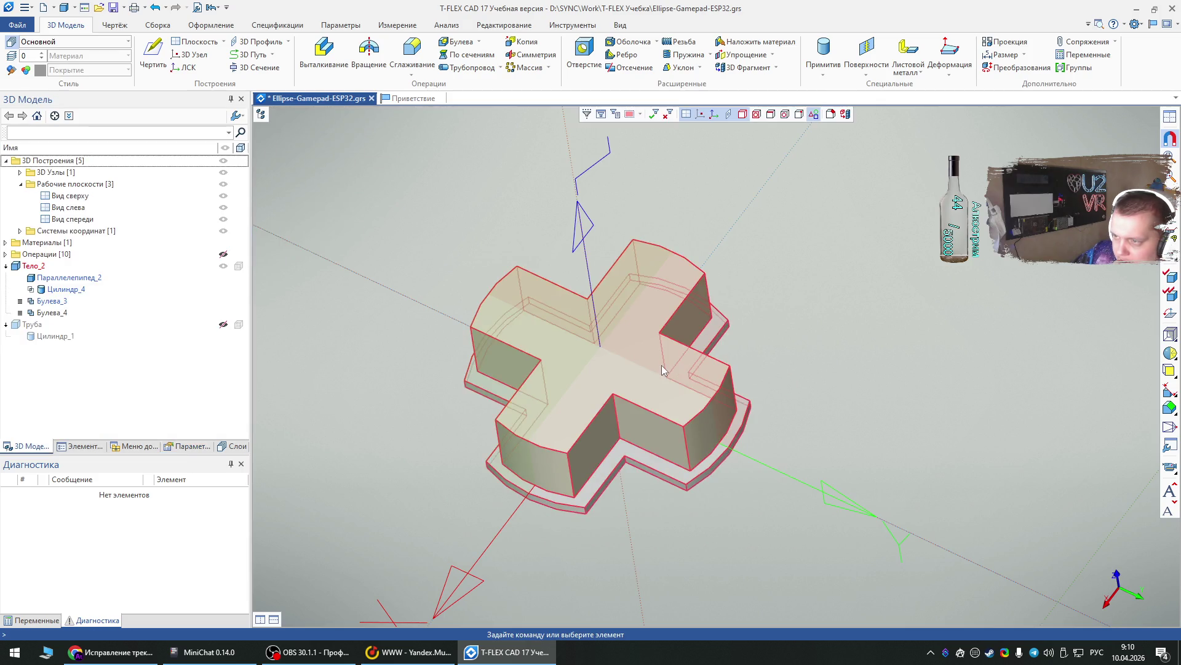
- Rename the merged cross body to dpad-U
right_click(664, 365)
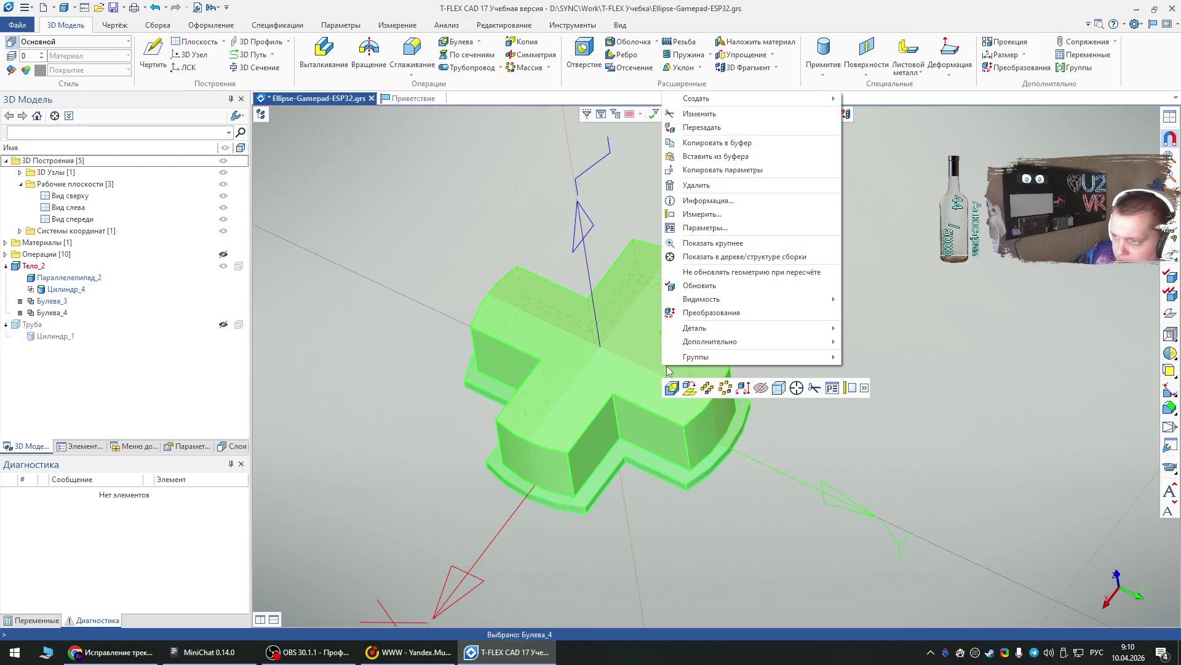
click(34, 267)
double_click(35, 267)
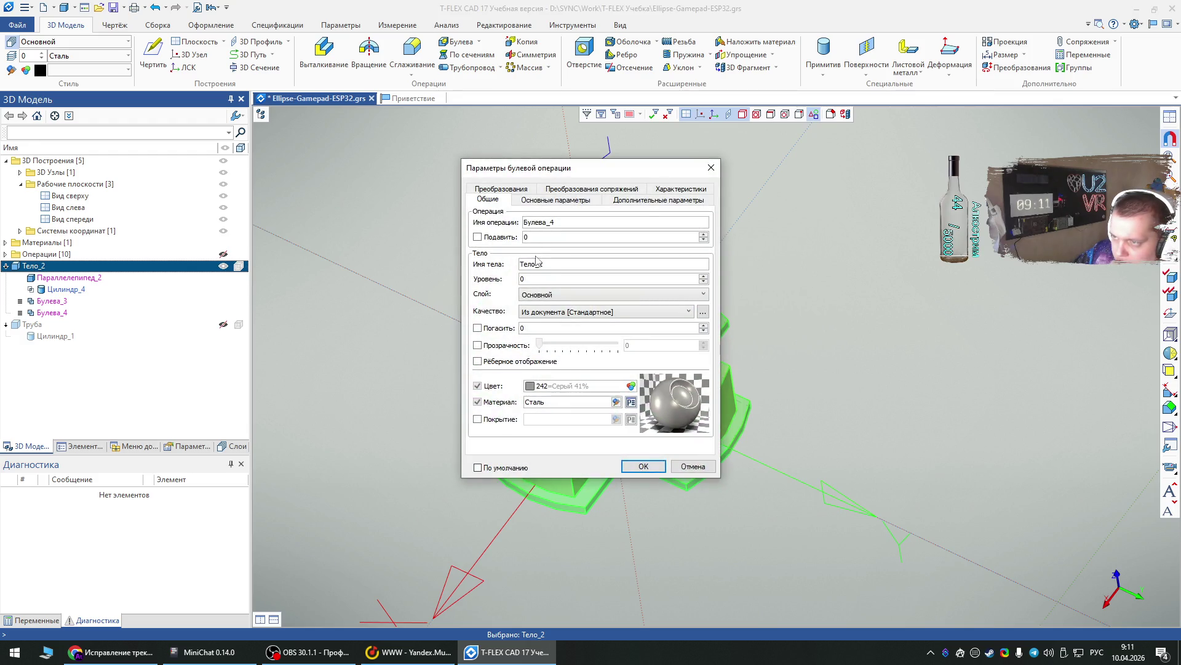
key(ctrl+a)
key(alt+shift)
text(dpad-U)
key(Return)
click(479, 334)
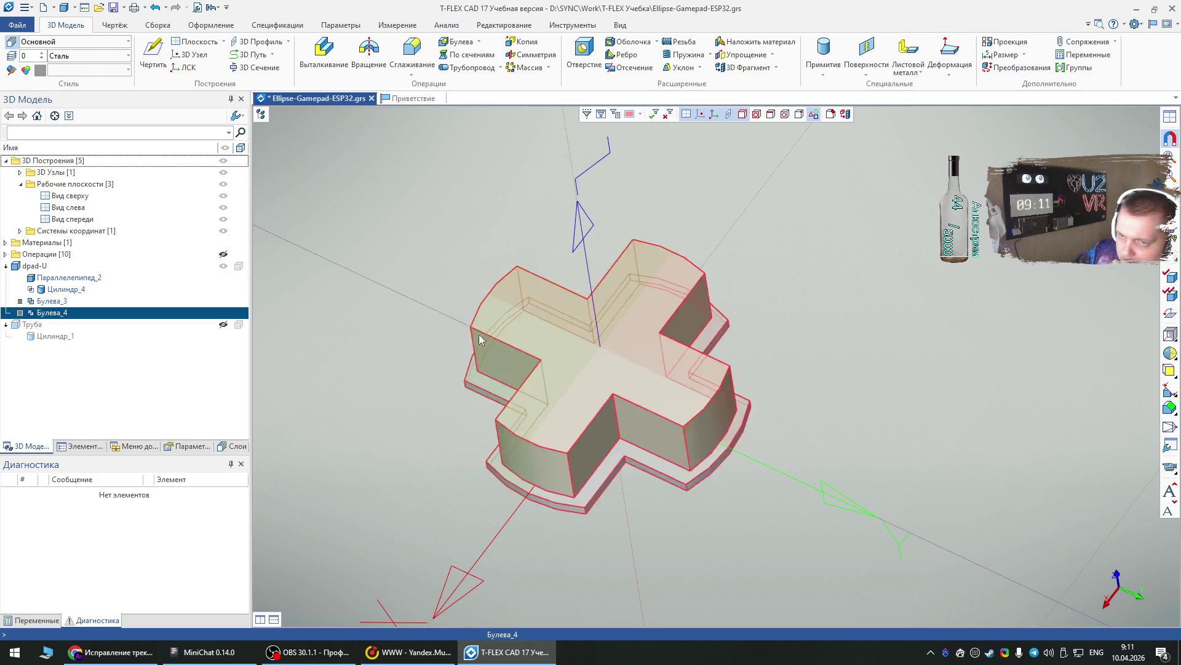
click(387, 416)
mouse_move(755, 533)
right_down()
mouse_move(496, 282)
mouse_move(594, 501)
mouse_move(625, 459)
mouse_move(586, 319)
right_up()
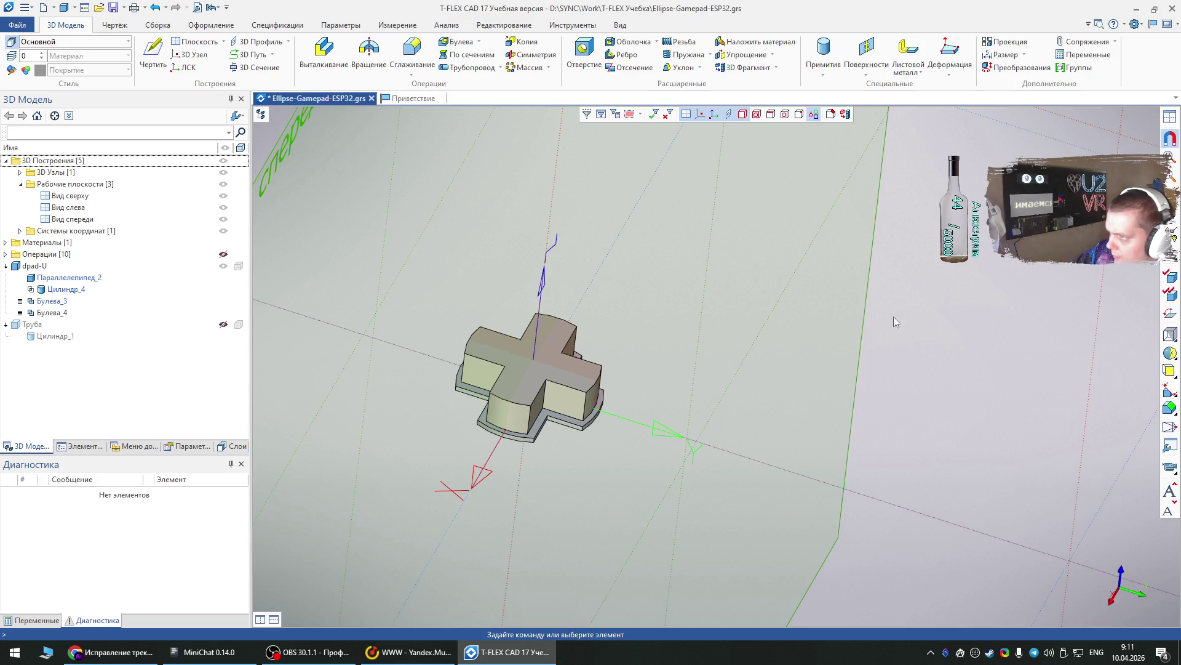
- Create a cylinder disc with diameter 29 and height 1, lowered below the cross as Тело_7
click(822, 76)
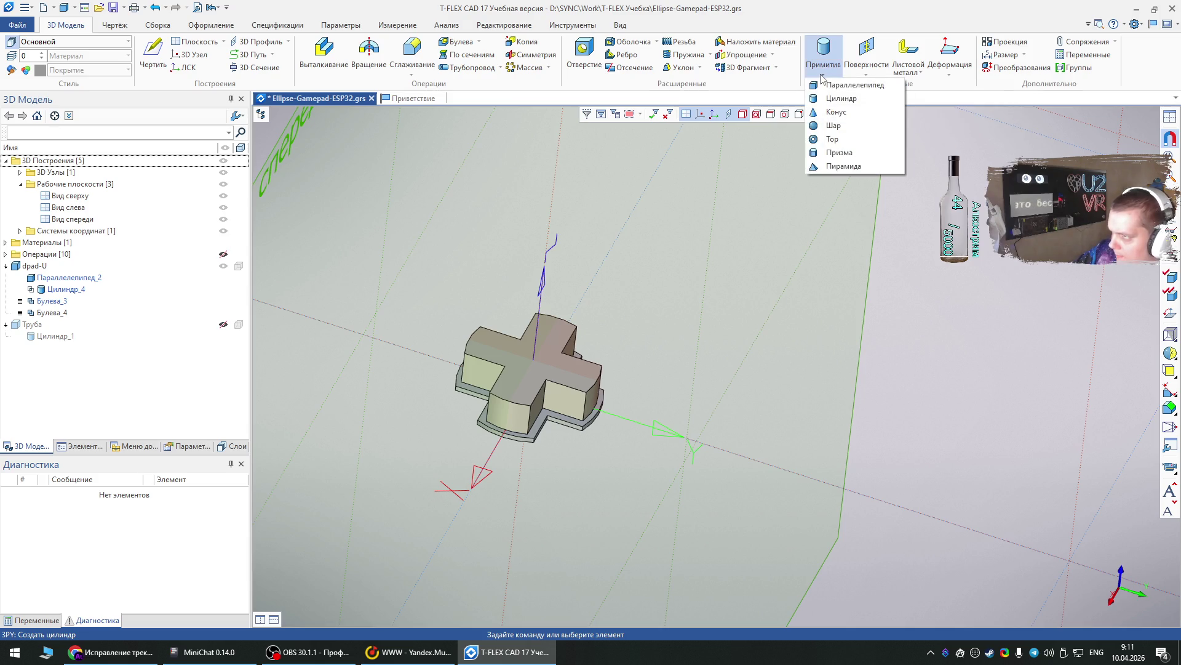
click(840, 99)
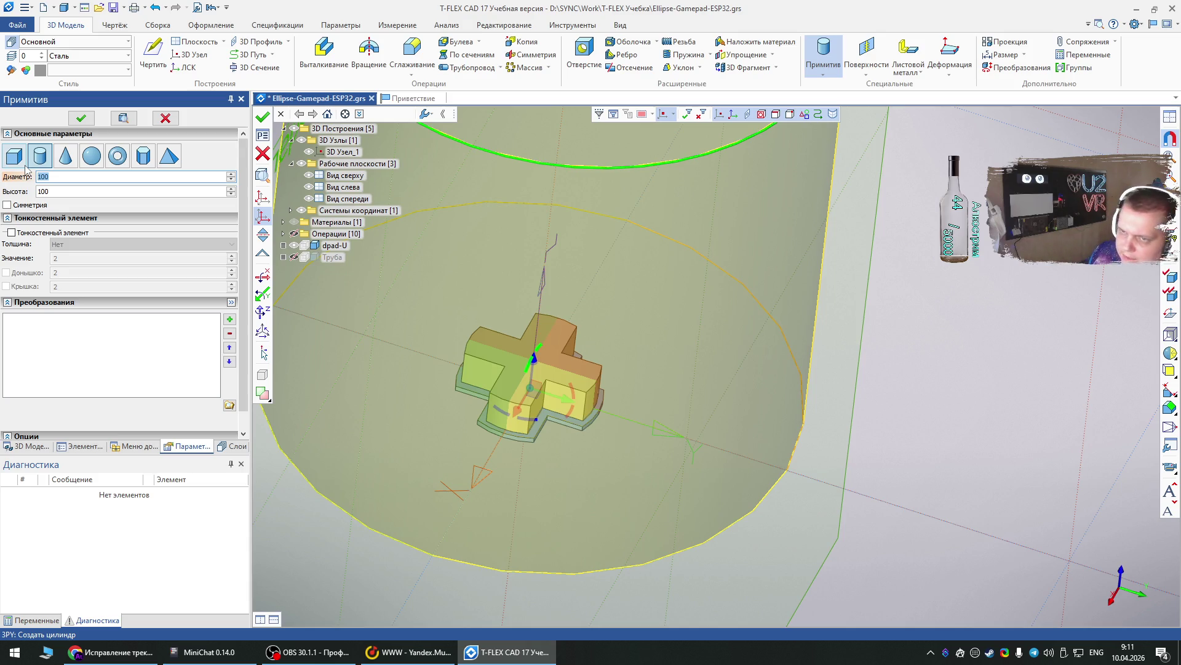
text(29)
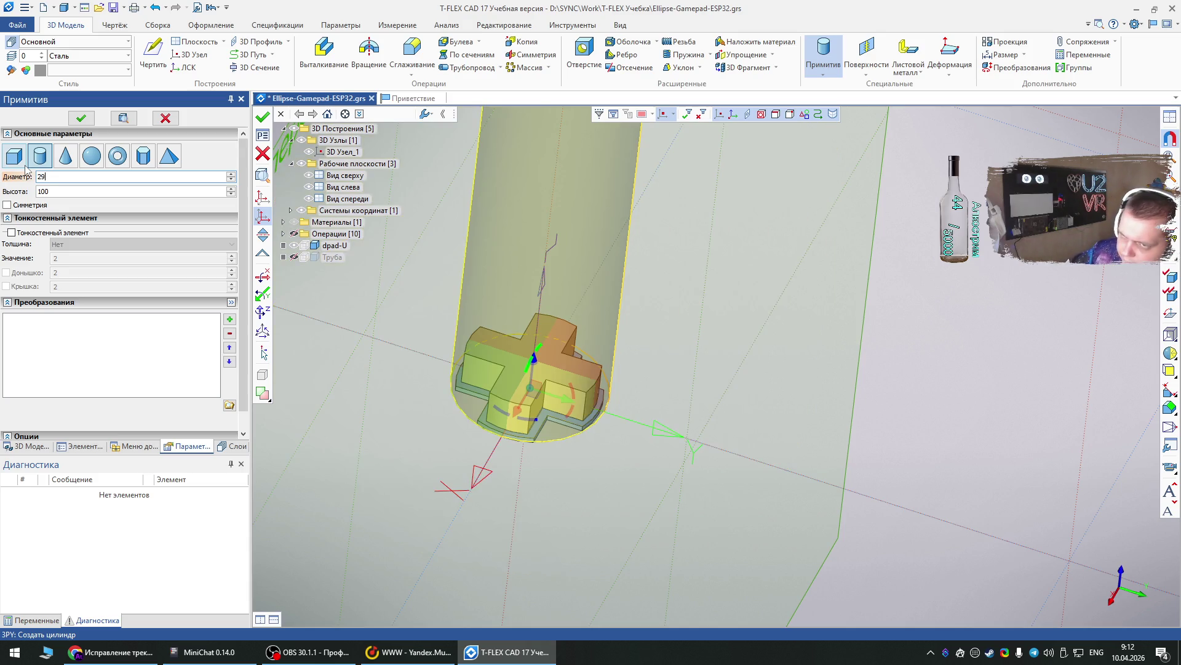
key(Tab)
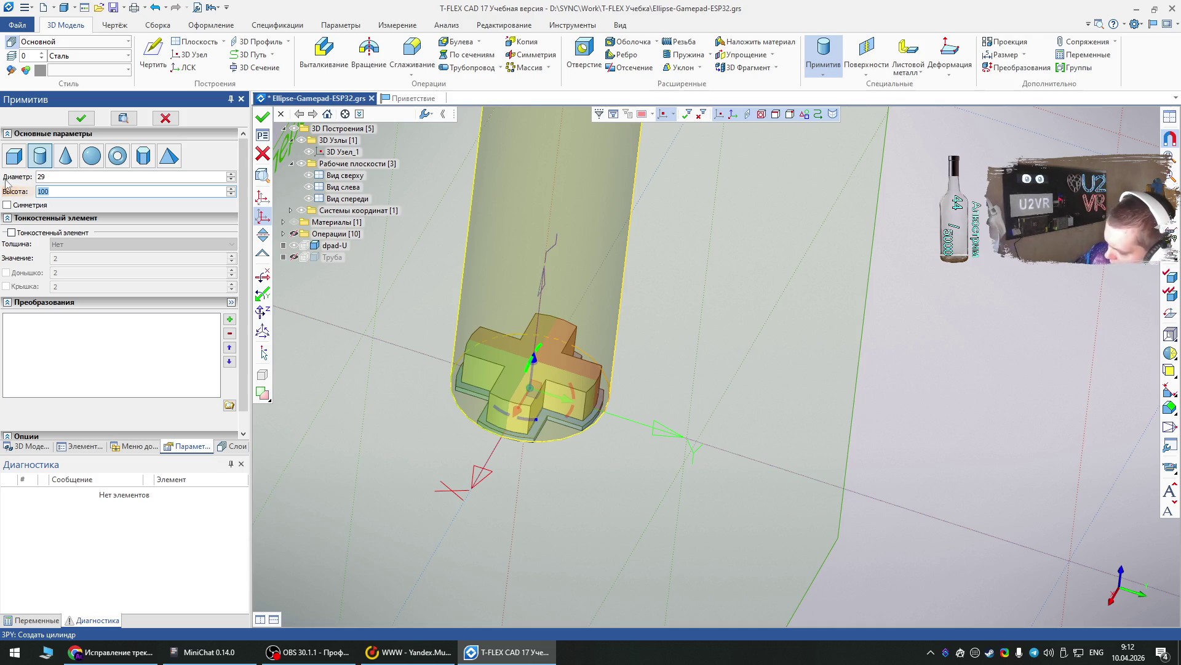
text(1)
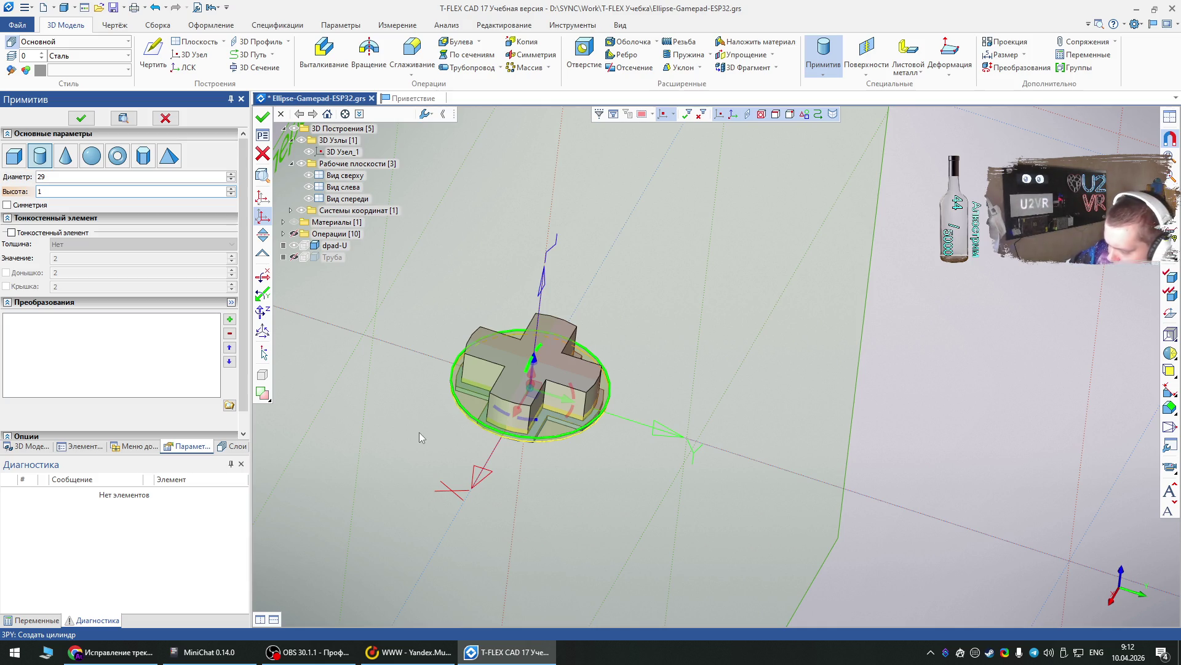
mouse_move(554, 456)
middle_down()
mouse_move(562, 498)
mouse_move(545, 503)
middle_up()
scroll(506, 529, up, 3)
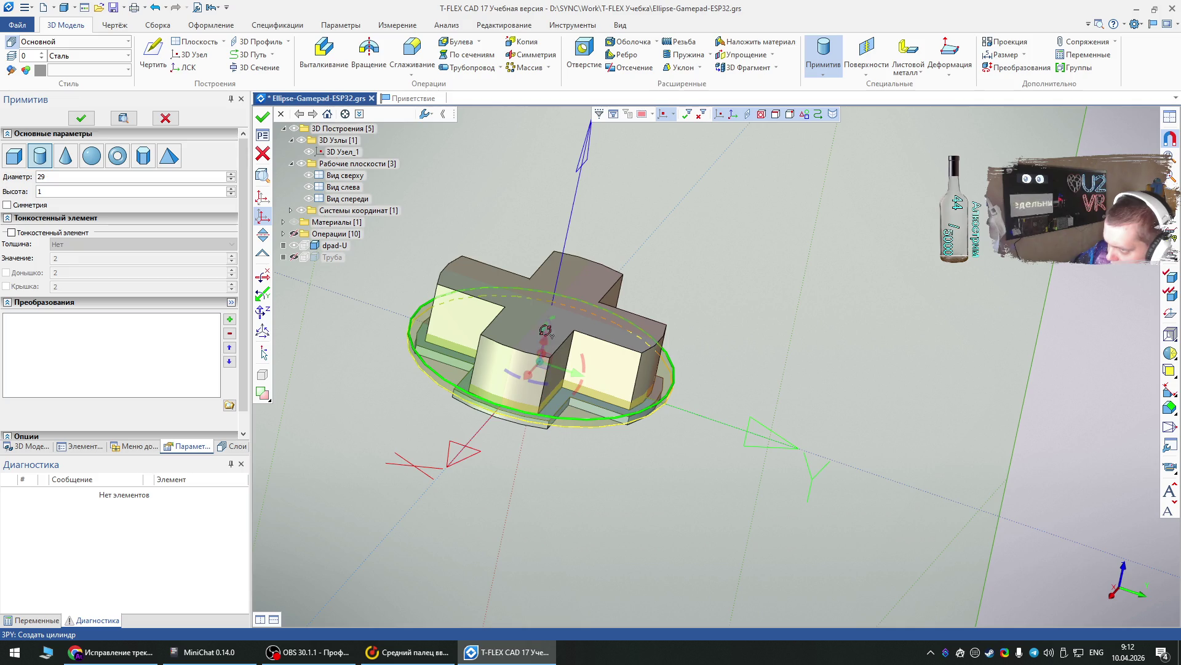
drag(545, 329, 545, 332)
mouse_move(546, 332)
right_down()
mouse_move(551, 349)
mouse_move(561, 338)
right_up()
drag(562, 342, 564, 411)
click(81, 118)
key(Escape)
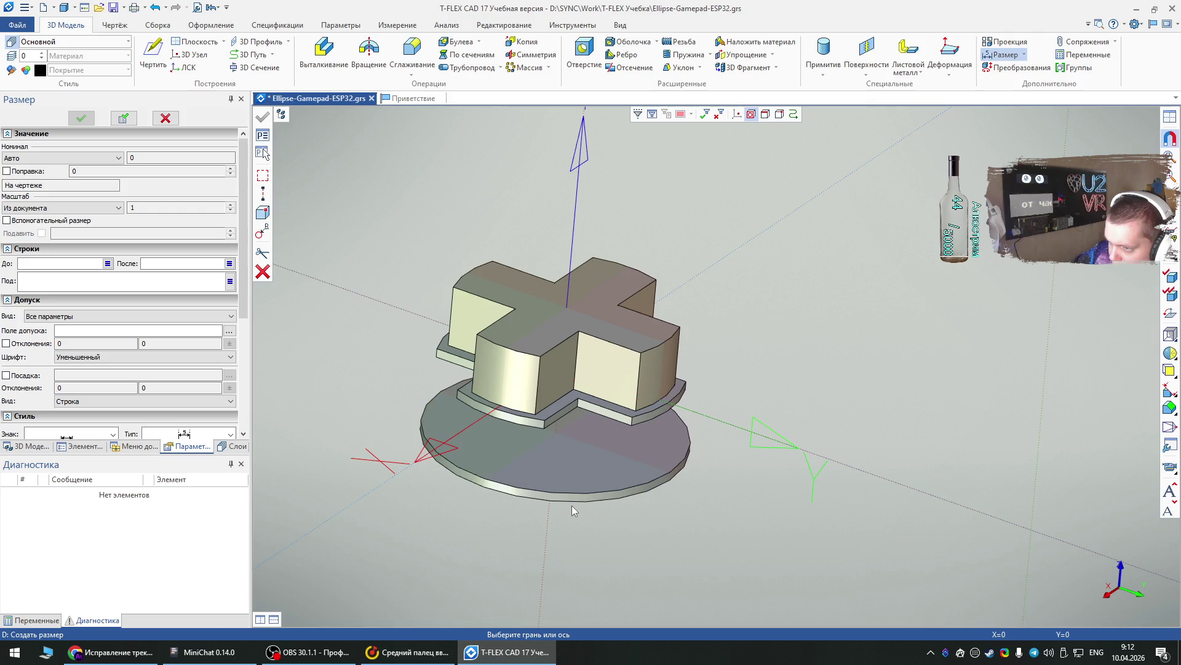
- Dimension the 9 mm distance from the disc's bottom face to the cross flange face
mouse_move(567, 500)
right_down()
mouse_move(497, 542)
mouse_move(554, 562)
right_up()
click(495, 563)
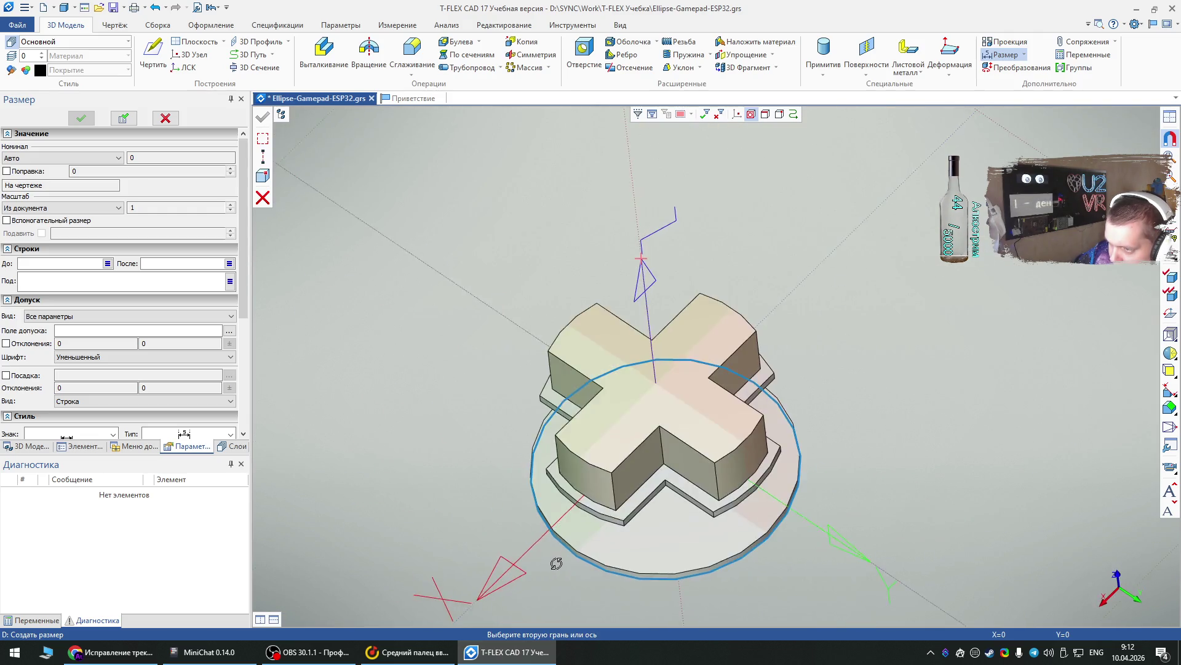
click(656, 486)
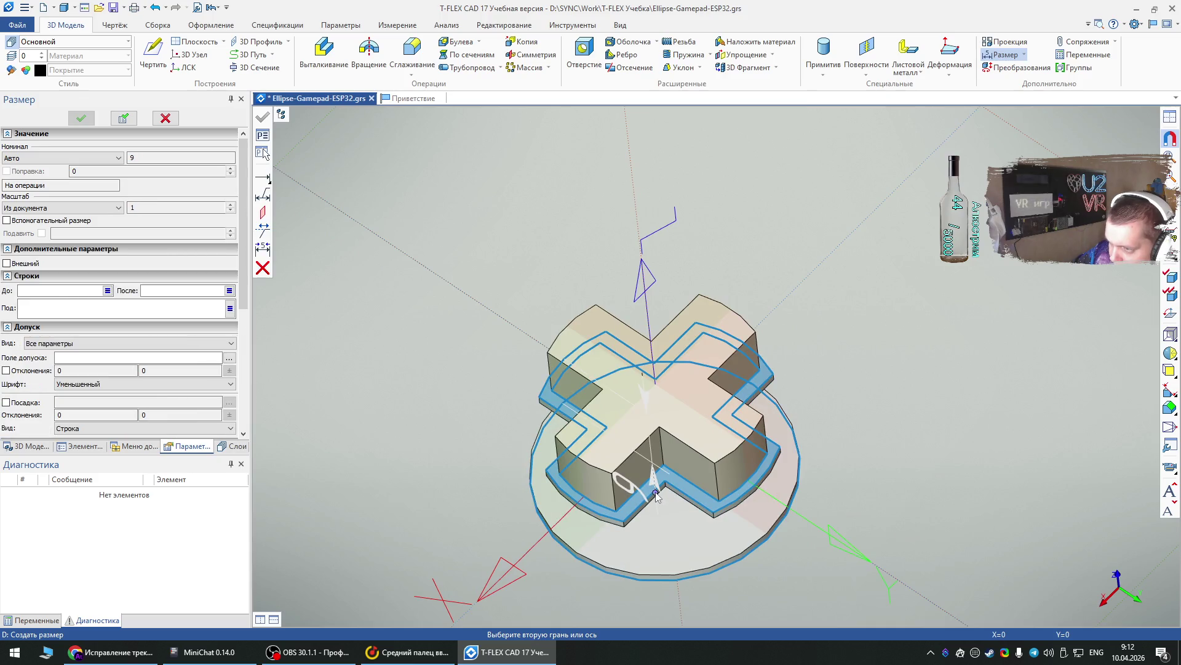
click(855, 548)
key(Escape)
mouse_move(891, 457)
right_down()
mouse_move(876, 372)
mouse_move(910, 432)
right_up()
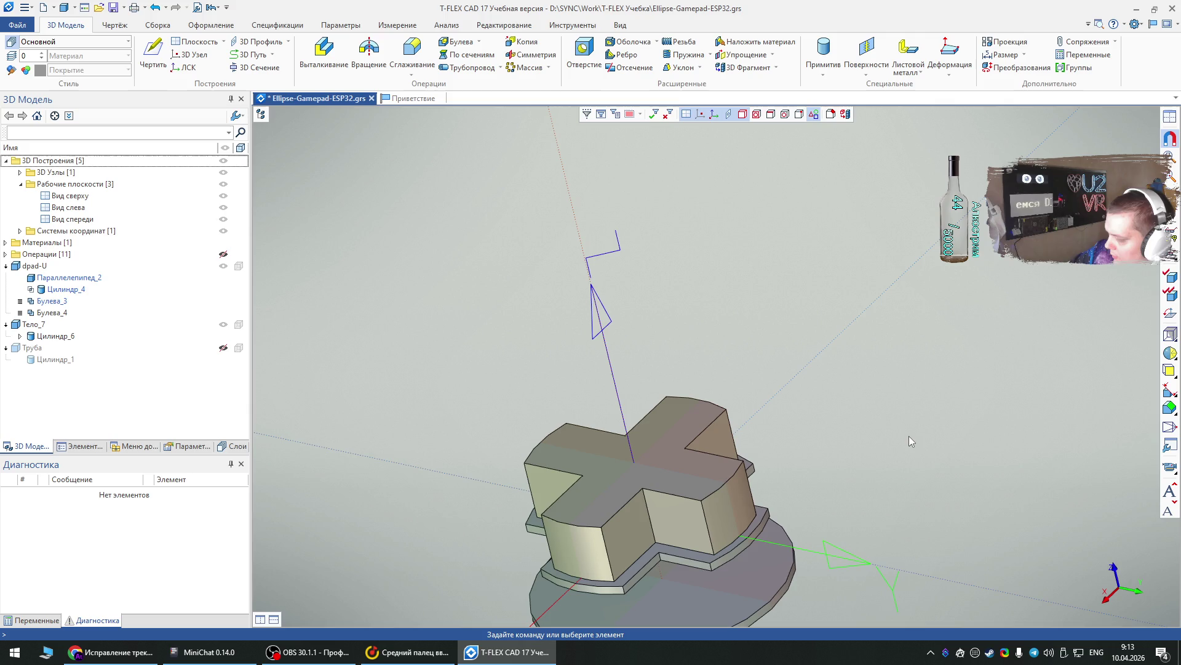
mouse_move(574, 297)
right_down()
mouse_move(673, 408)
mouse_move(717, 338)
mouse_move(688, 338)
right_up()
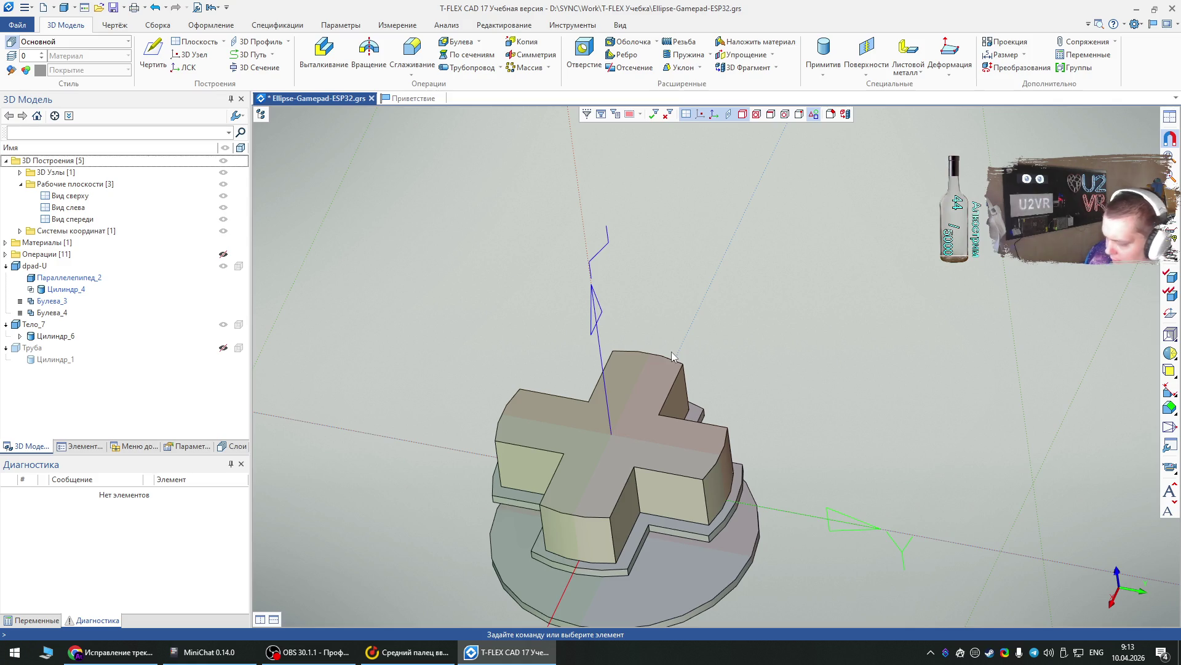
- Start a box primitive with Длина 32, Ширина 18 and Высота 1
click(823, 73)
click(827, 89)
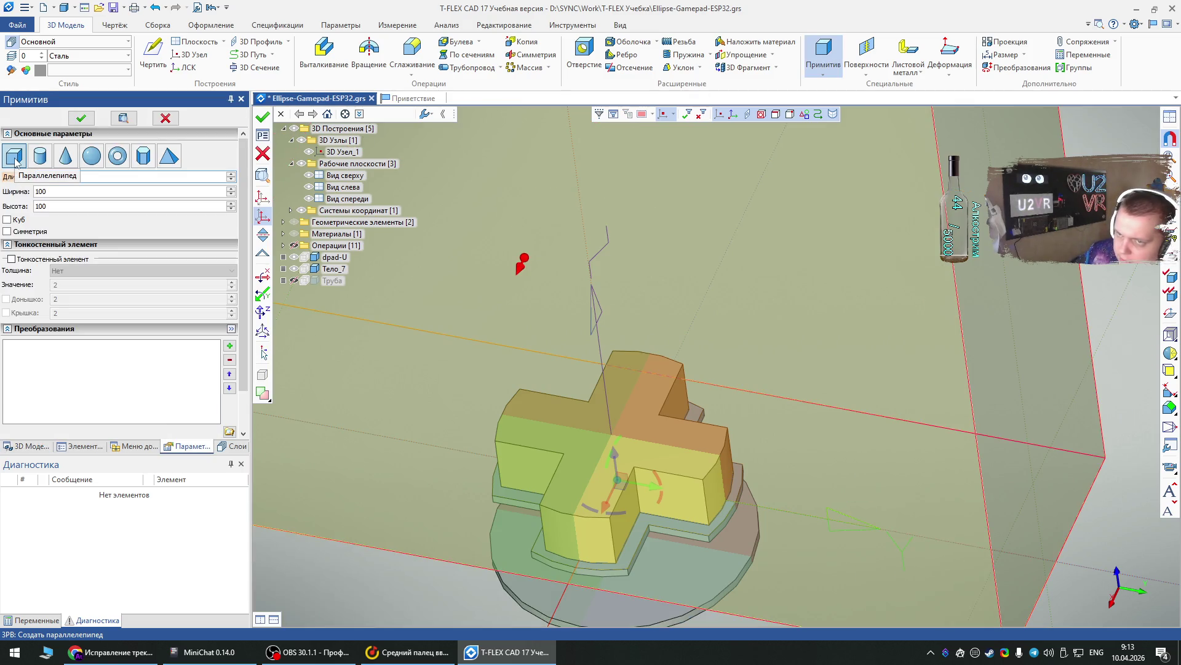
text(32)
key(Tab)
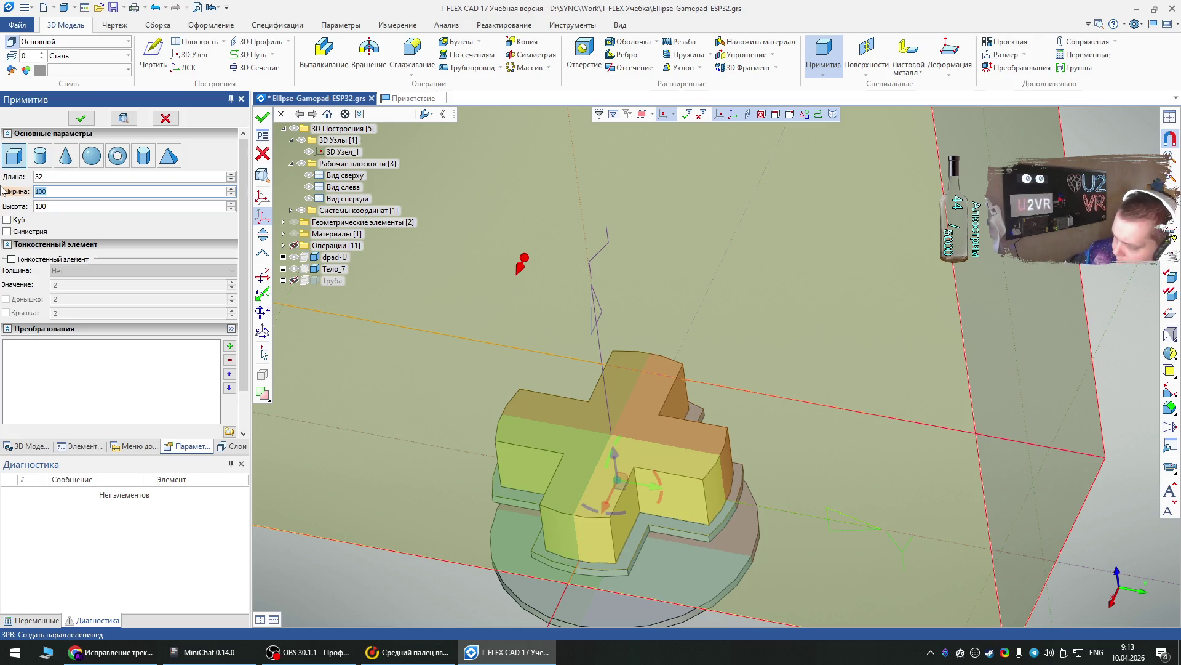
text(18)
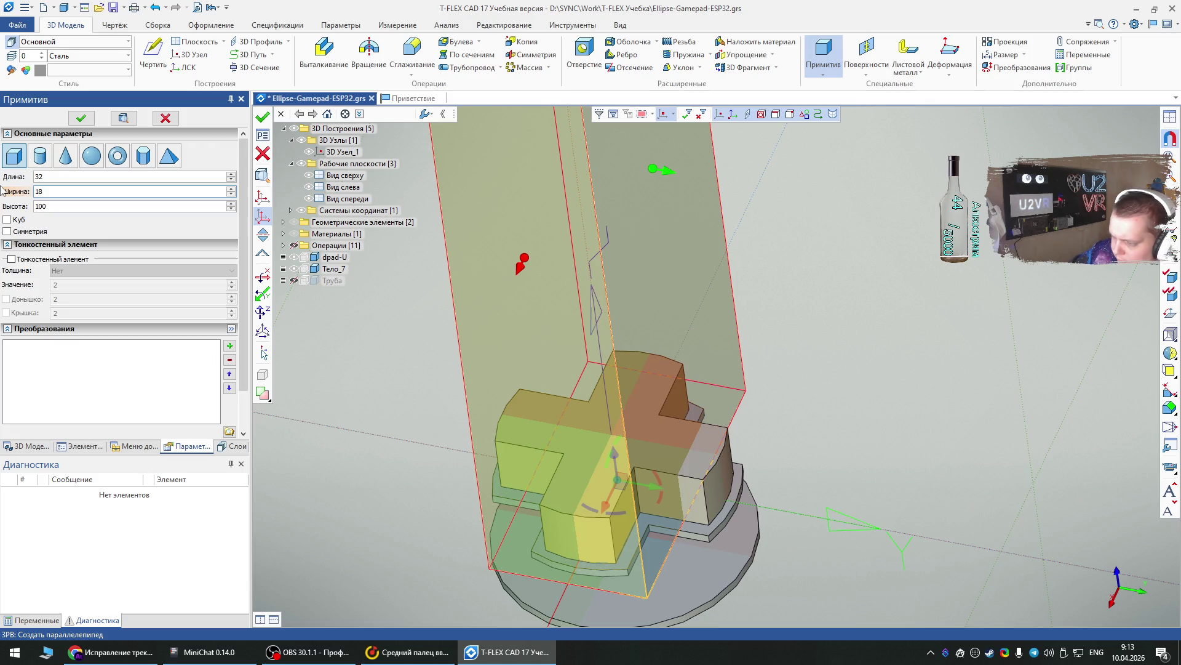
double_click(52, 207)
text(1)
- Shift the box down in Z and -5 mm in X, then confirm it as a new body
mouse_move(534, 307)
right_down()
mouse_move(683, 530)
mouse_move(584, 431)
mouse_move(511, 387)
mouse_move(507, 400)
right_up()
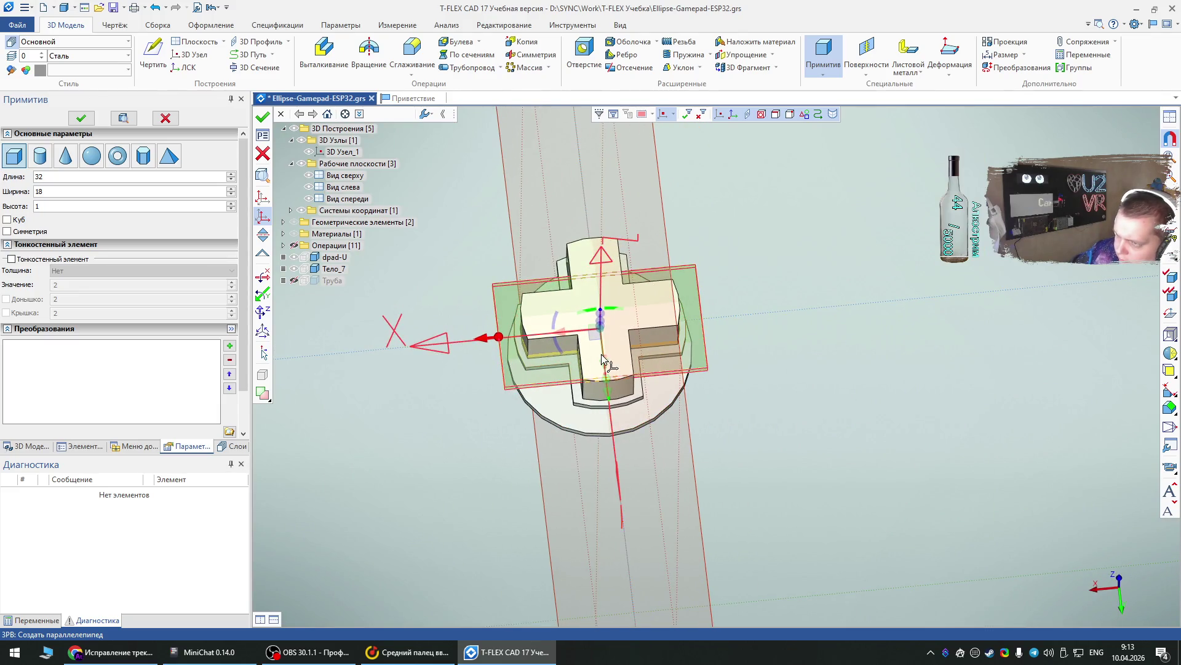
right_drag(603, 363, 609, 363)
right_drag(461, 455, 534, 362)
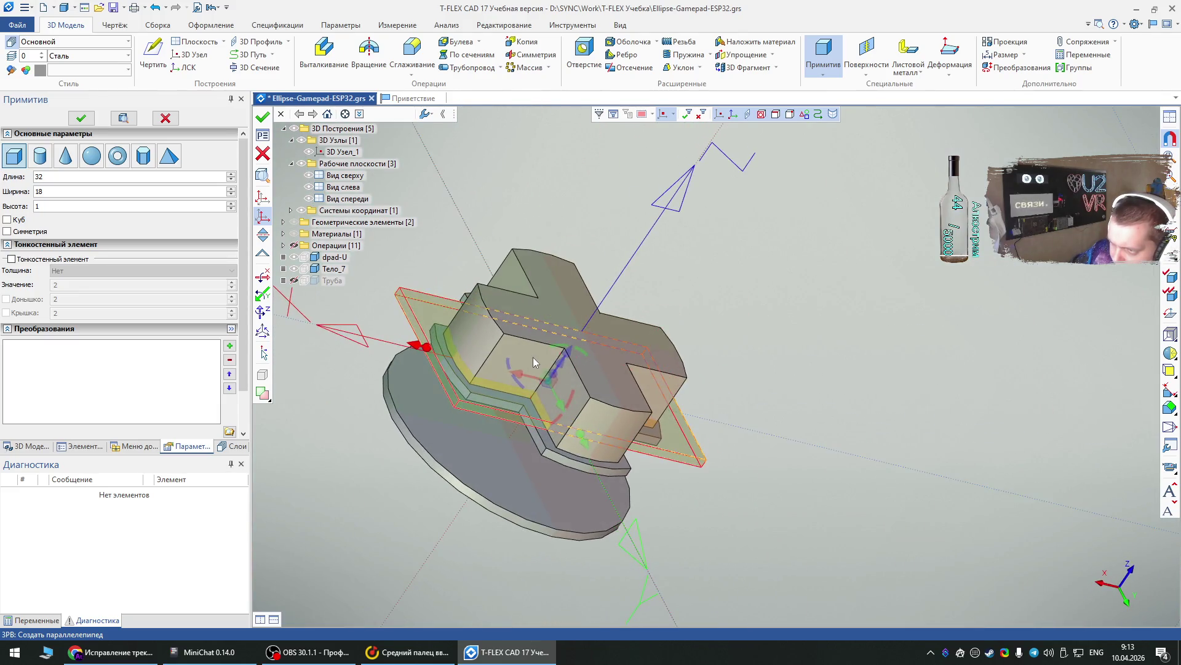
scroll(480, 468, up, 3)
drag(569, 388, 376, 557)
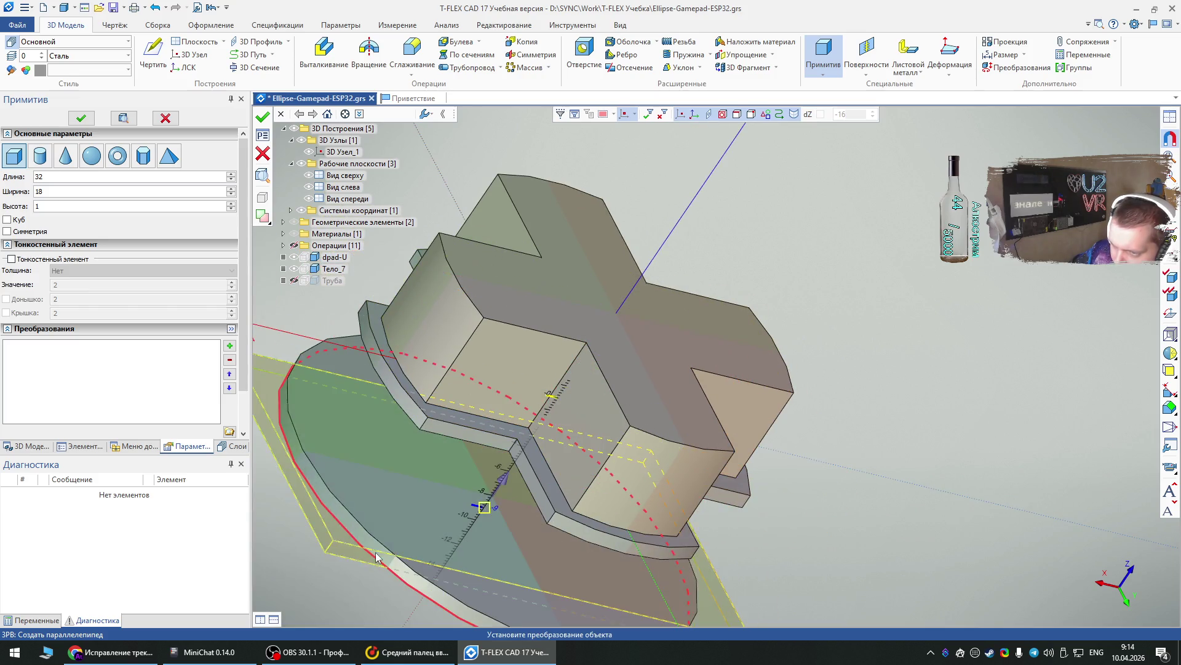
click(376, 557)
mouse_move(394, 532)
right_down()
mouse_move(436, 424)
mouse_move(480, 422)
right_up()
drag(514, 485, 596, 486)
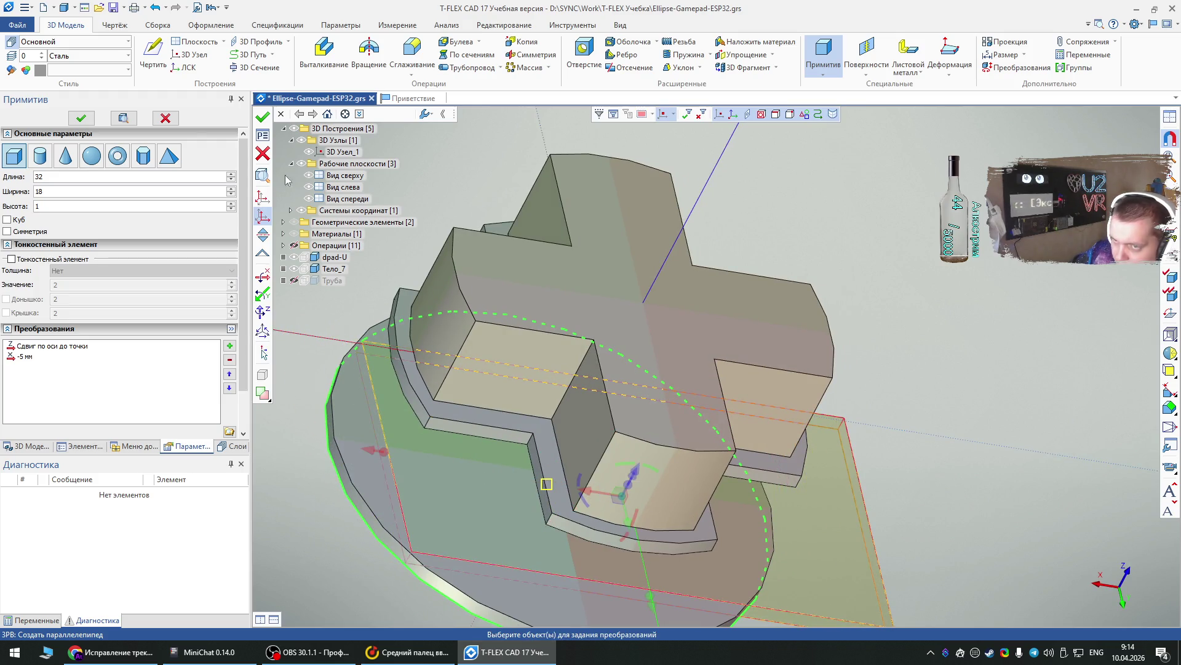
click(81, 117)
scroll(567, 292, down, 3)
key(Escape)
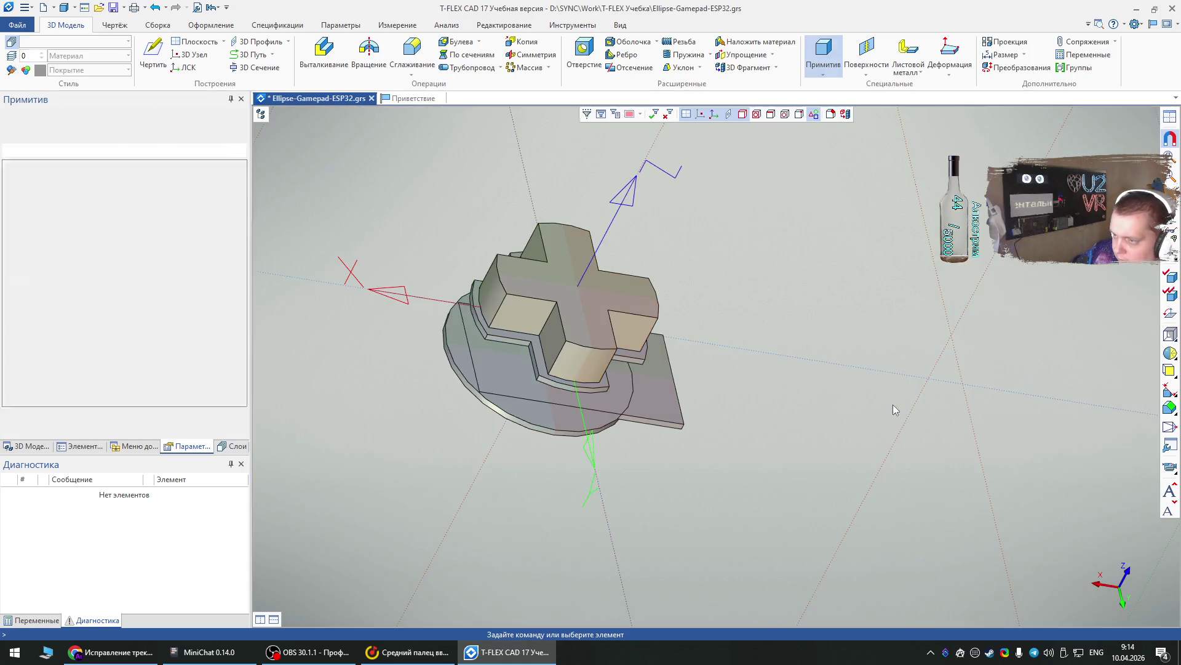
mouse_move(591, 533)
right_down()
mouse_move(665, 372)
mouse_move(562, 450)
right_up()
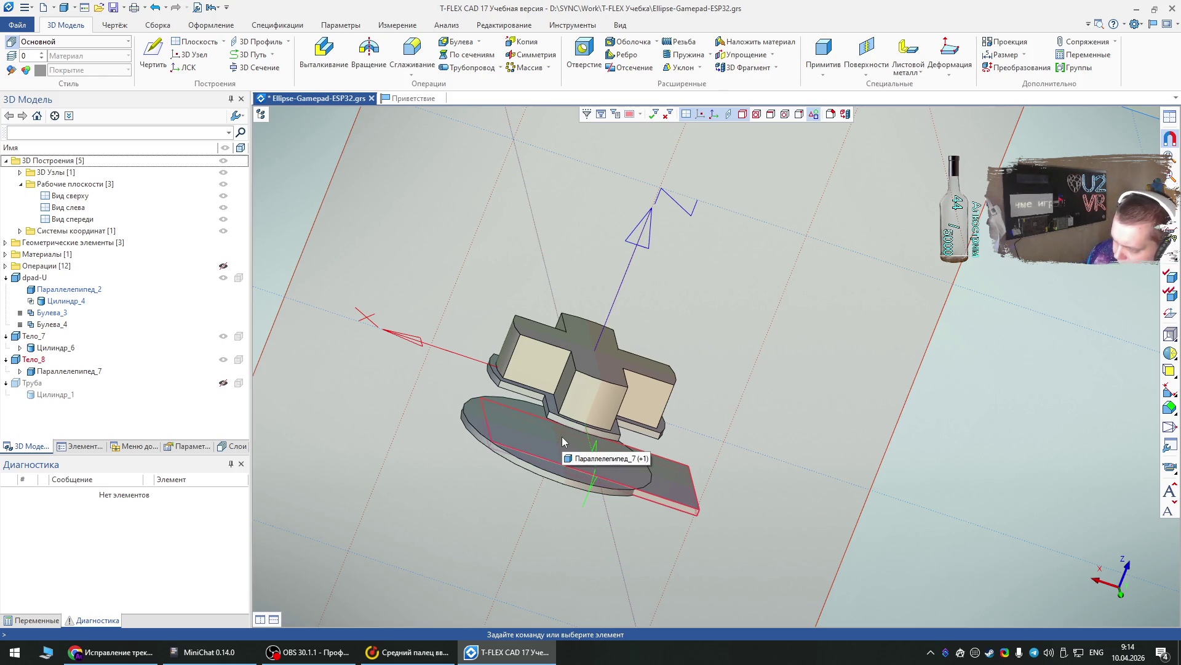
mouse_move(562, 436)
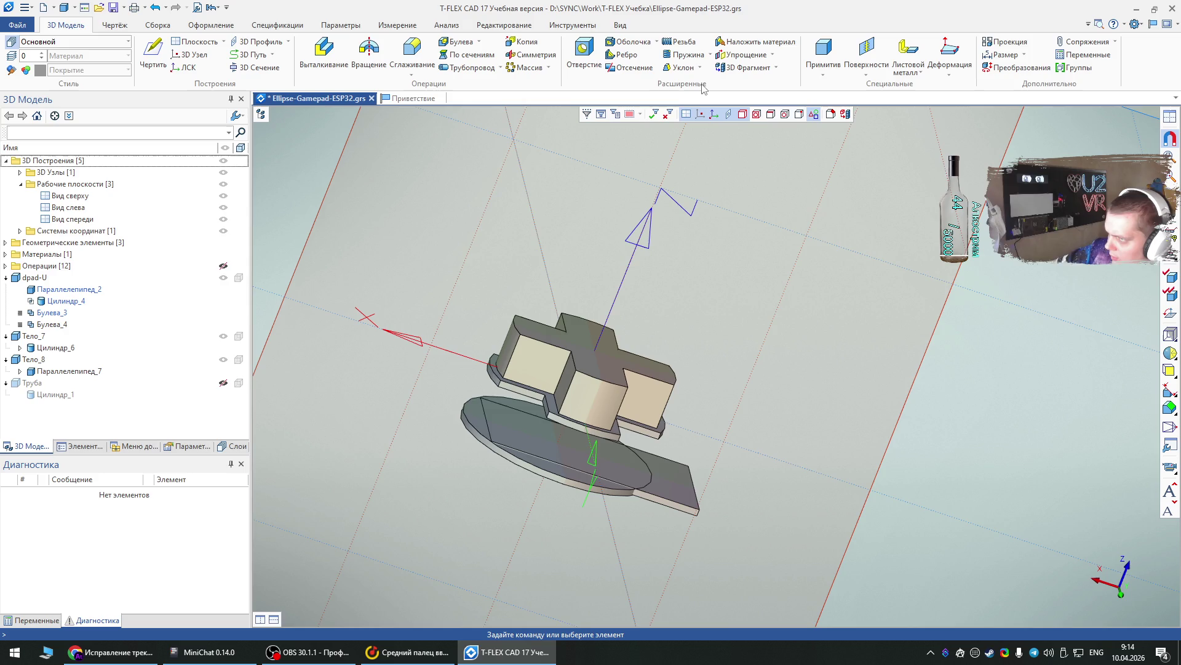
- Start a cylinder primitive with Диаметр 1 and Высота 10
click(818, 69)
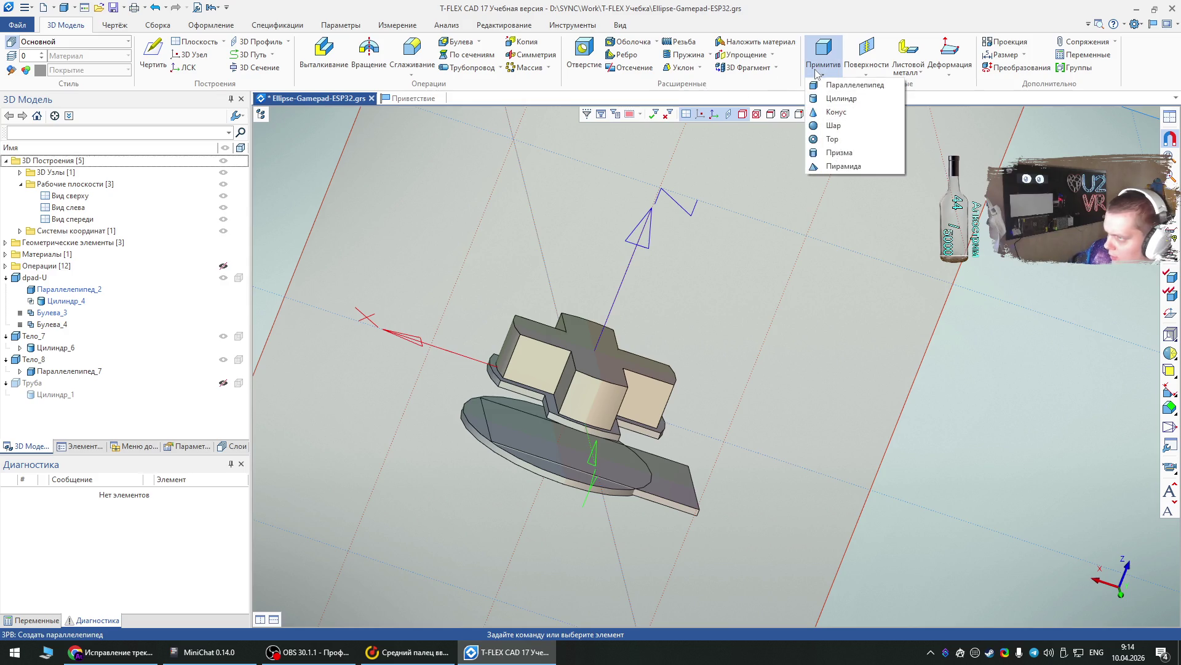
click(838, 100)
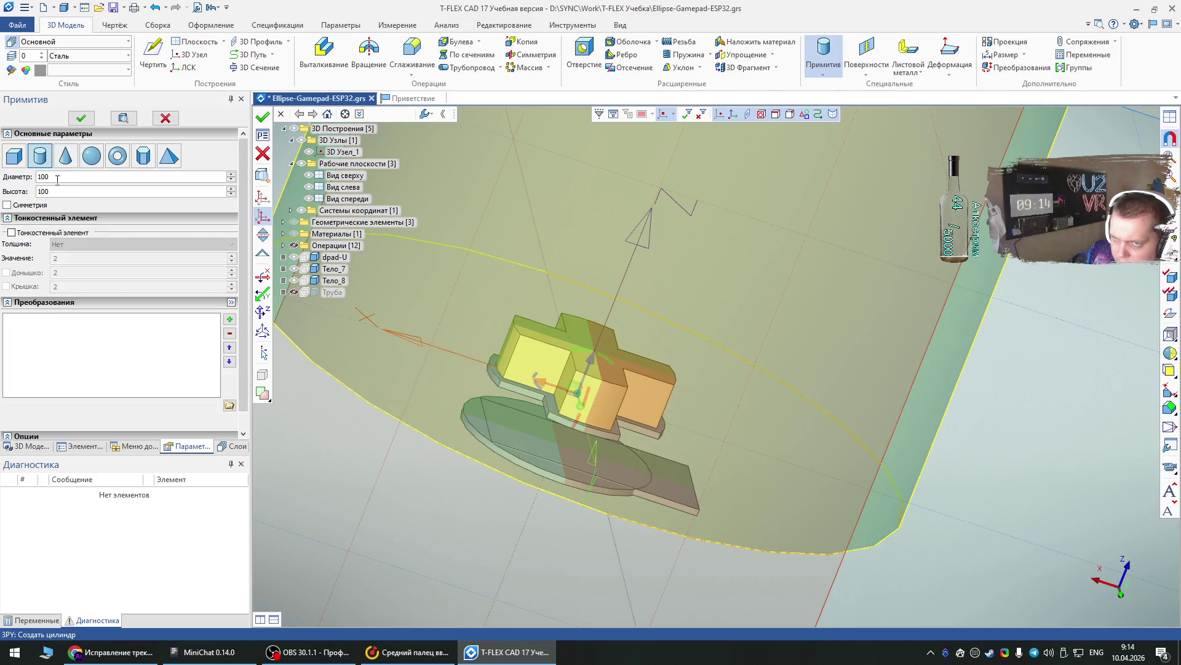
text(1)
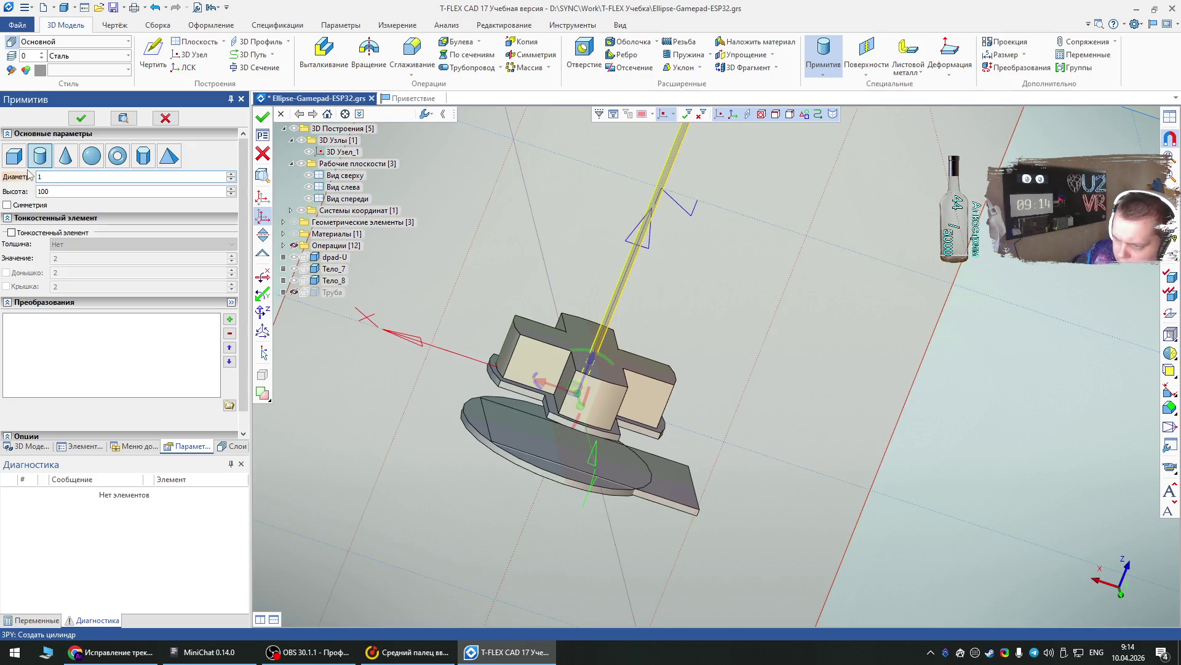
click(38, 190)
double_click(38, 190)
text(10)
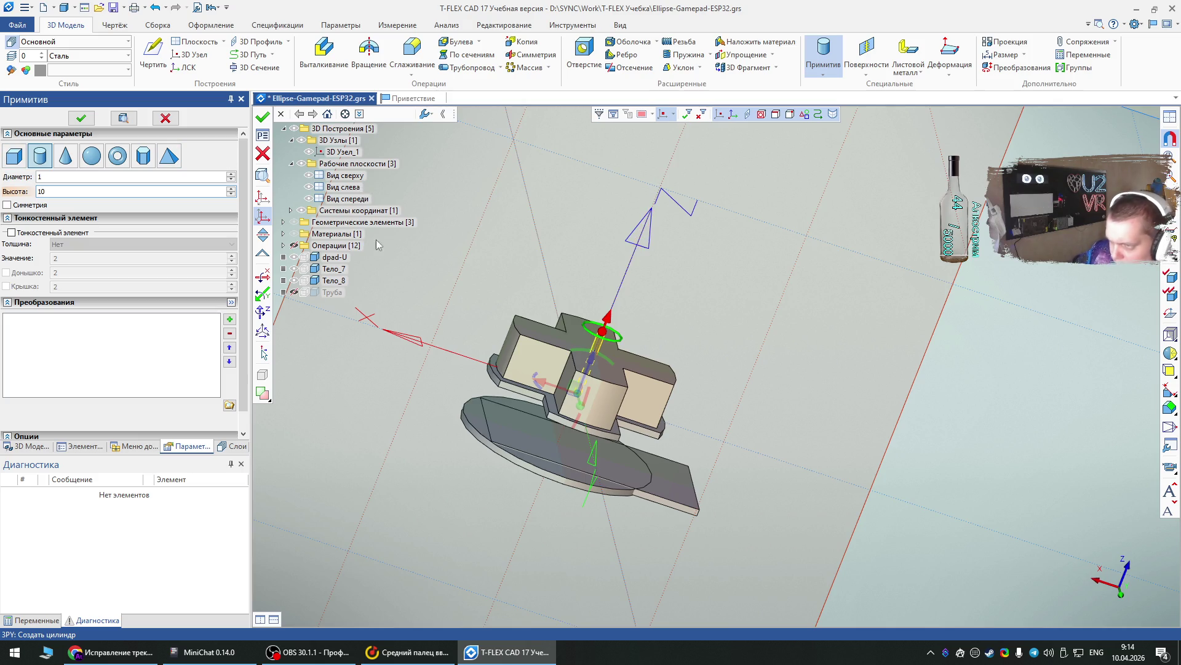
- Lower the pin -9 mm in Z, rotate it 45°, shift it 4.5 mm, and create it
scroll(580, 453, up, 2)
drag(596, 326, 523, 522)
mouse_move(534, 492)
right_down()
mouse_move(607, 409)
mouse_move(536, 381)
right_up()
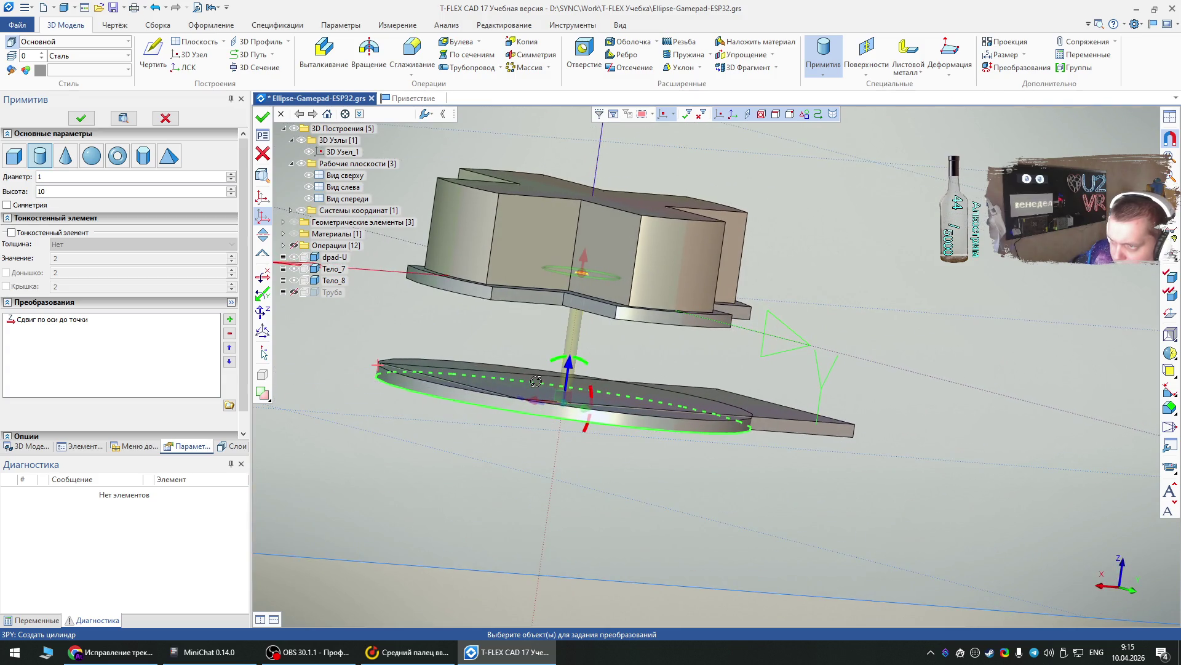
drag(568, 366, 561, 486)
mouse_move(575, 482)
right_down()
mouse_move(422, 491)
mouse_move(629, 508)
right_up()
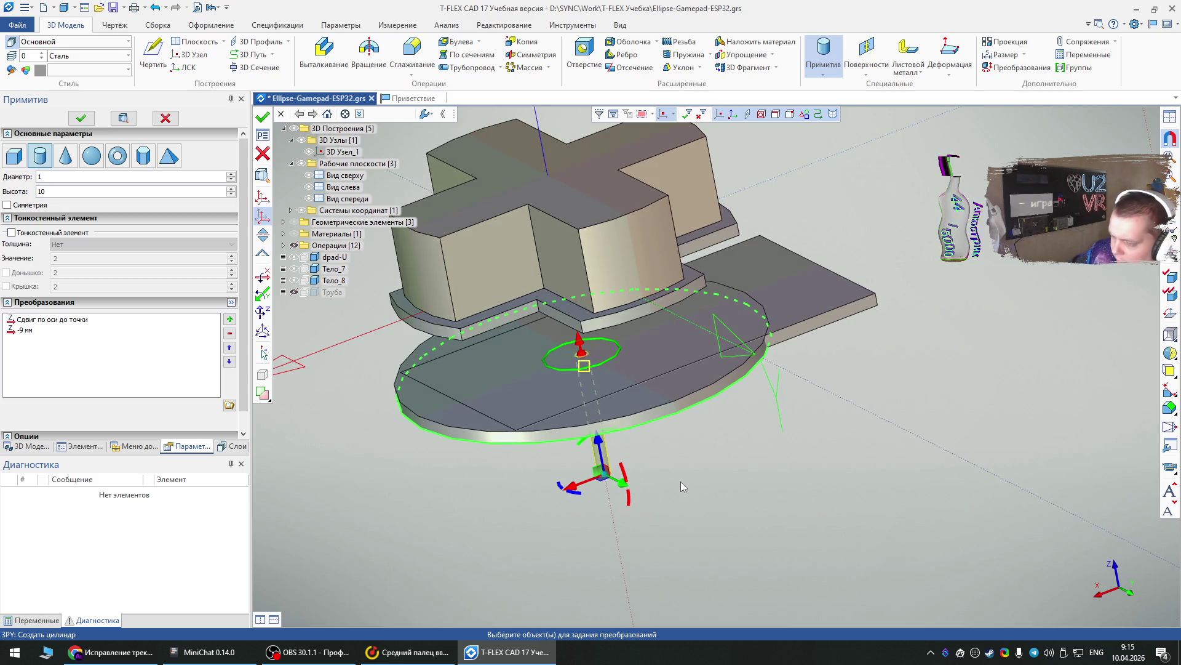
right_drag(681, 484, 769, 490)
mouse_move(579, 438)
mouse_down()
mouse_move(584, 480)
mouse_move(561, 493)
mouse_up()
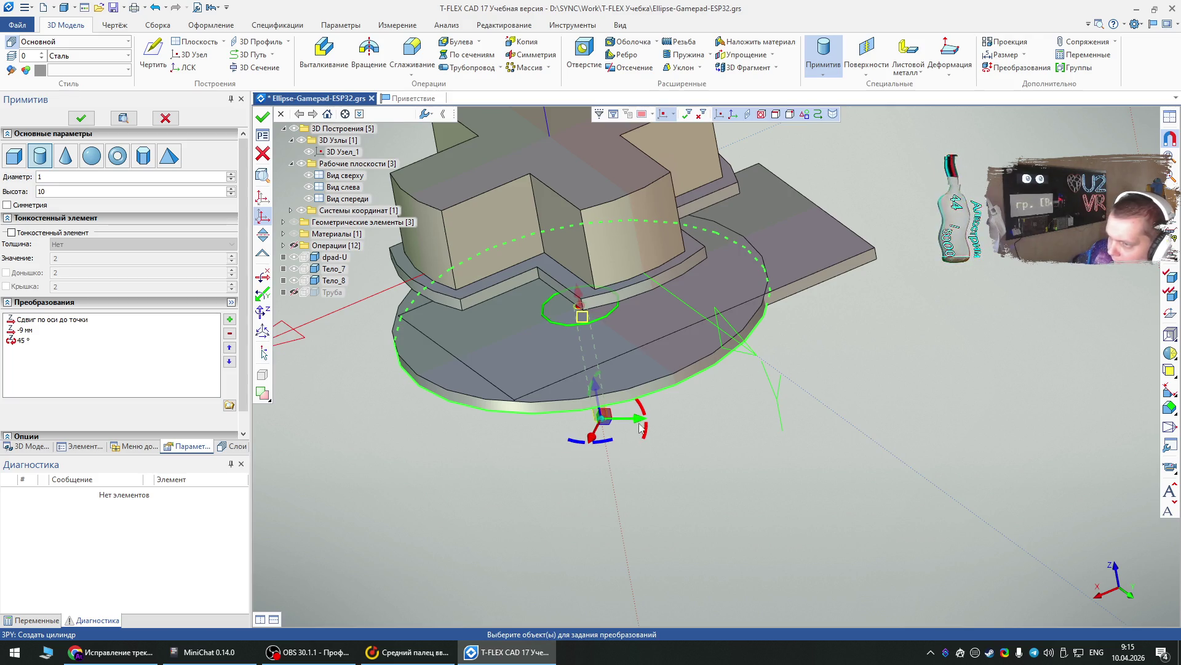
mouse_move(638, 420)
mouse_down()
mouse_move(701, 438)
mouse_move(688, 422)
mouse_move(707, 420)
mouse_up()
scroll(691, 431, up, 4)
scroll(781, 499, down, 5)
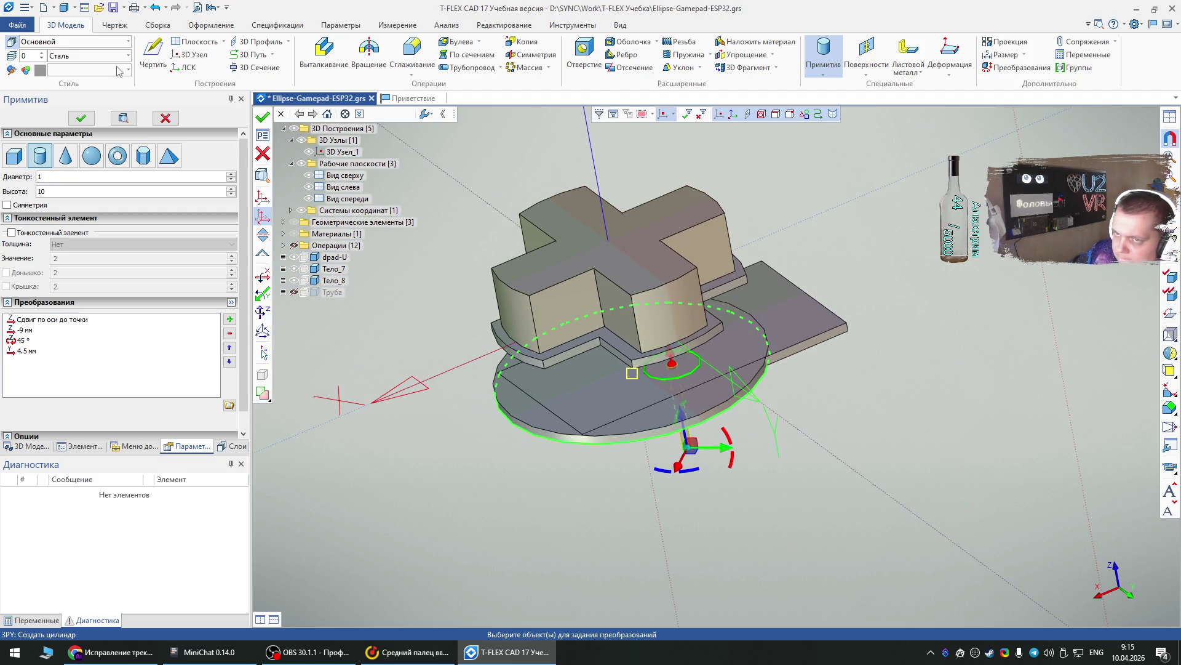
click(84, 117)
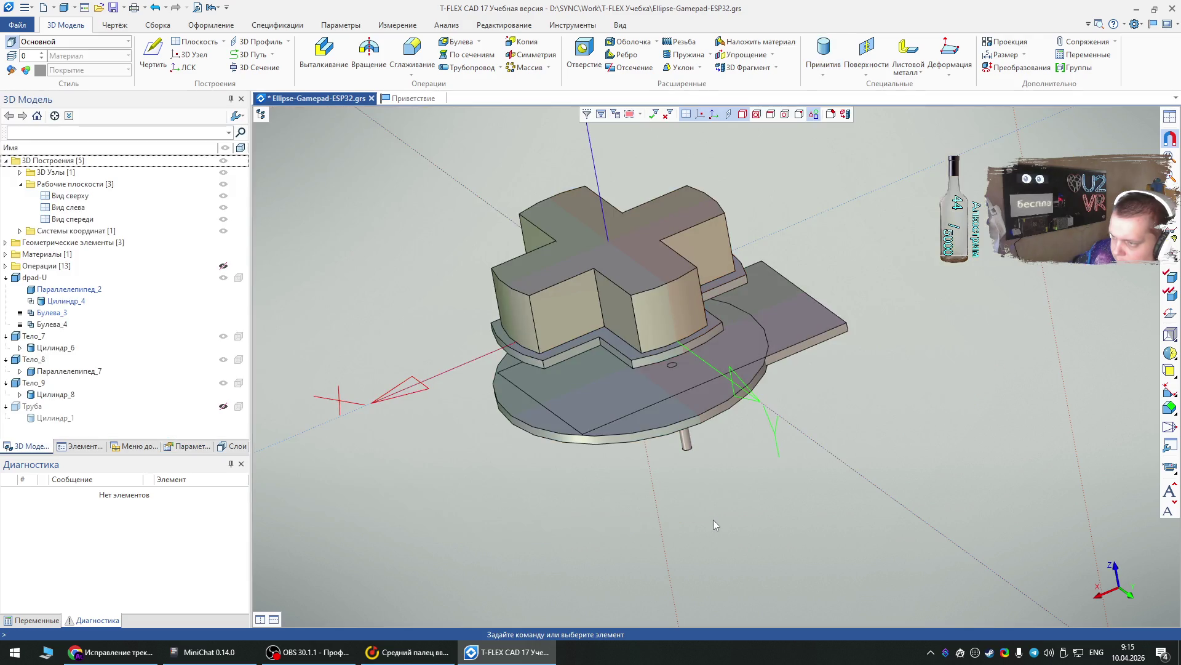
middle_drag(714, 522, 707, 474)
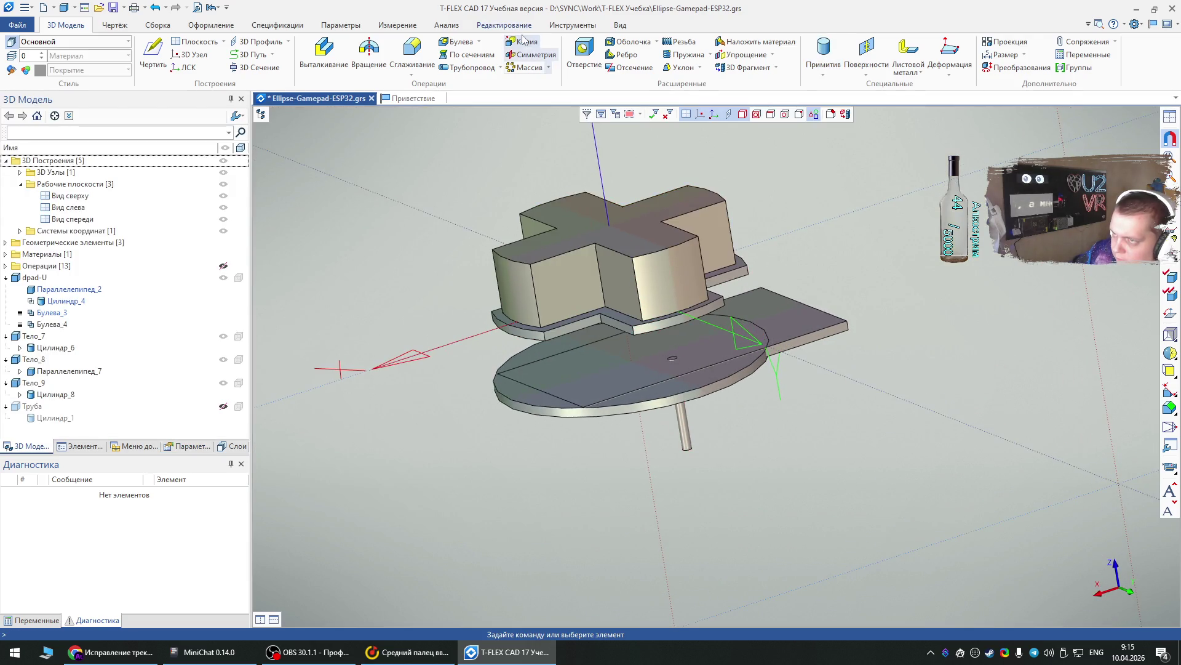
click(523, 42)
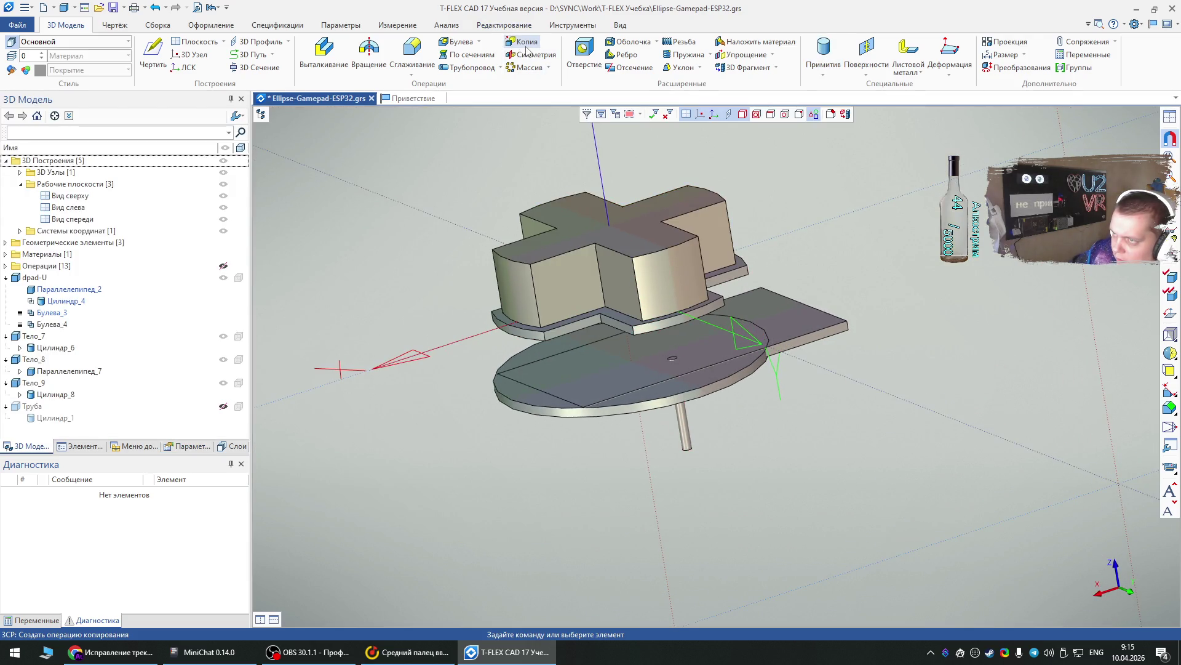
click(680, 425)
middle_drag(656, 488, 763, 227)
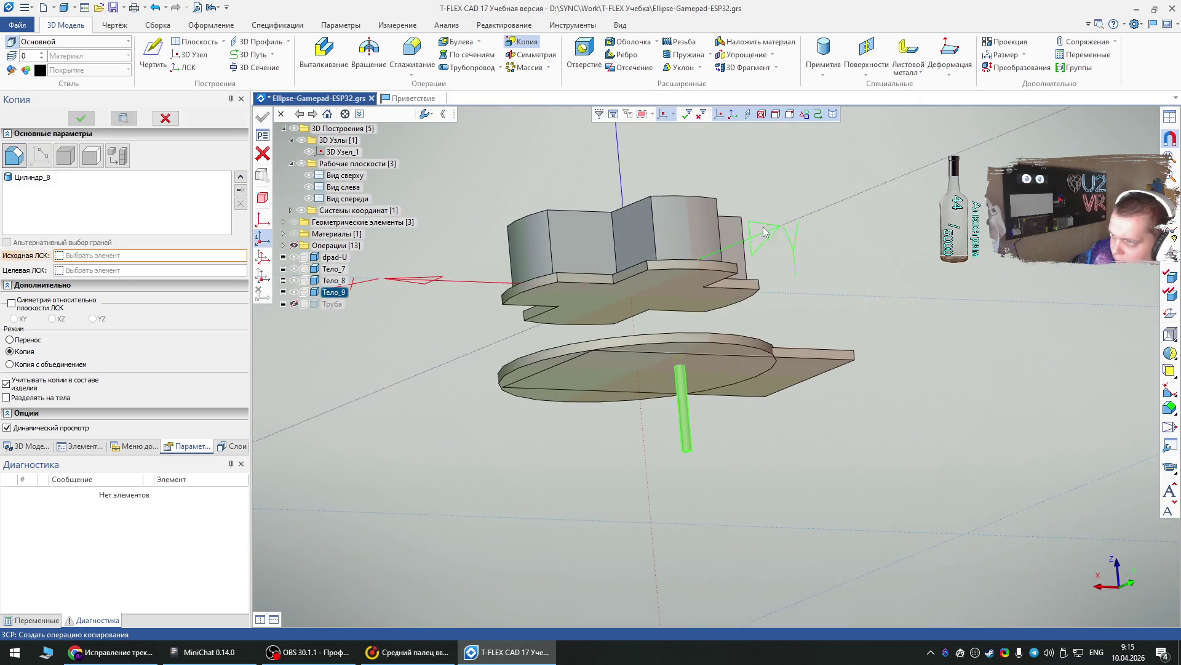
click(766, 230)
middle_drag(640, 418, 617, 522)
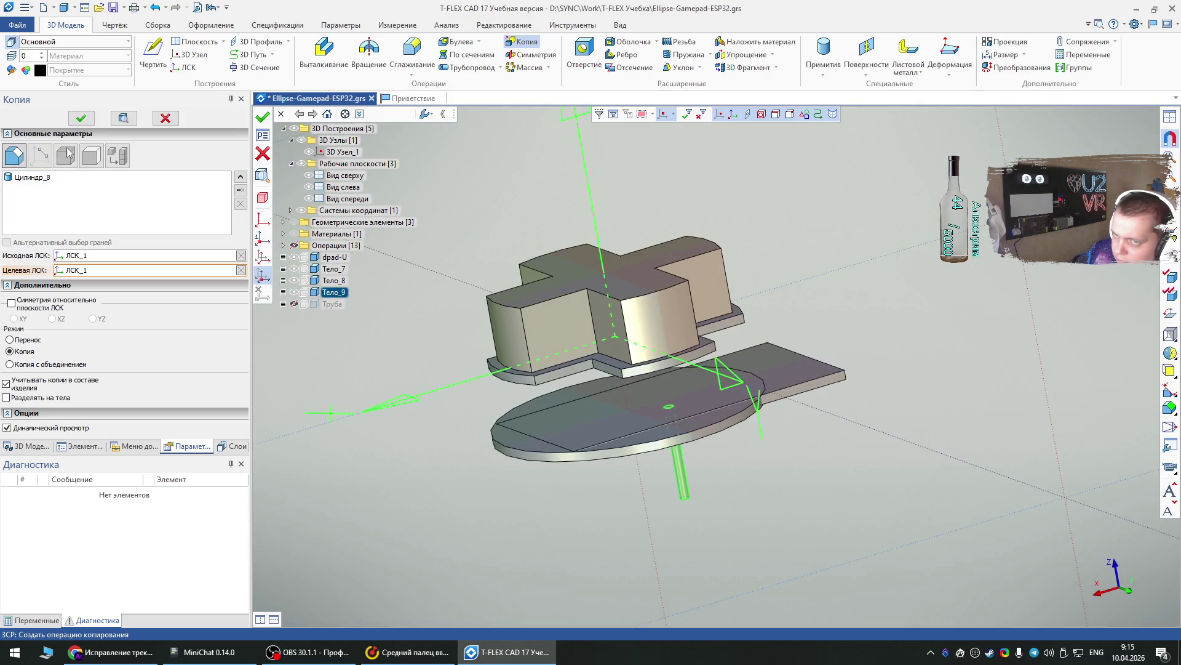
click(80, 118)
key(Escape)
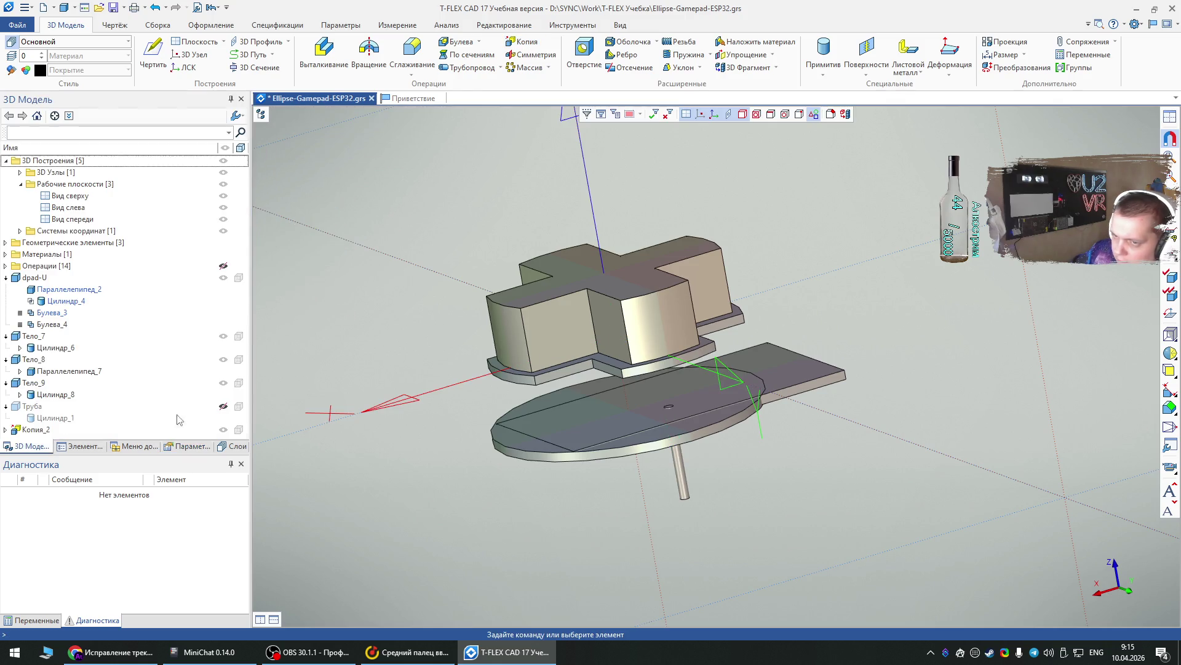
right_click(32, 431)
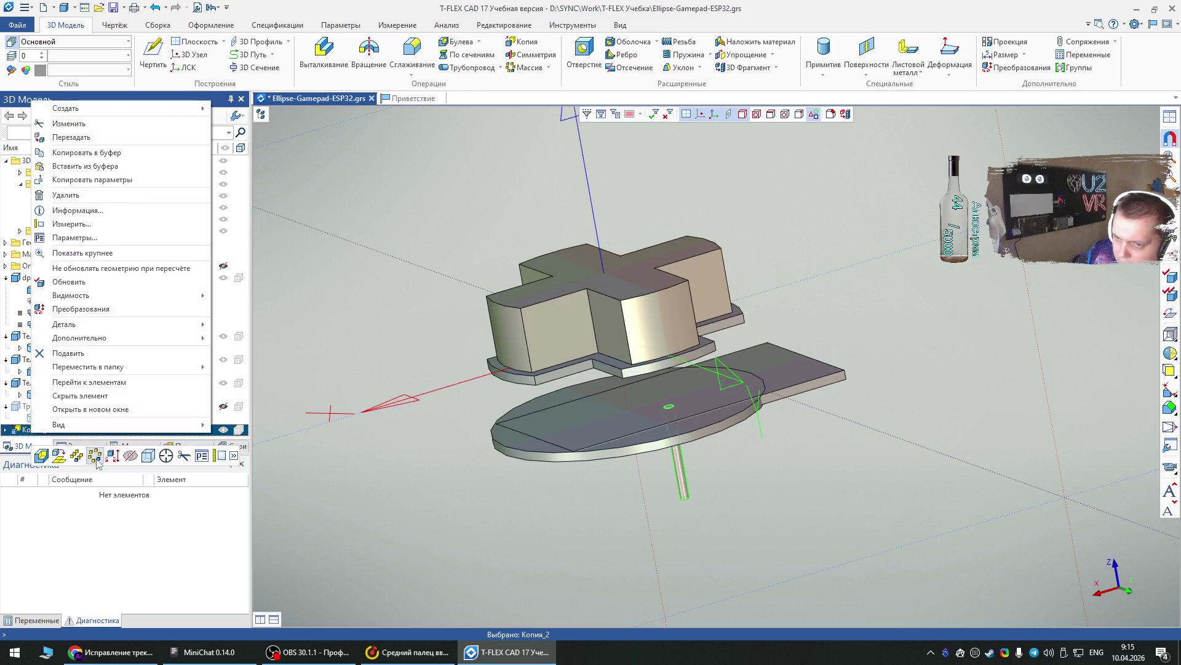
click(80, 309)
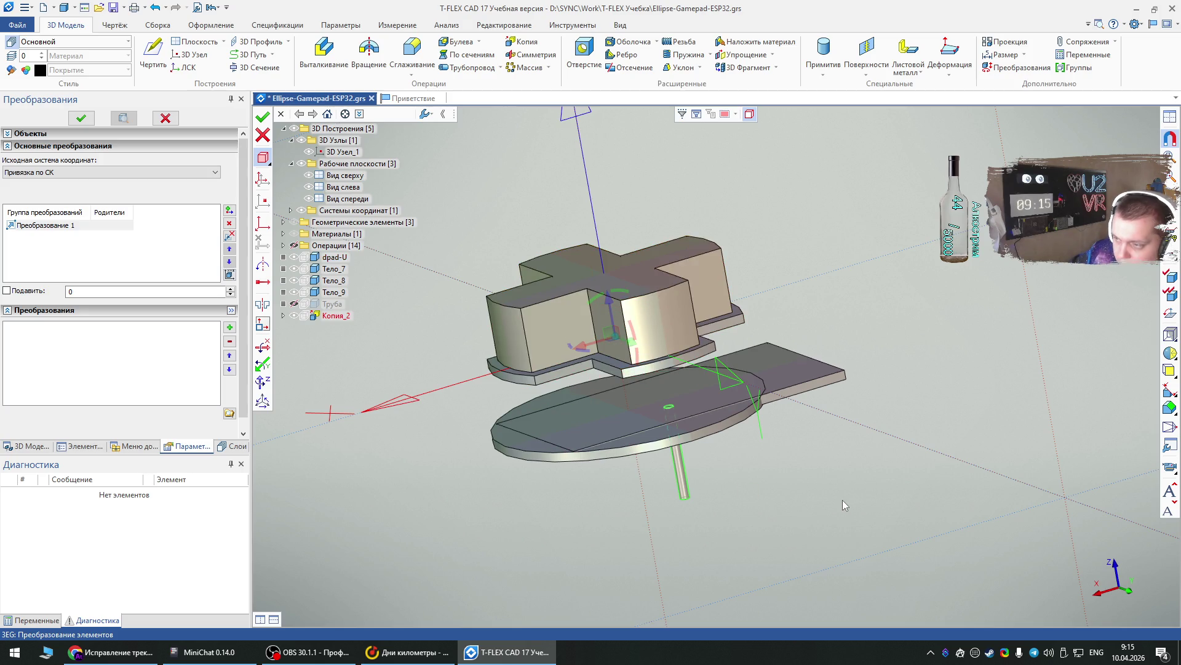
key(Escape)
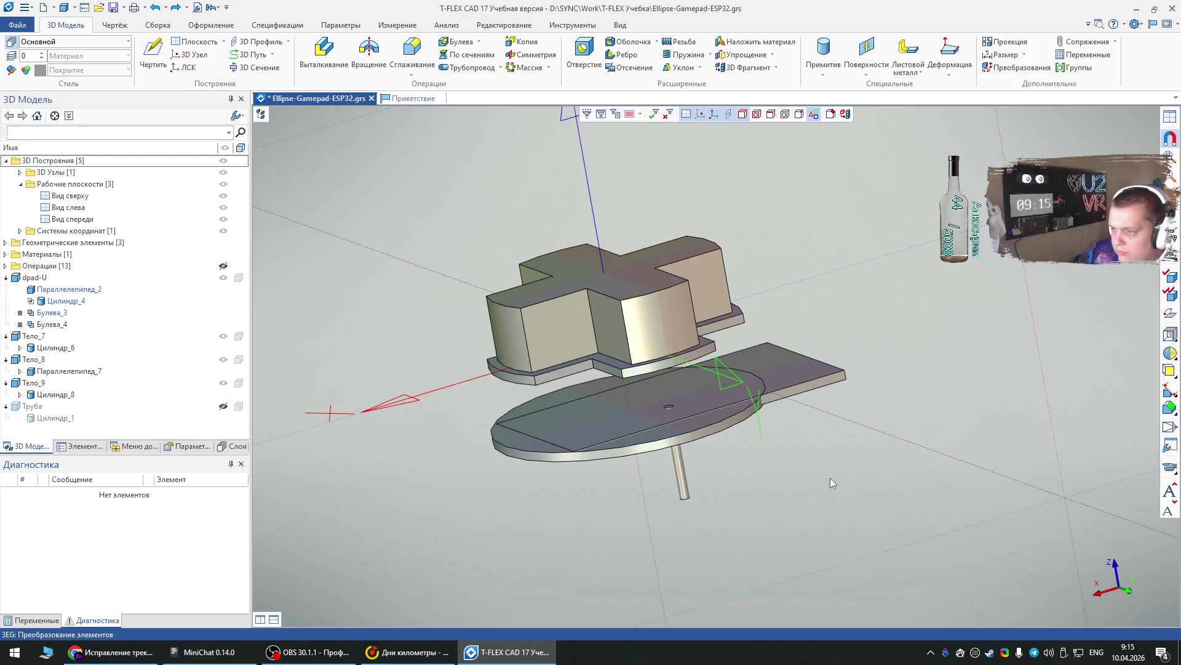
click(524, 41)
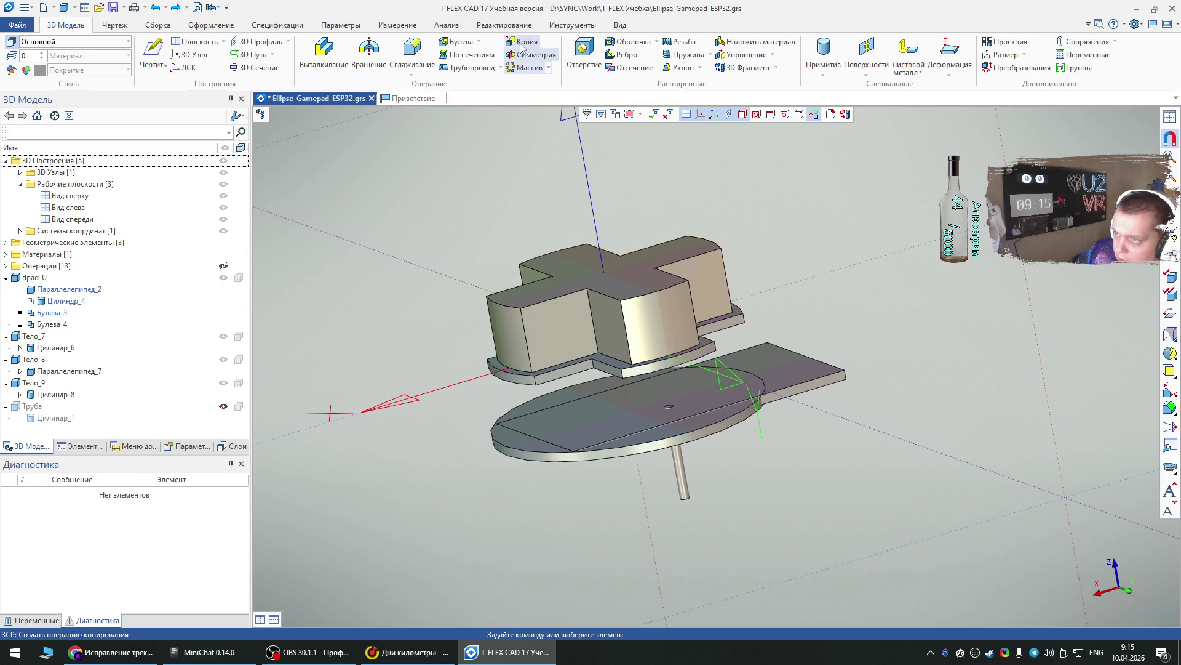
click(677, 473)
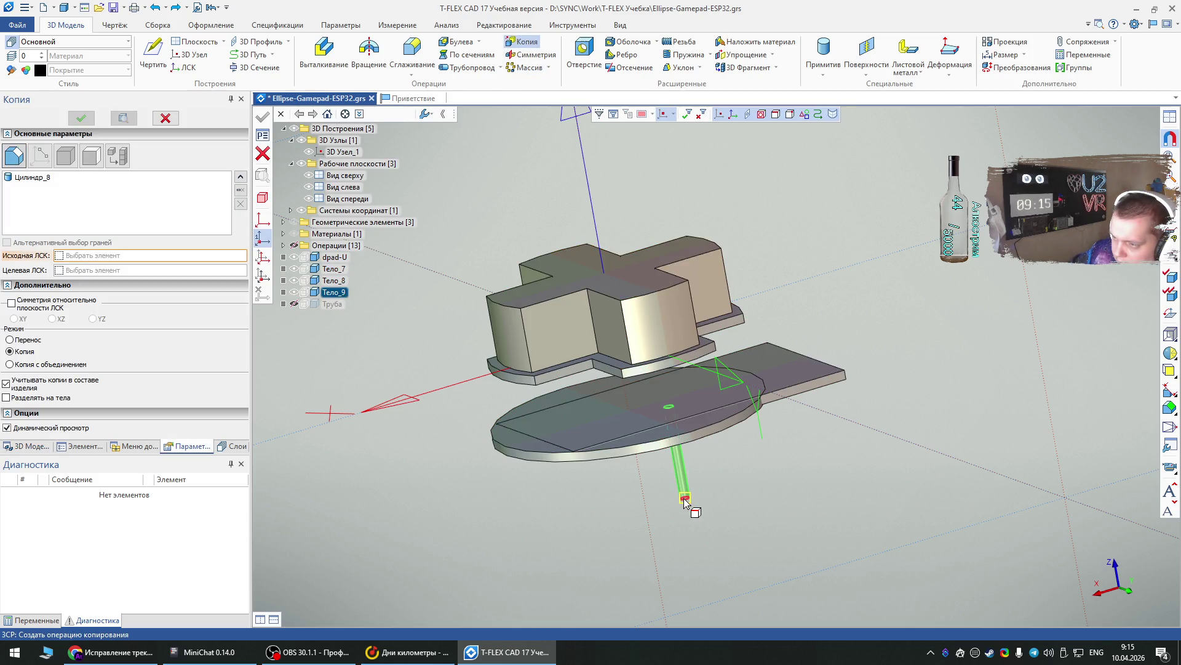
click(685, 497)
mouse_move(851, 445)
right_down()
mouse_move(680, 501)
mouse_move(839, 486)
right_up()
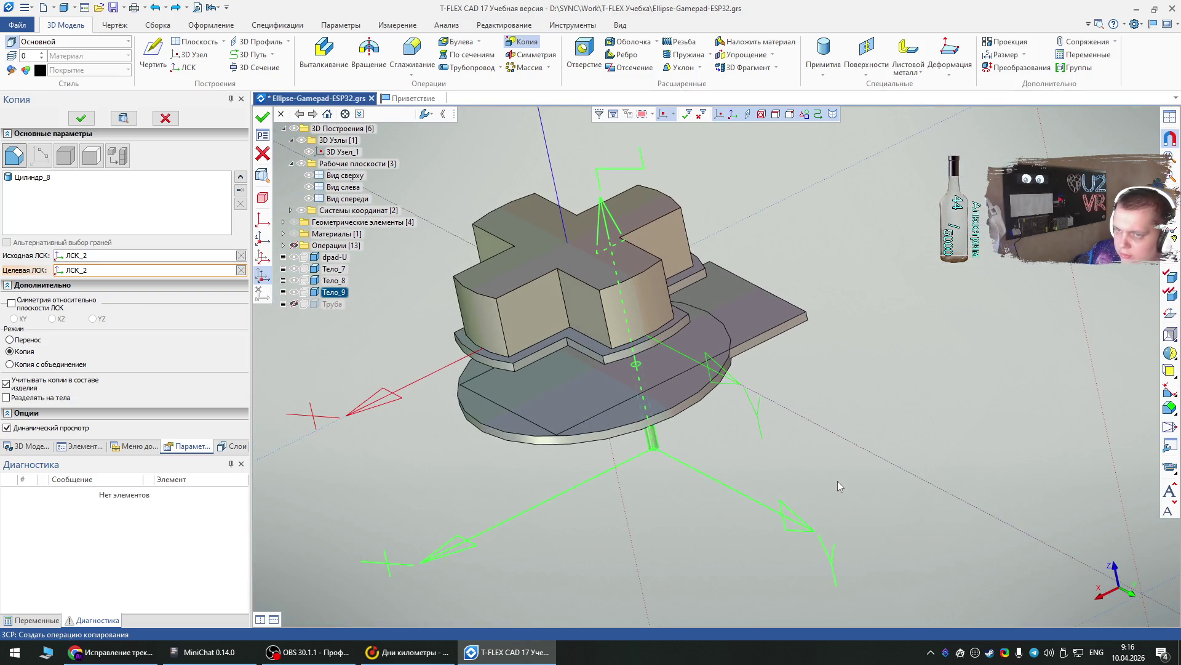
click(80, 118)
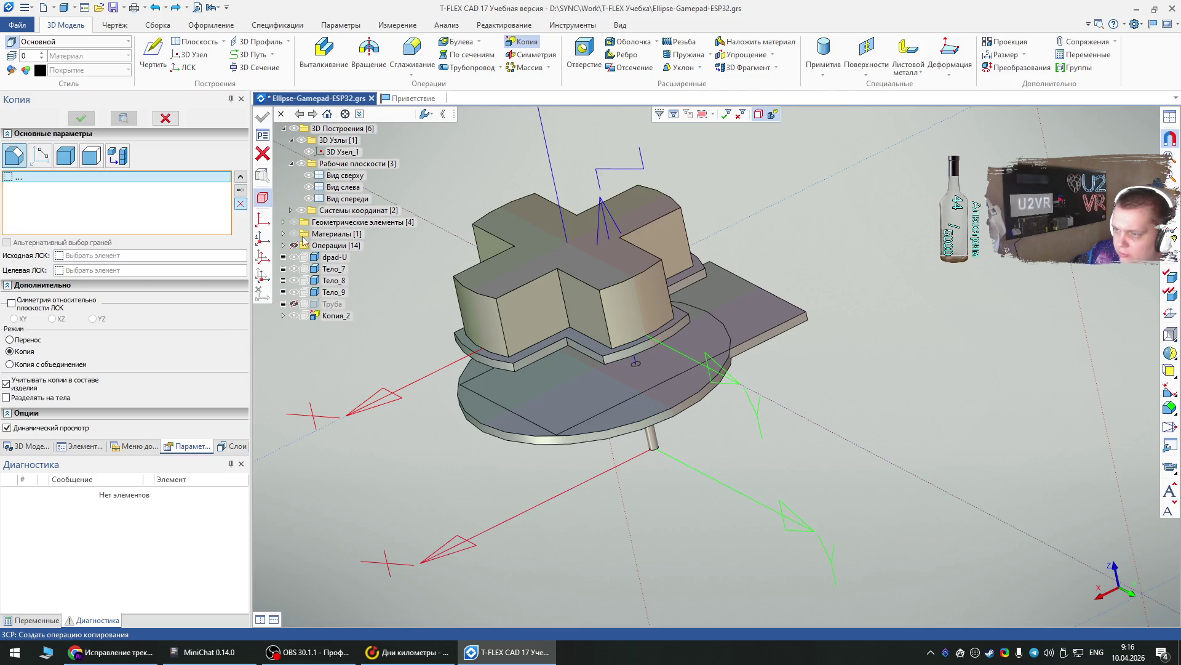
key(Escape)
click(31, 431)
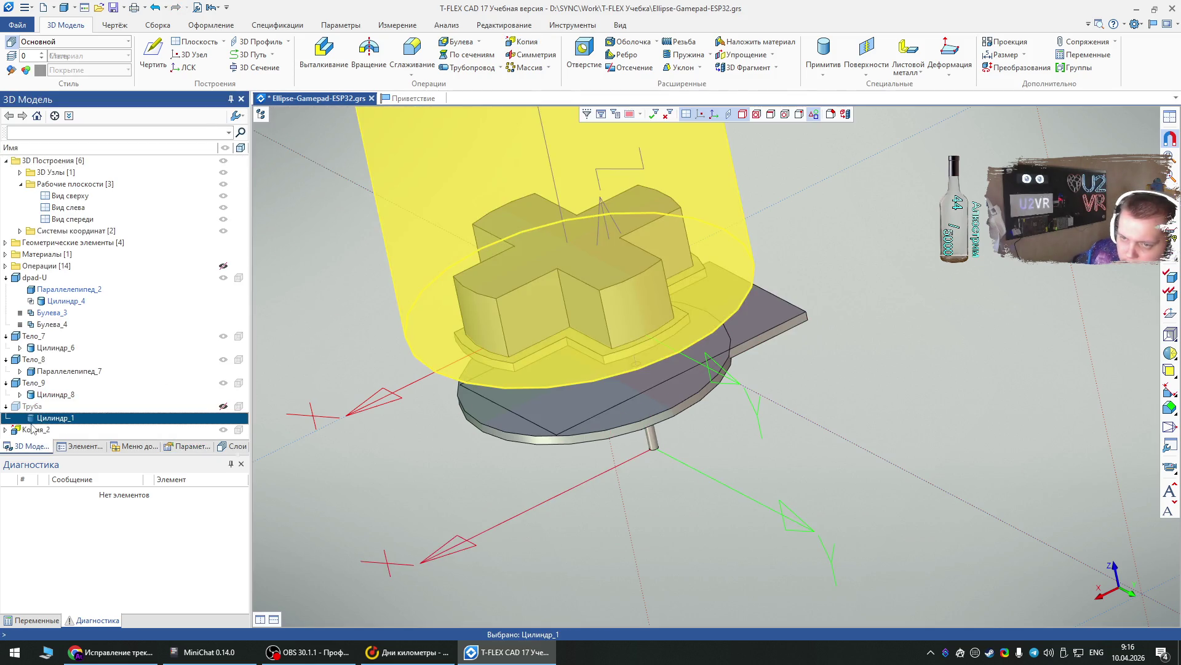
right_click(31, 431)
click(62, 215)
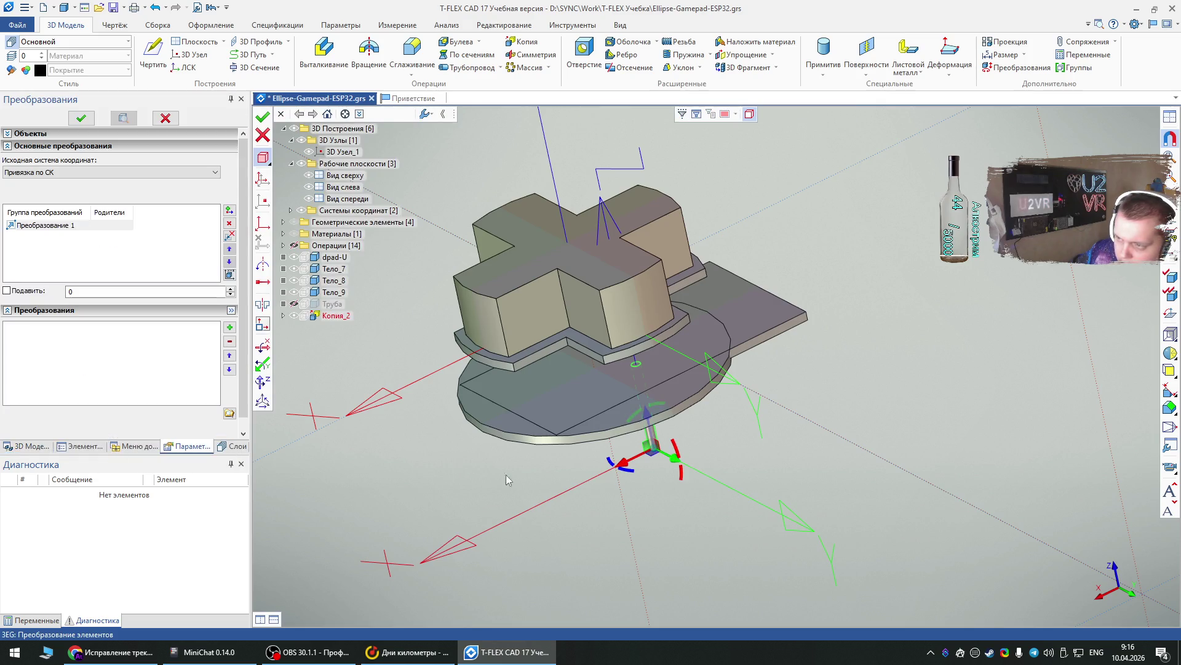
key(Escape)
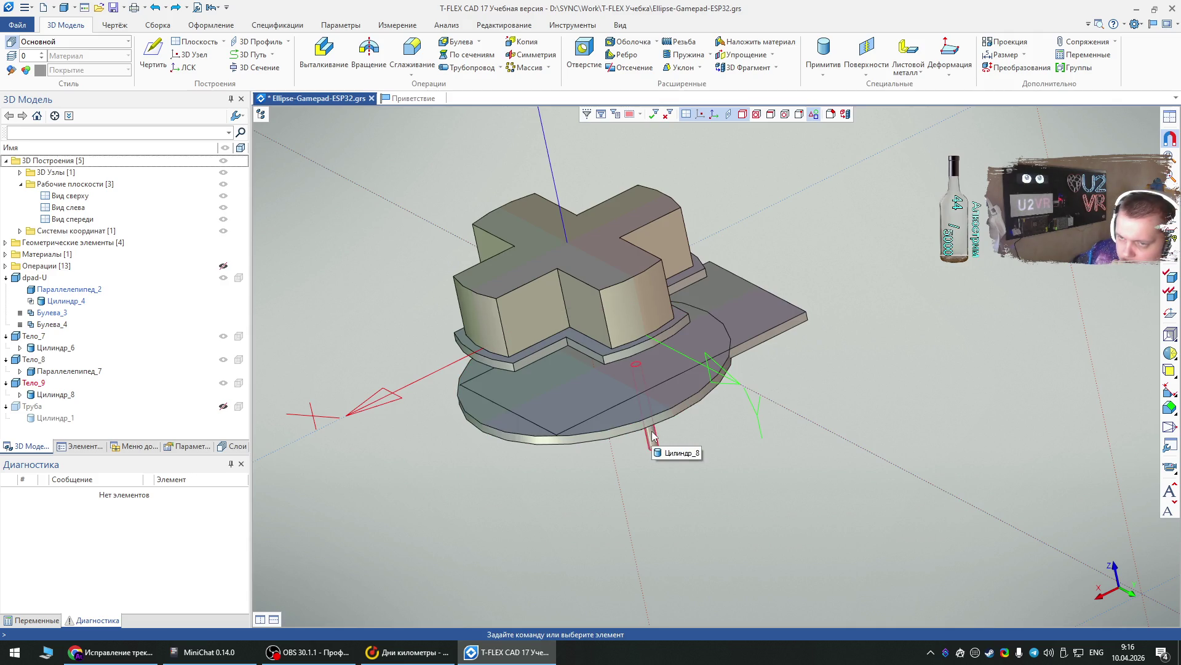
- Pattern Цилиндр_8 circularly around ЛСК_1 with 2 copies
click(653, 435)
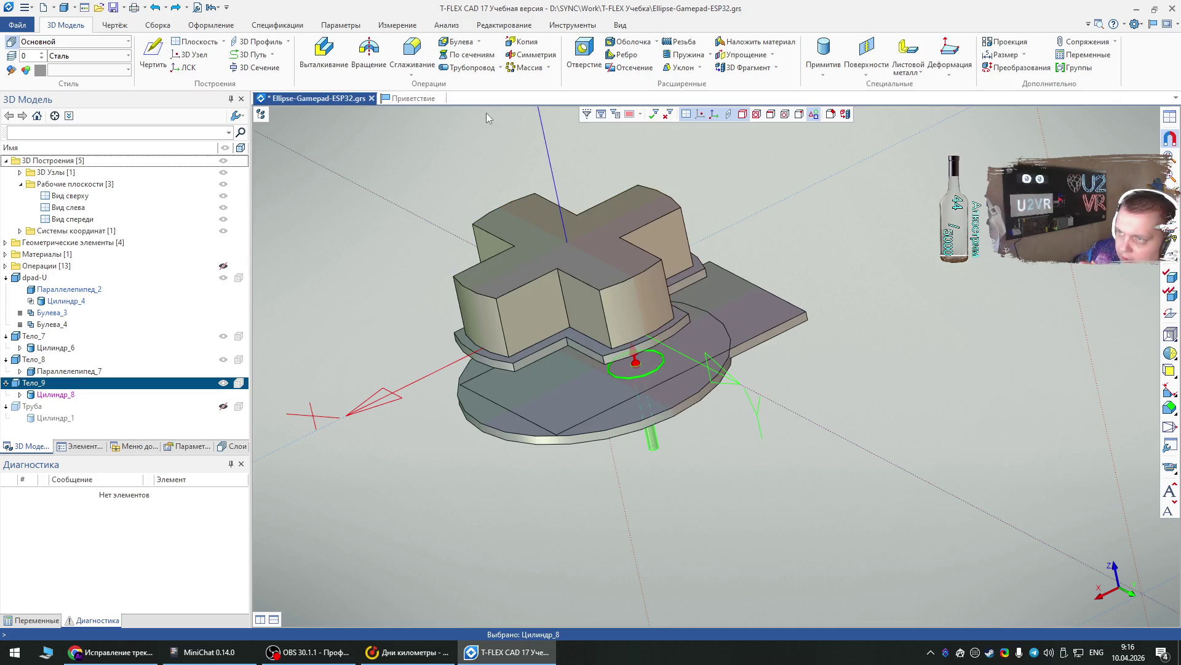
click(525, 67)
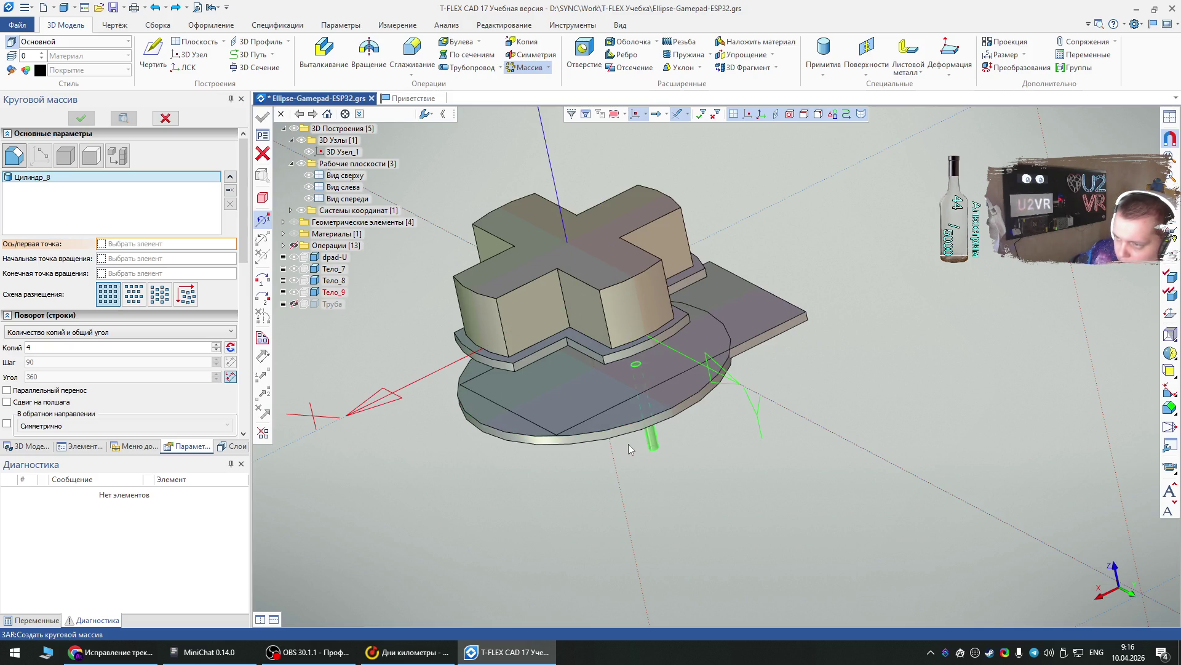
click(545, 162)
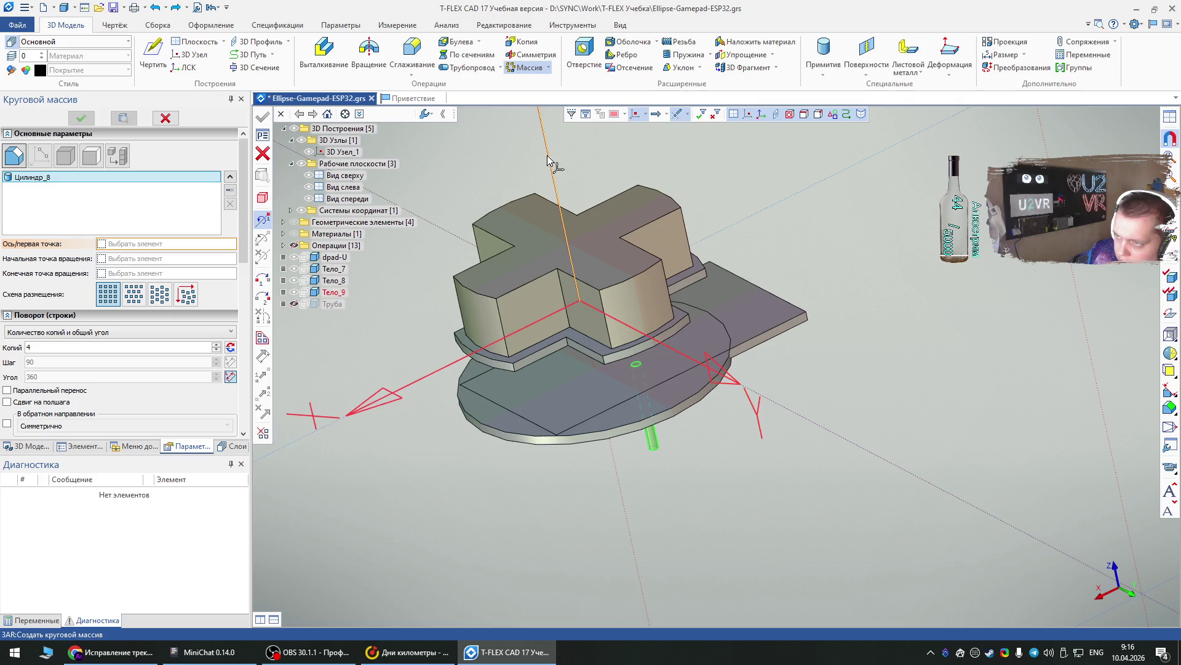
double_click(59, 349)
text(2)
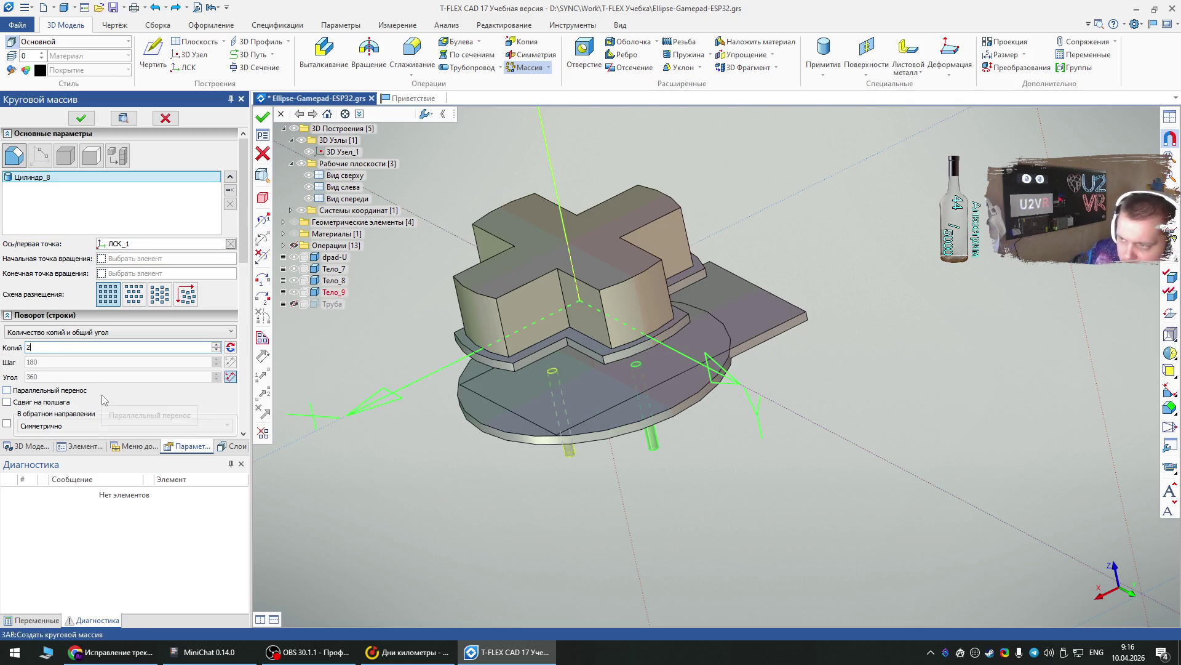
right_drag(412, 449, 565, 475)
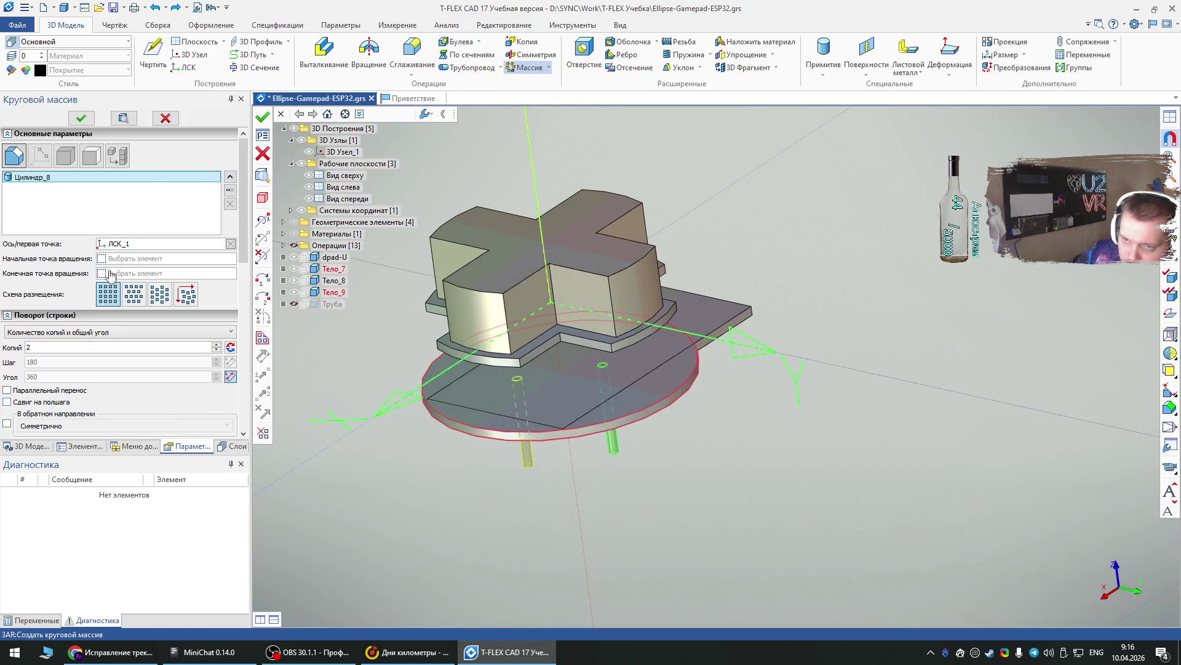
click(81, 118)
mouse_move(654, 481)
right_down()
mouse_move(646, 430)
mouse_move(640, 456)
mouse_move(637, 443)
right_up()
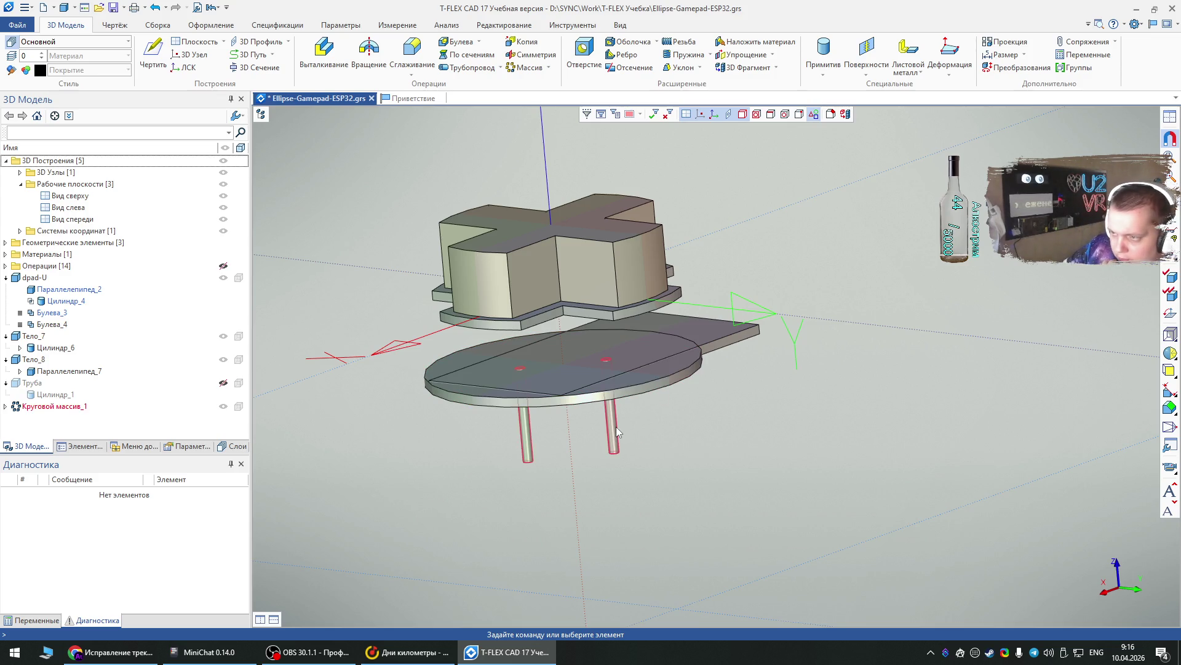
- Rename the circular pattern's body to dpad-screws and confirm the pattern
click(616, 427)
double_click(617, 429)
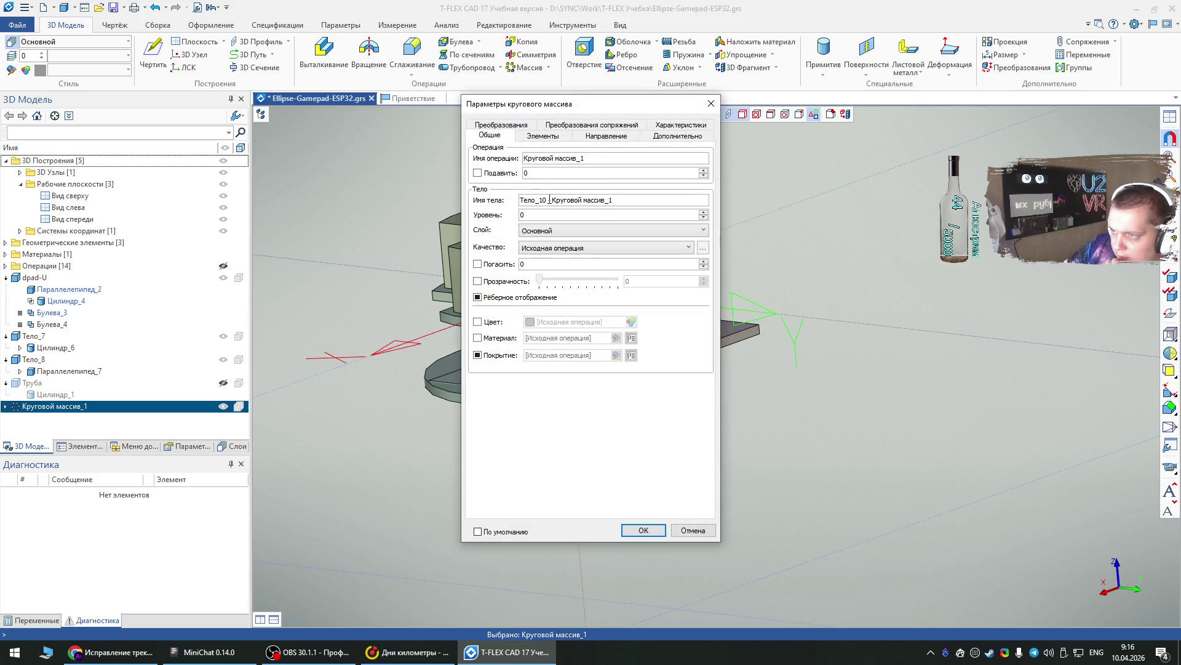
click(623, 199)
text(D)
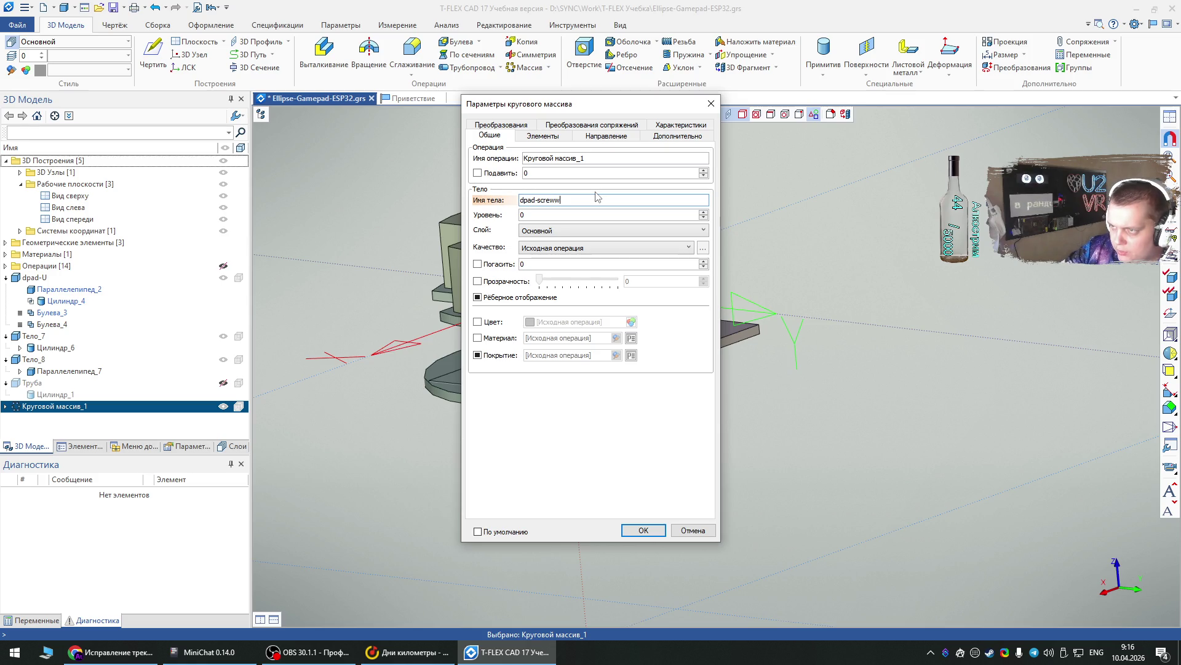
click(644, 530)
click(555, 489)
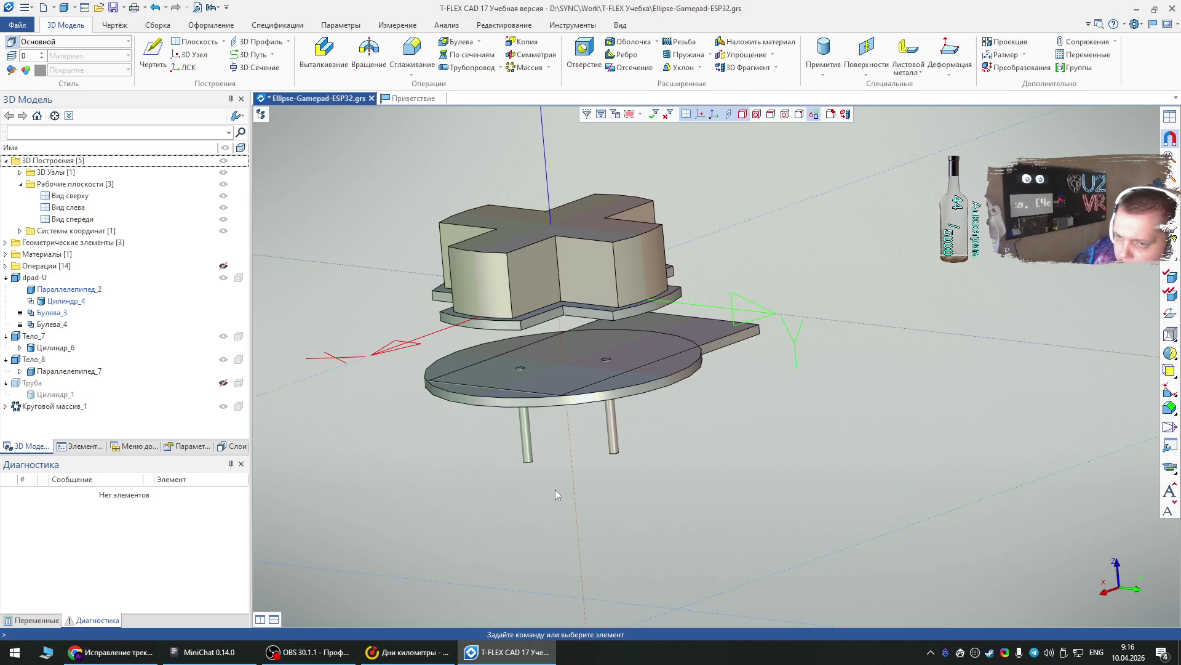
click(479, 41)
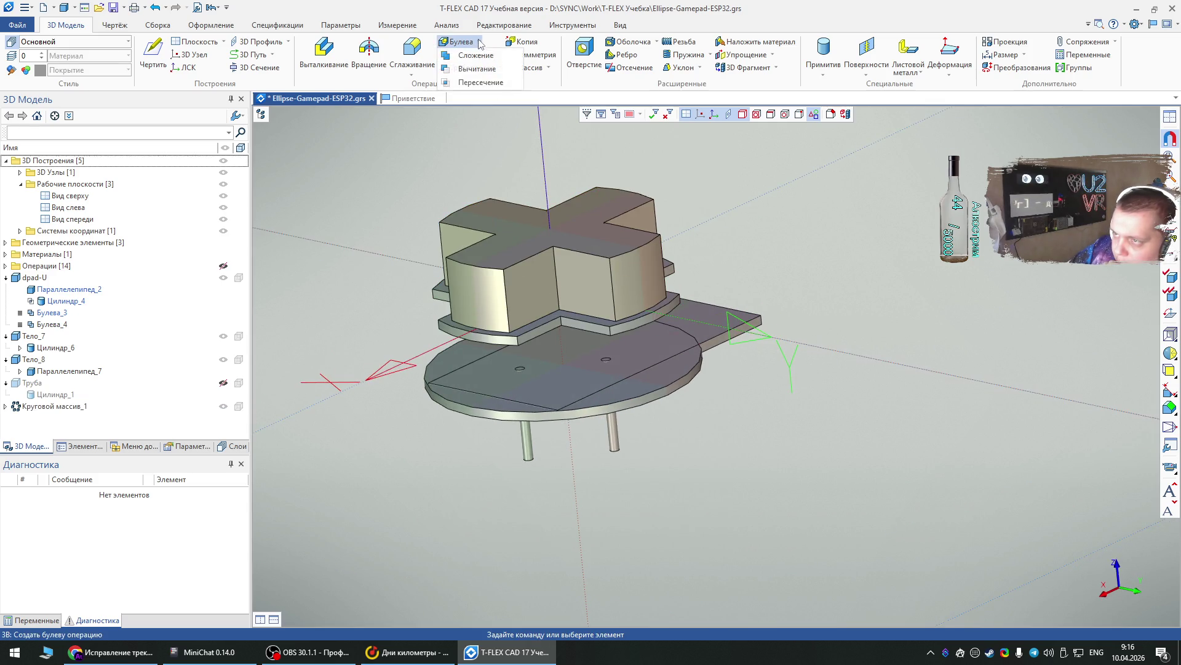
- Unite Цилиндр_6 and Параллелепипед_7 with a Boolean Сложение
click(476, 55)
click(589, 375)
click(590, 375)
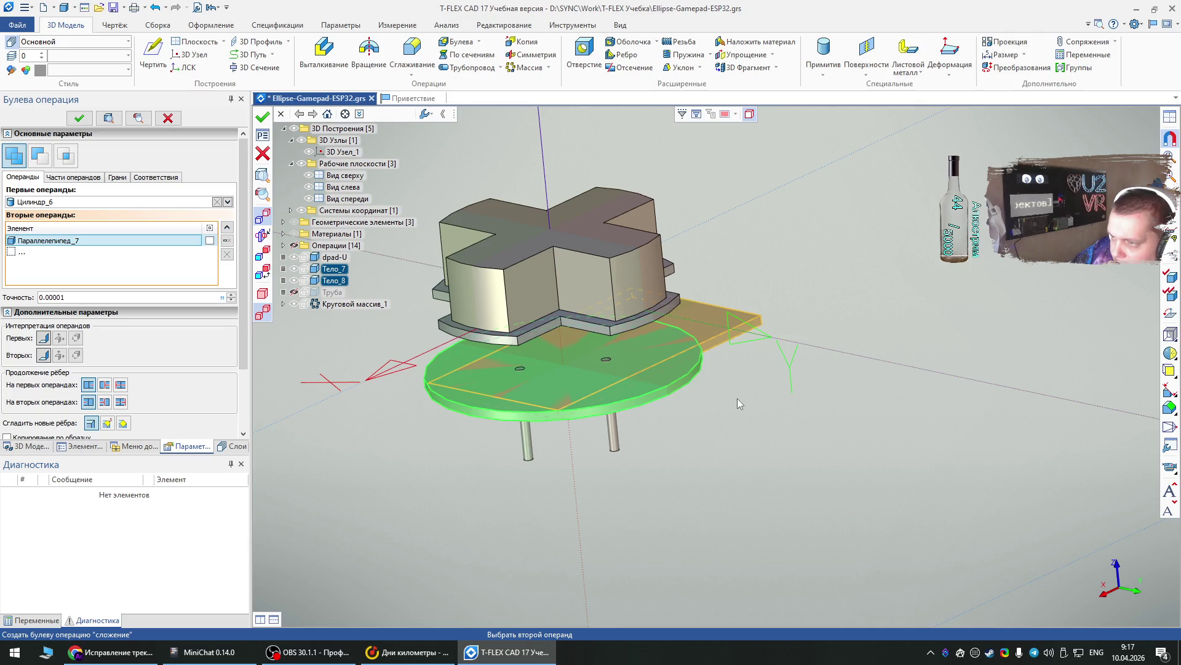
click(78, 118)
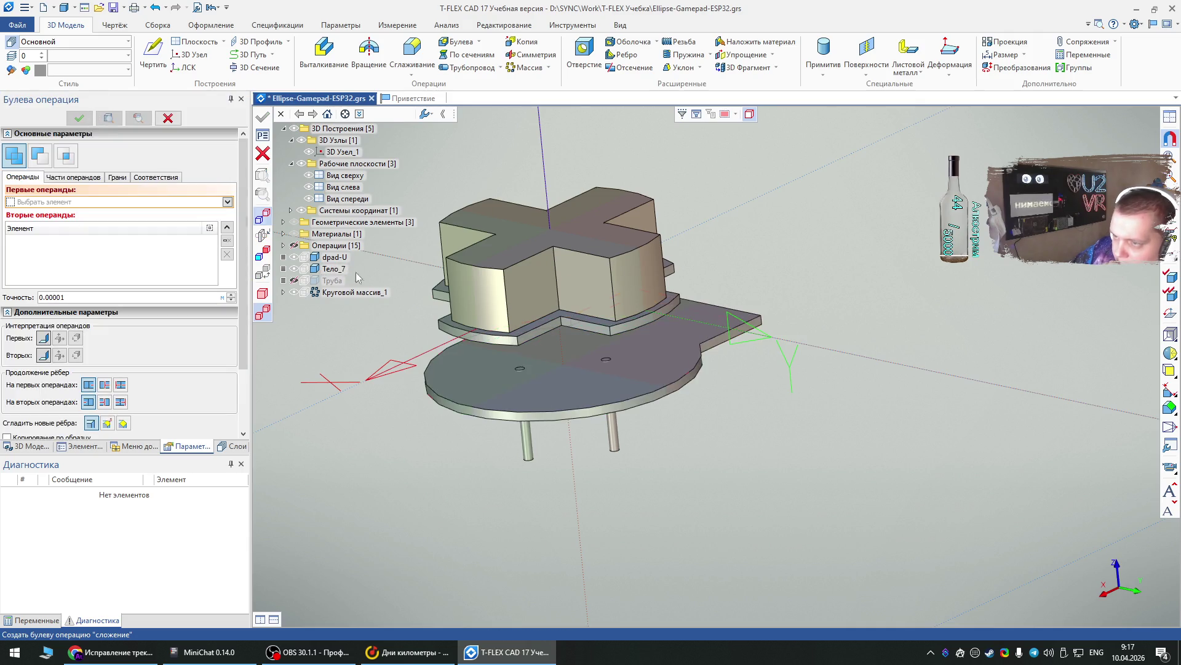
- Rename the united body Тело_7 to dpad-plate
right_click(592, 400)
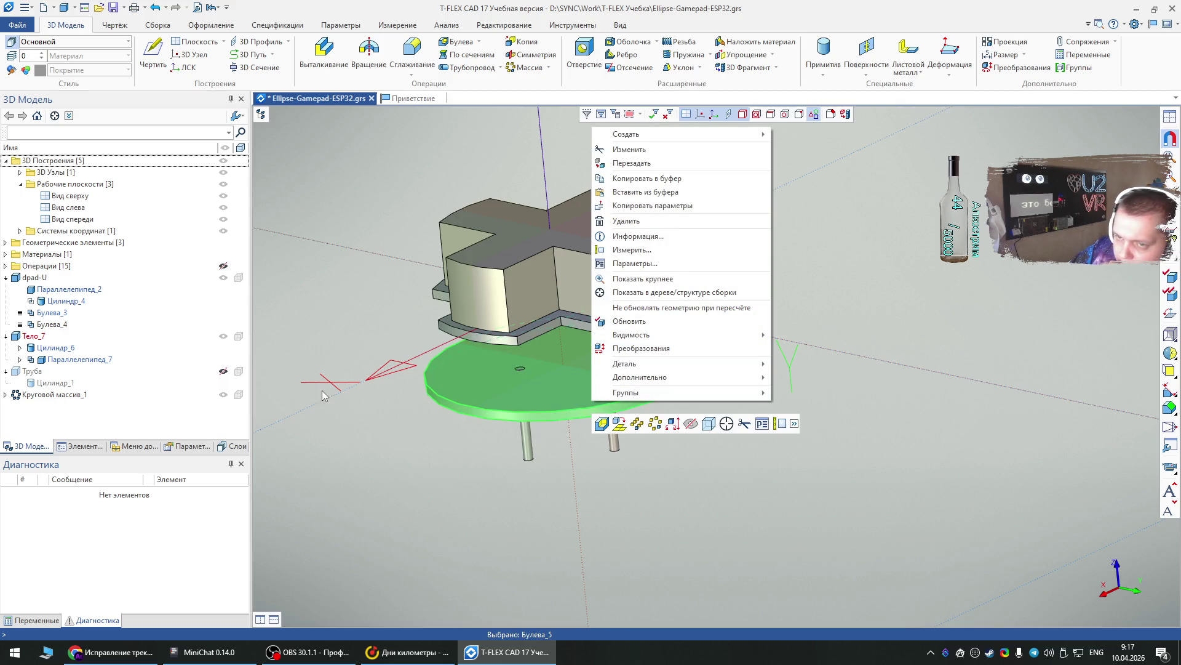
click(34, 336)
double_click(34, 336)
click(504, 264)
text(dpad-plate)
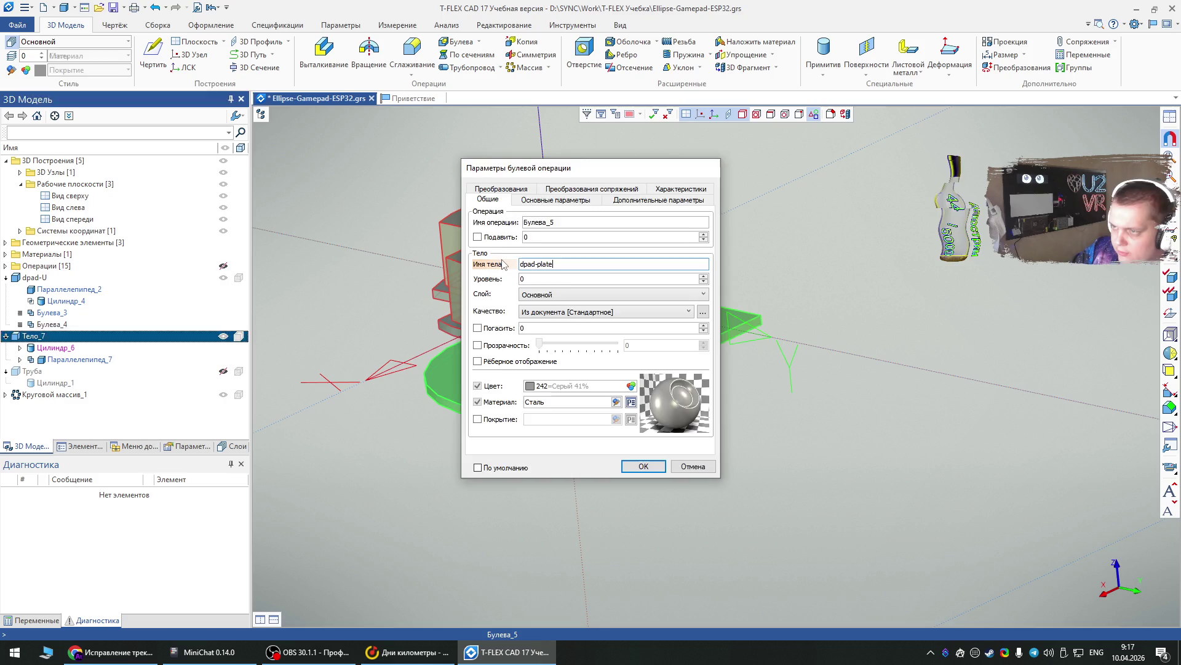
key(Return)
mouse_move(694, 459)
right_down()
mouse_move(678, 501)
mouse_move(635, 545)
mouse_move(624, 489)
right_up()
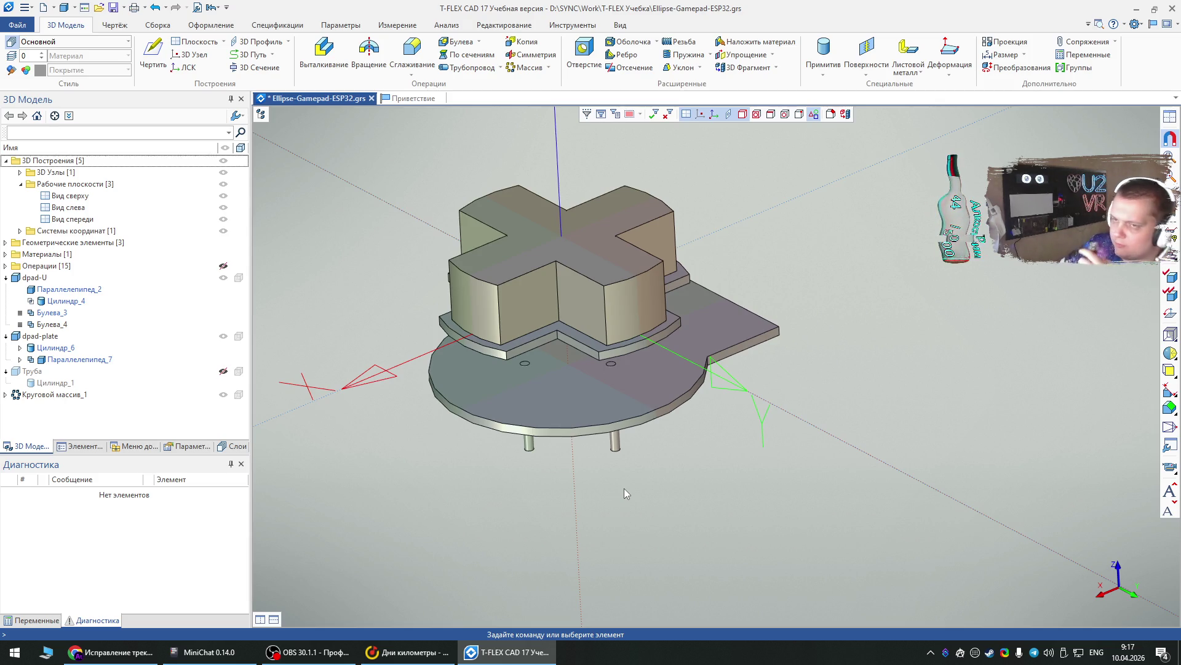
mouse_move(724, 482)
right_down()
mouse_move(604, 478)
mouse_move(675, 535)
mouse_move(614, 488)
mouse_move(592, 409)
right_up()
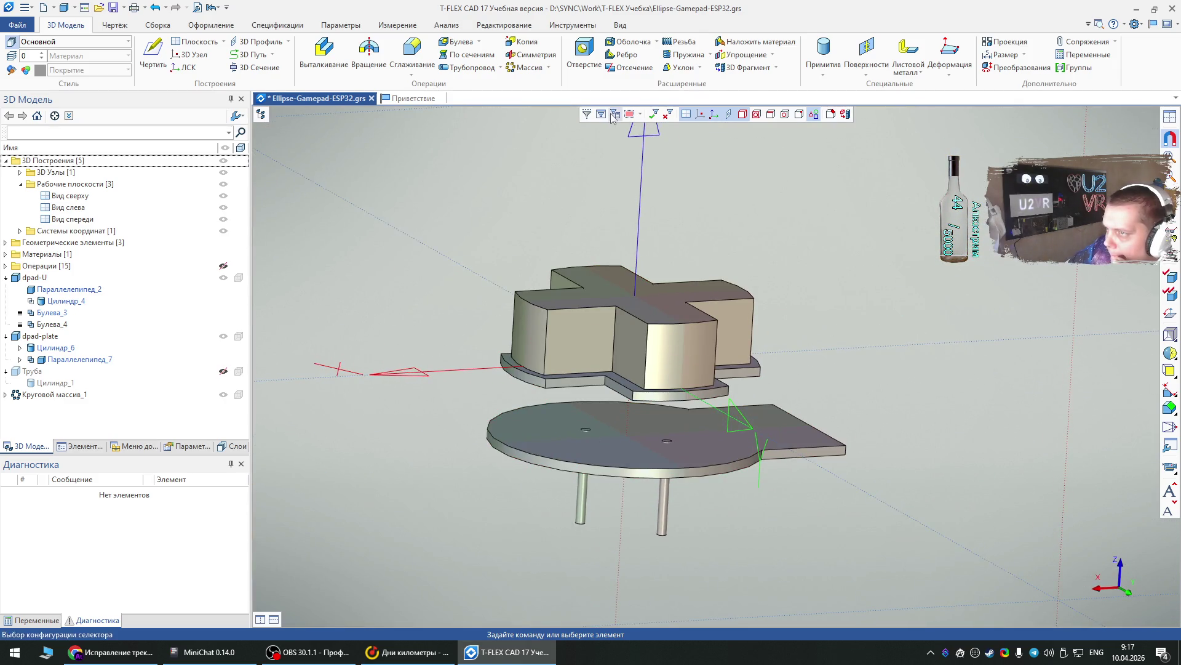
- Start a cylinder primitive with Диаметр 30 and lower it 8 mm along Z
click(823, 49)
right_drag(710, 232, 708, 277)
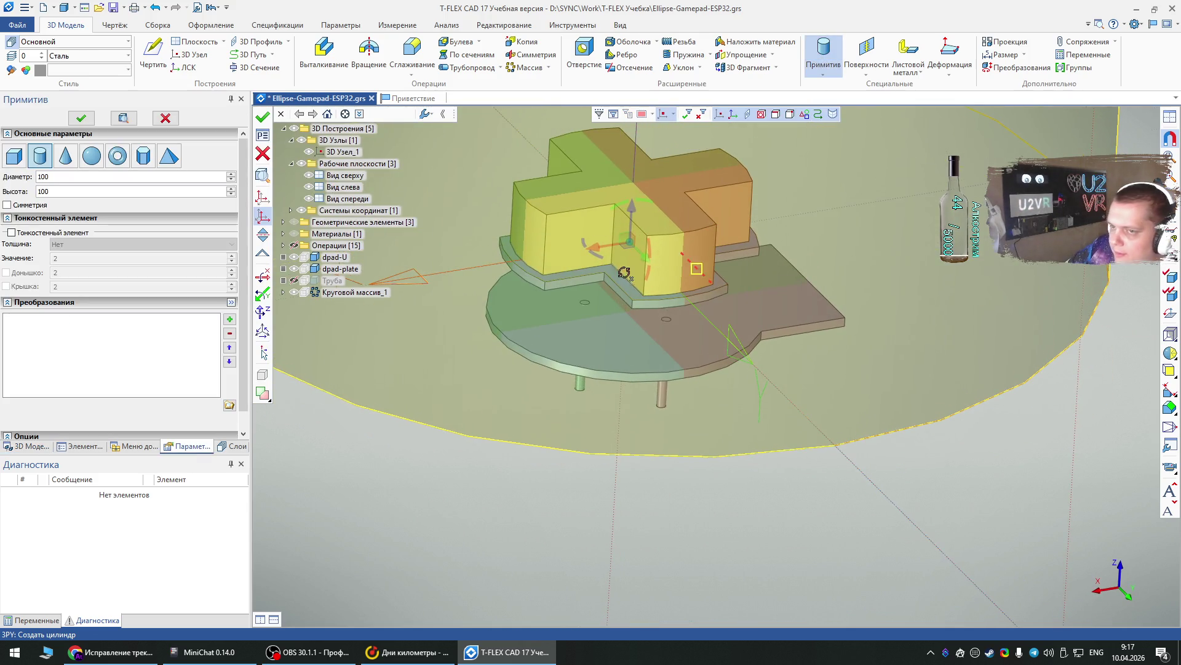
double_click(77, 176)
text(27)
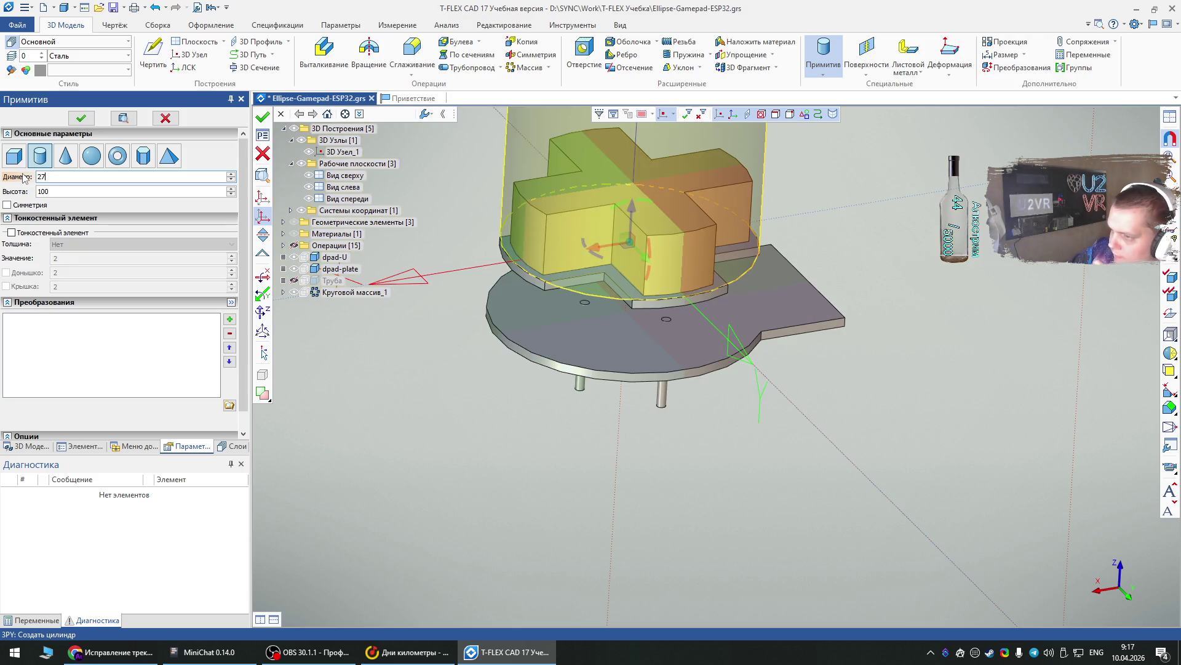
right_drag(629, 207, 623, 199)
drag(622, 198, 622, 264)
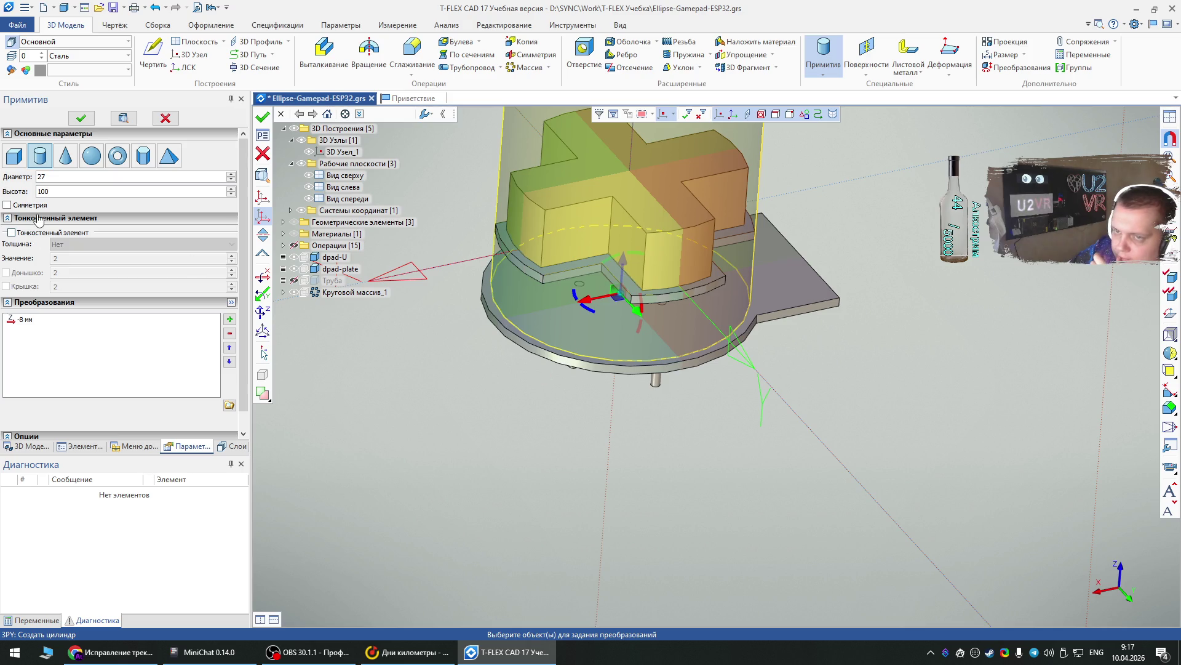
click(55, 191)
- Set the cylinder's Высота to 9, lower it to -9 mm, and confirm it
drag(55, 191, 9, 188)
text(9)
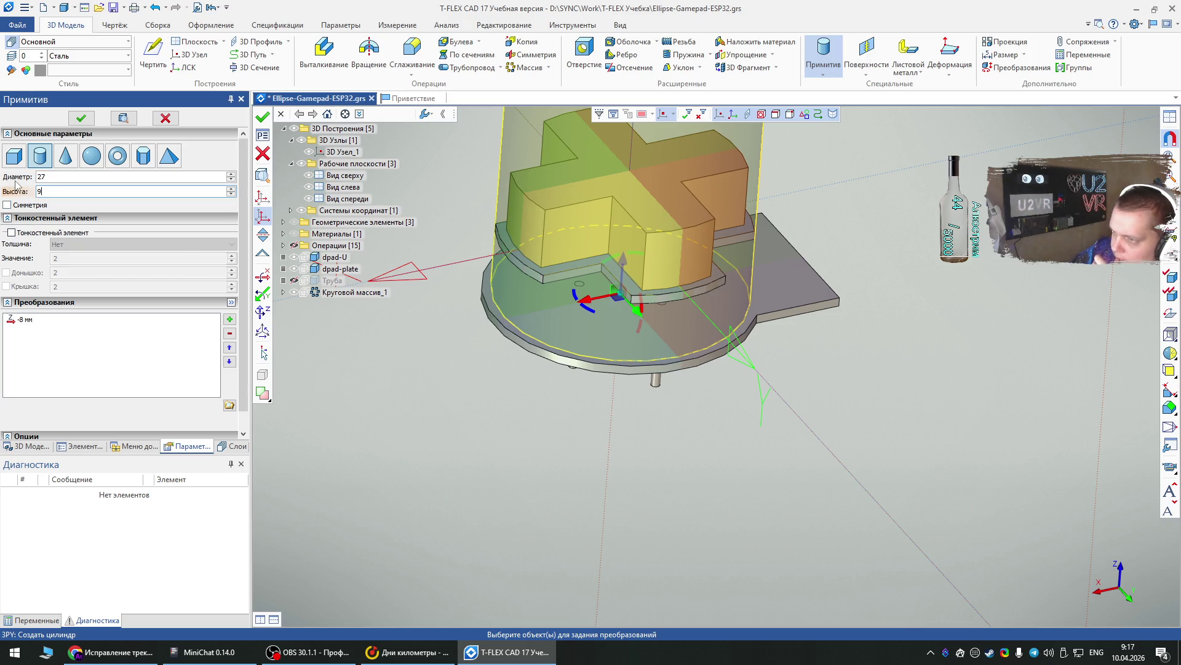
drag(52, 191, 22, 195)
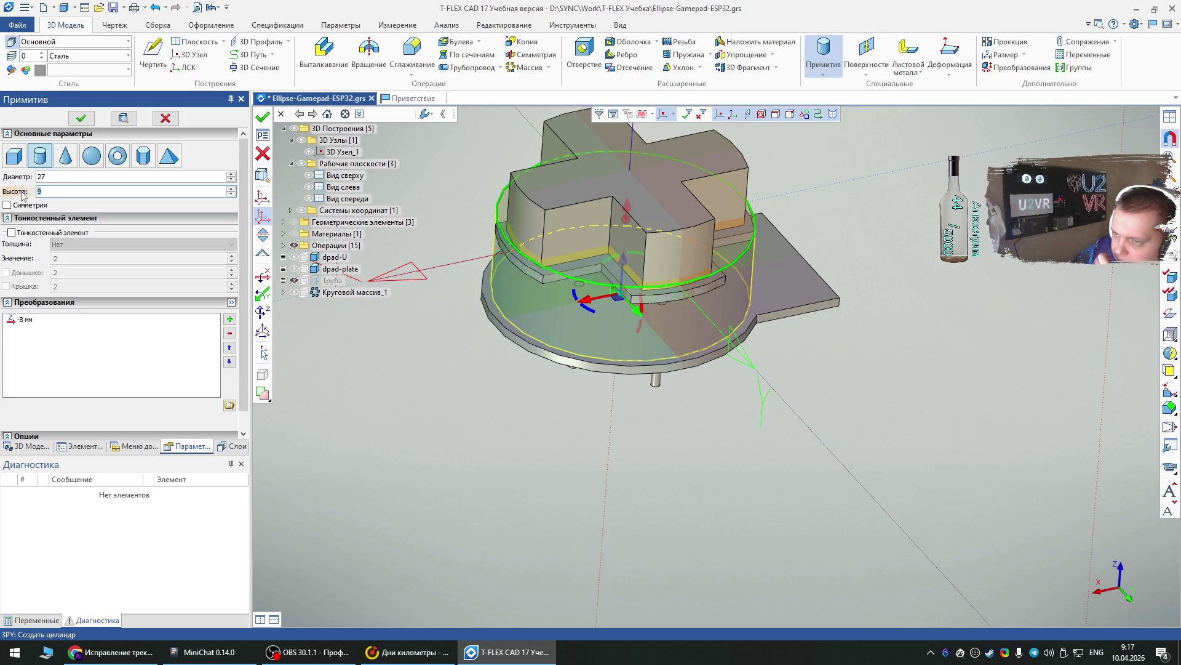
text(7)
mouse_move(706, 437)
right_down()
mouse_move(769, 344)
mouse_move(743, 358)
right_up()
drag(40, 192, 7, 179)
text(88)
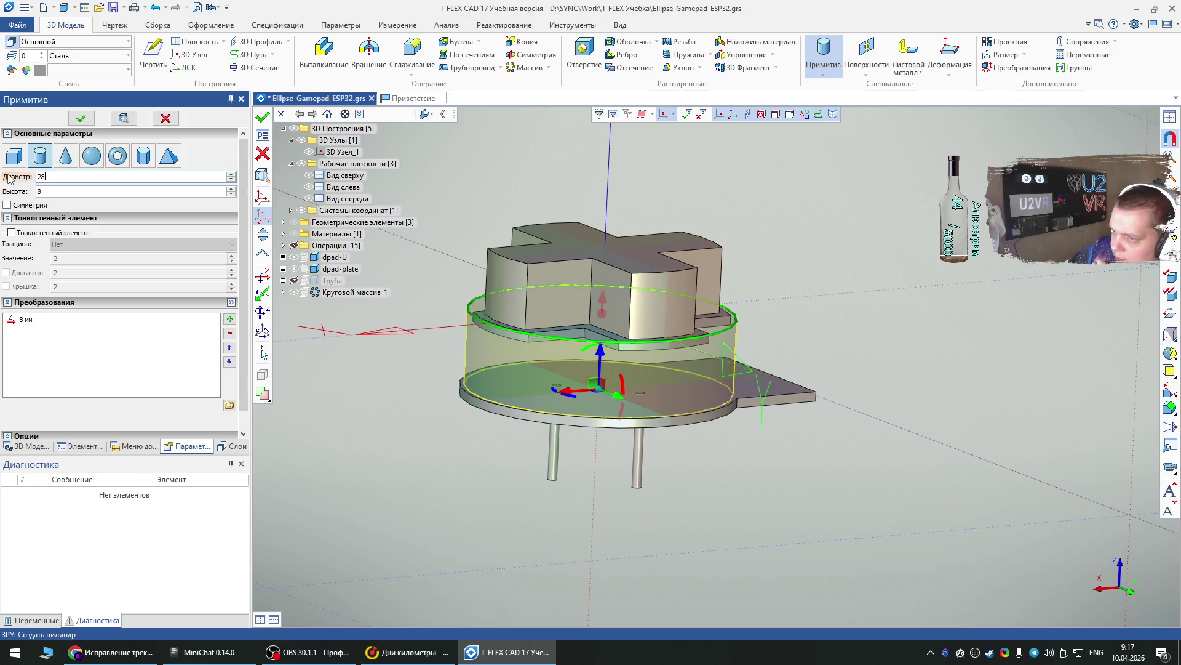
right_drag(419, 433, 406, 501)
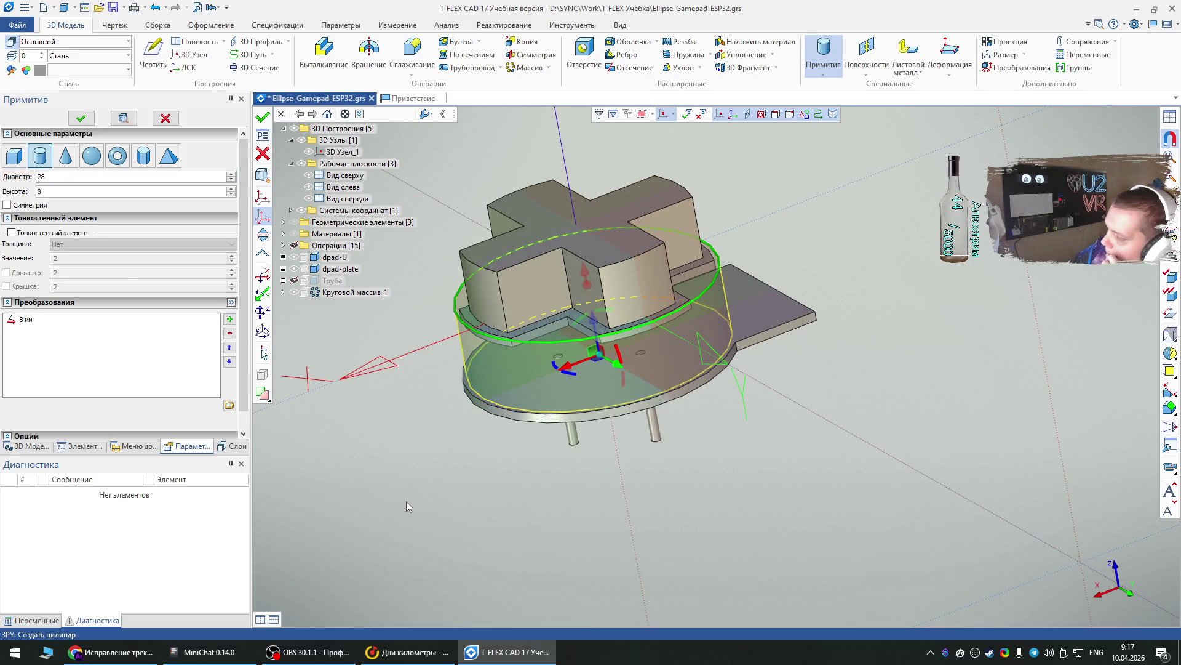
mouse_move(772, 449)
right_down()
mouse_move(800, 501)
mouse_move(770, 506)
right_up()
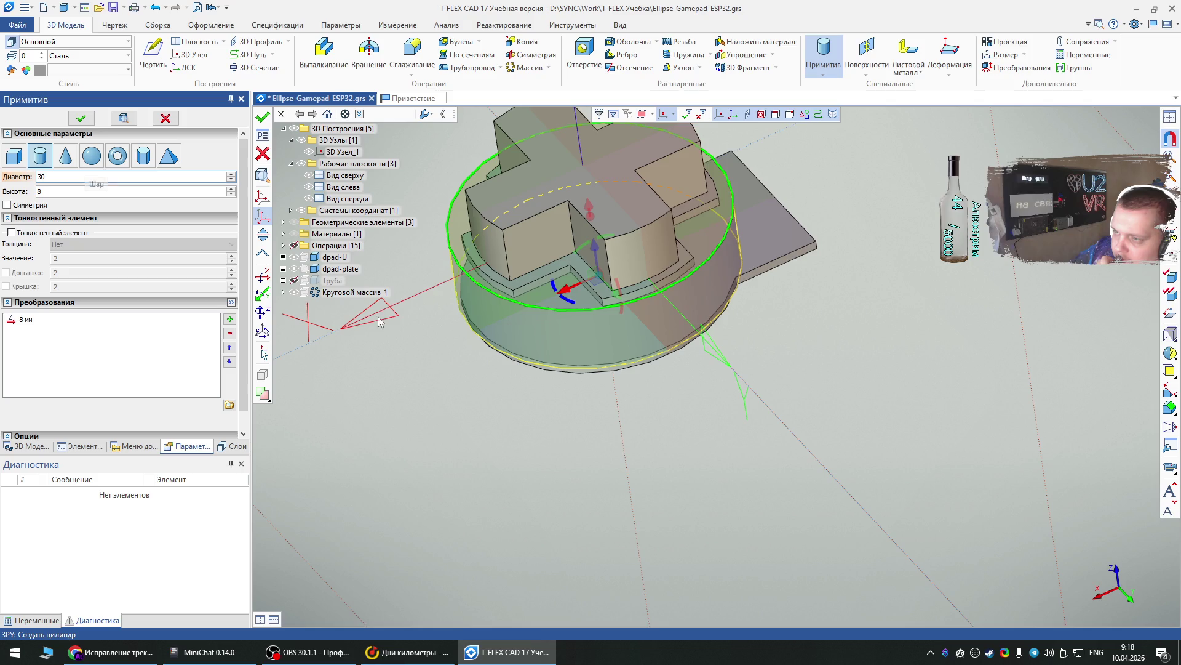
mouse_move(607, 435)
right_down()
mouse_move(627, 307)
mouse_move(605, 331)
right_up()
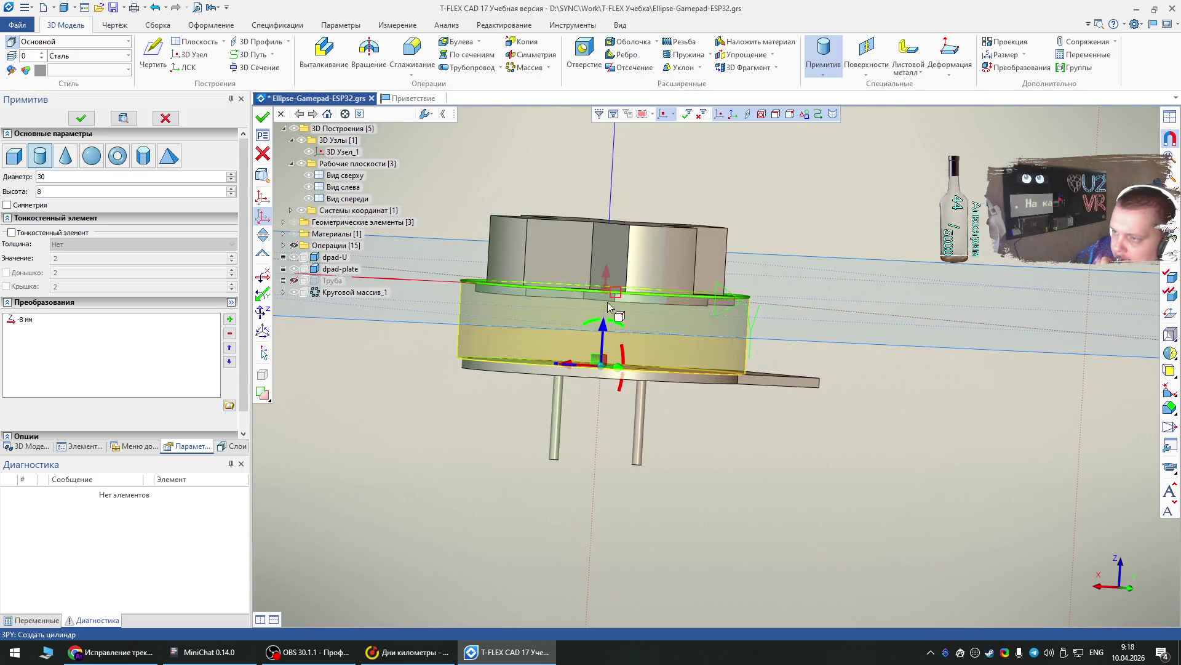
click(604, 332)
click(604, 332)
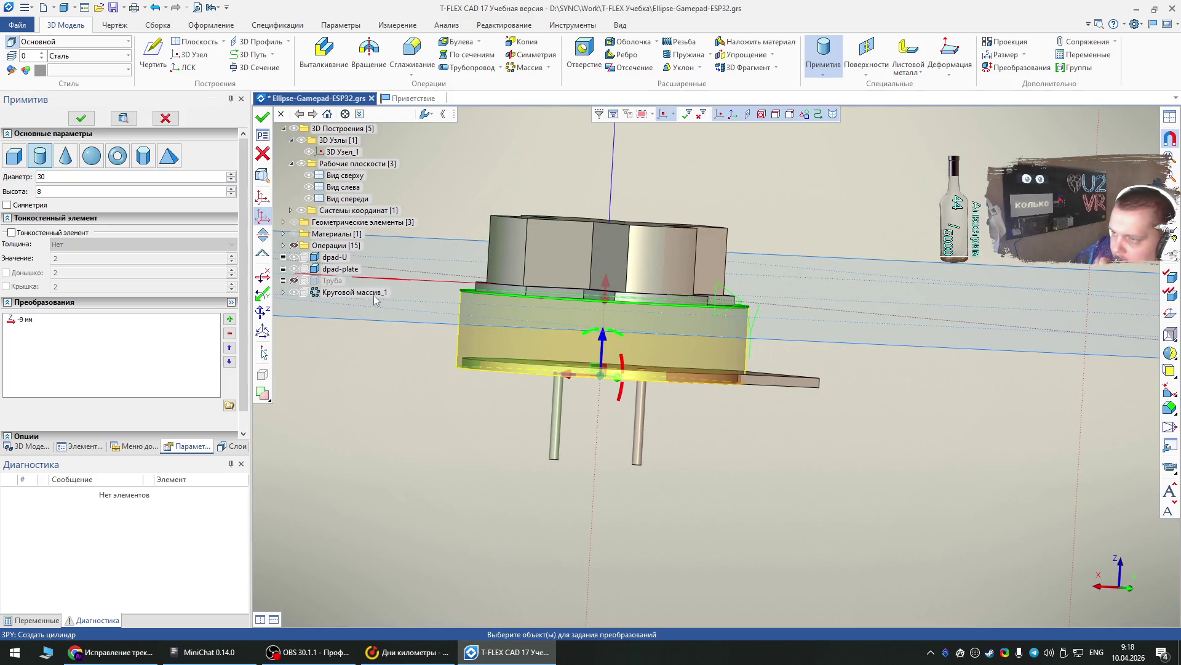
click(38, 191)
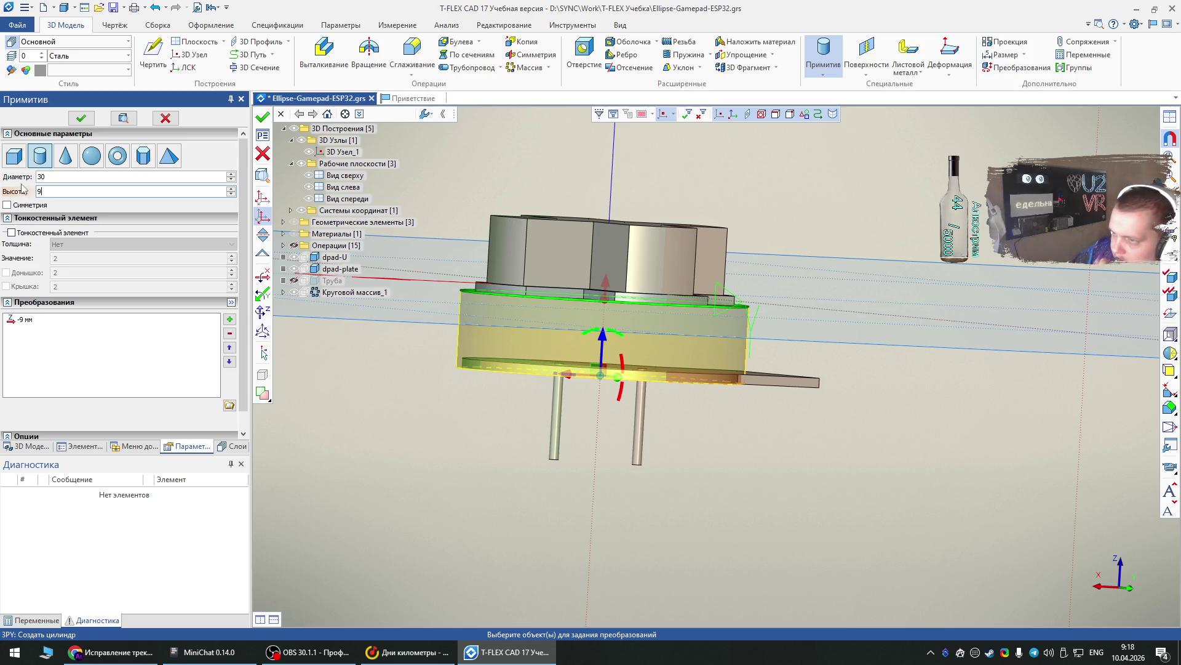
key(Return)
right_drag(526, 411, 512, 496)
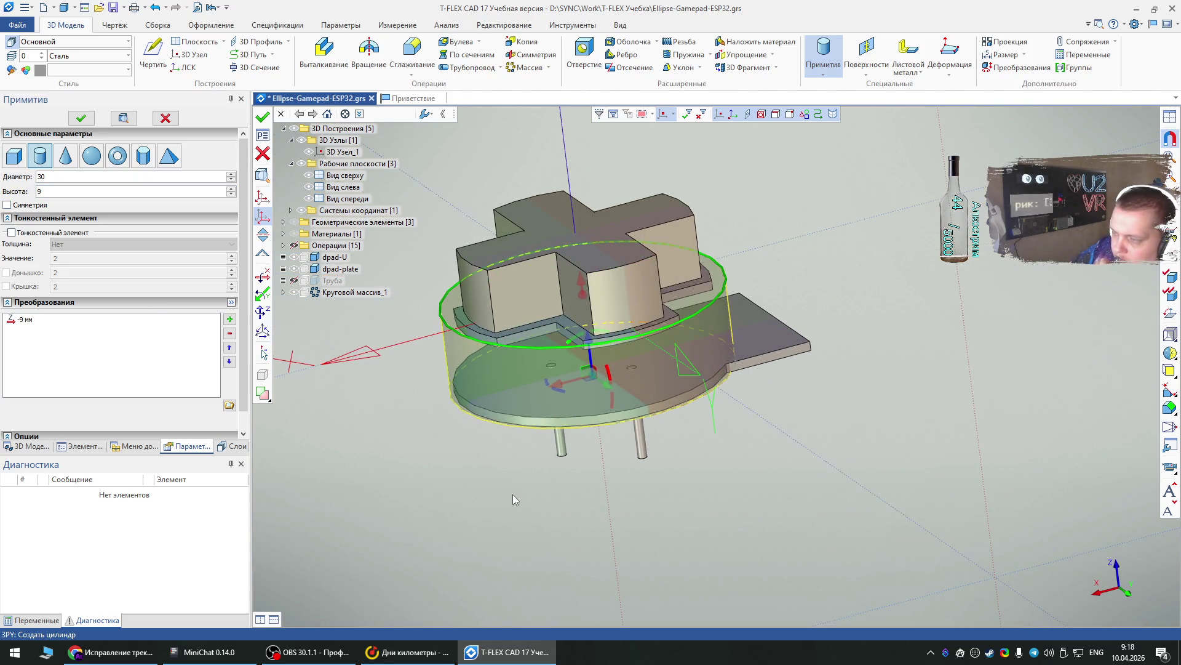
mouse_move(804, 444)
right_down()
mouse_move(707, 490)
mouse_move(772, 525)
mouse_move(648, 464)
mouse_move(716, 417)
mouse_move(725, 434)
right_up()
click(80, 117)
key(Escape)
right_click(503, 383)
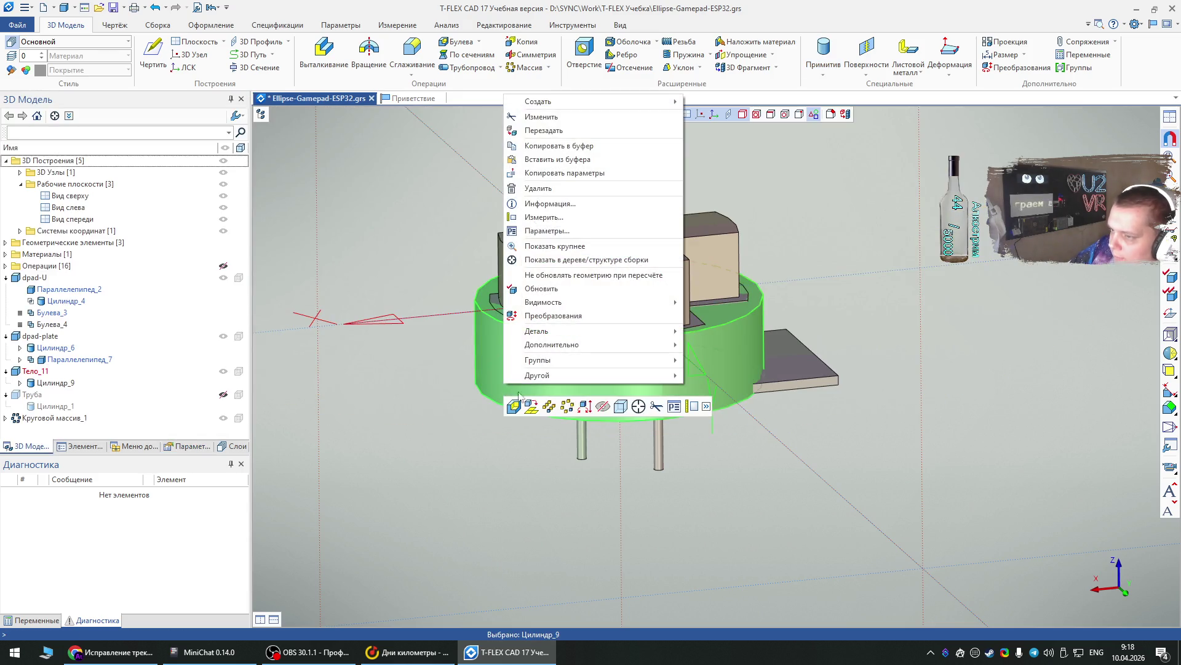
- Make Цилиндр_9 transparent at 0.7 and rename its body Тело_11 to dpad-empty
click(619, 407)
mouse_move(640, 491)
right_down()
mouse_move(649, 429)
mouse_move(555, 375)
right_up()
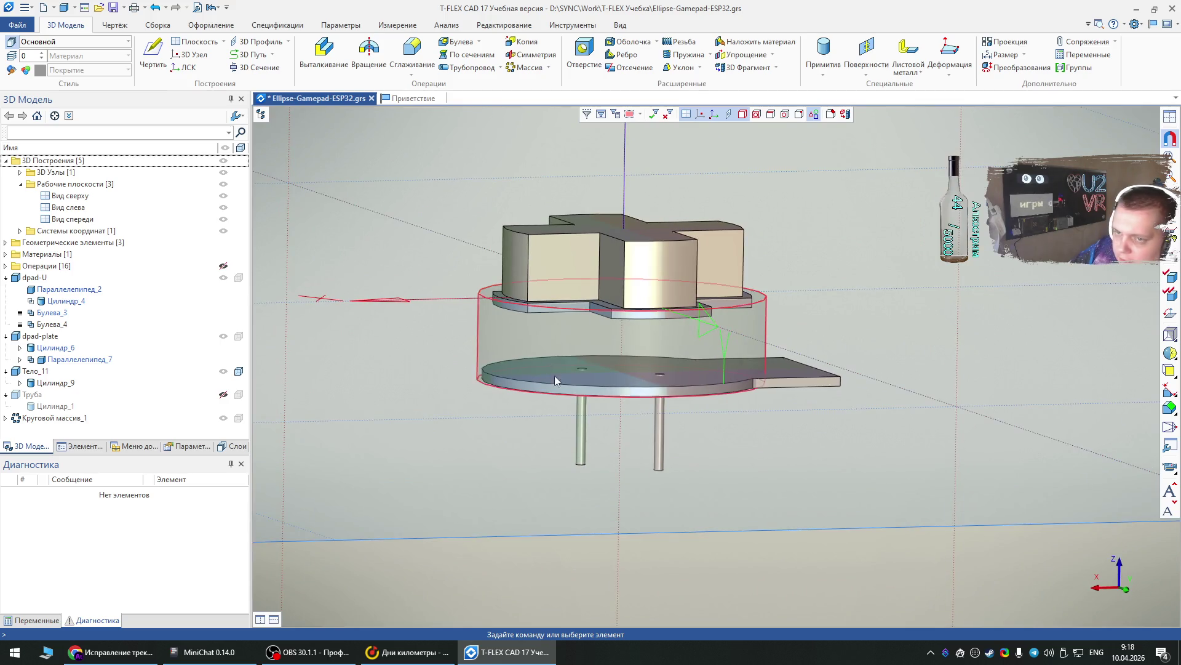
click(37, 371)
double_click(37, 371)
double_click(534, 264)
text(dpad-empty space)
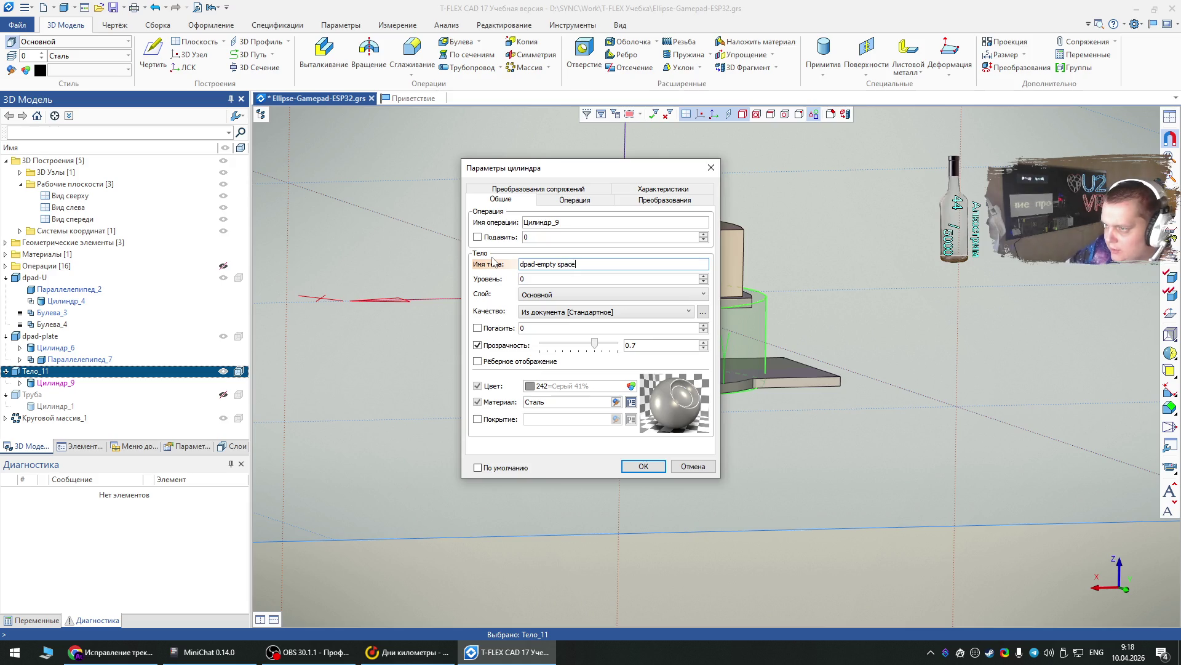
drag(558, 264, 614, 268)
key(BackSpace)
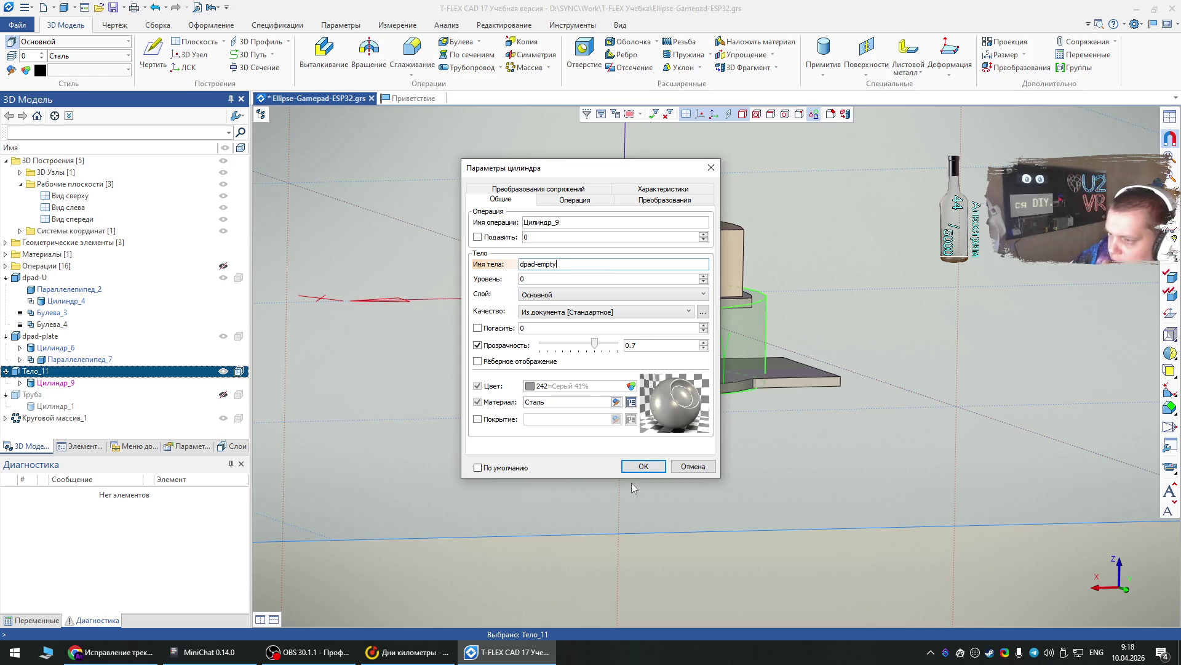
click(640, 466)
mouse_move(707, 460)
right_down()
mouse_move(707, 493)
mouse_move(721, 461)
right_up()
mouse_move(640, 472)
right_down()
mouse_move(592, 461)
mouse_move(593, 490)
mouse_move(732, 503)
right_up()
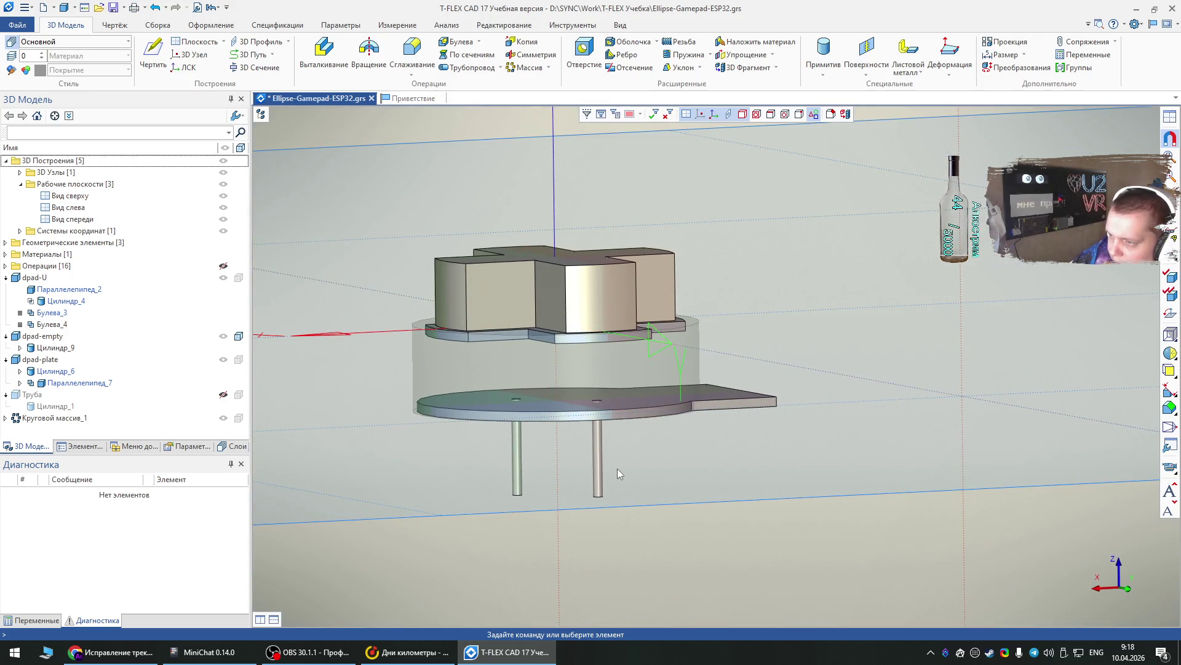
- Group the pin pattern, dpad-plate, dpad-empty and dpad-U parts together
click(596, 459)
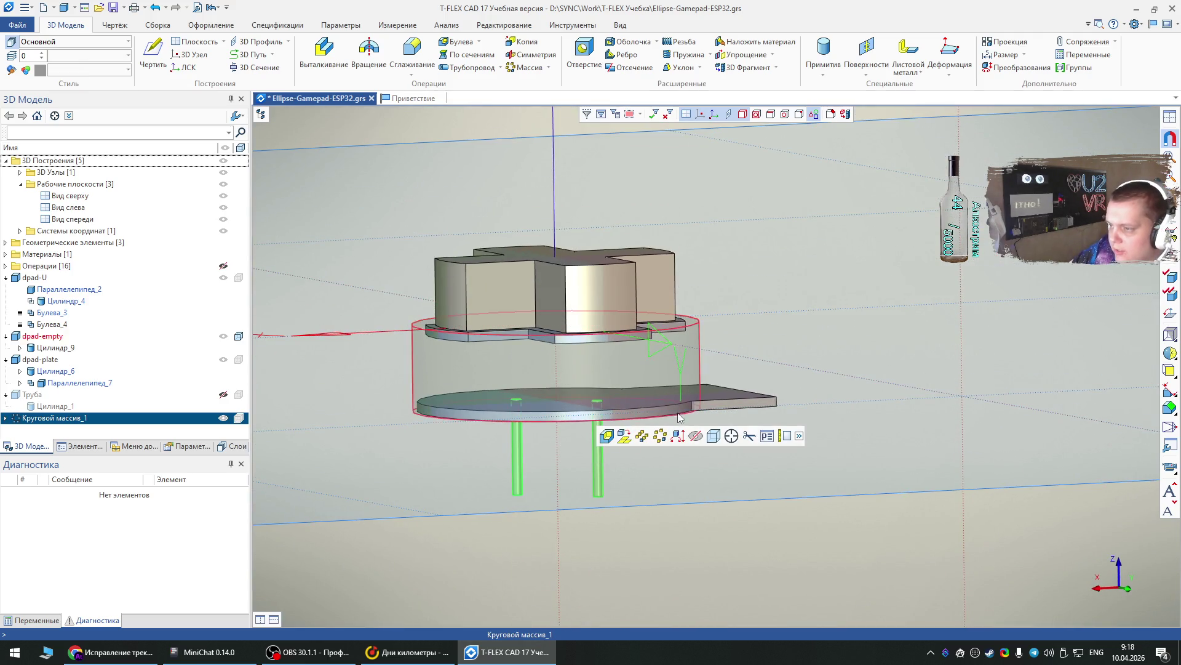
ctrl+click(714, 400)
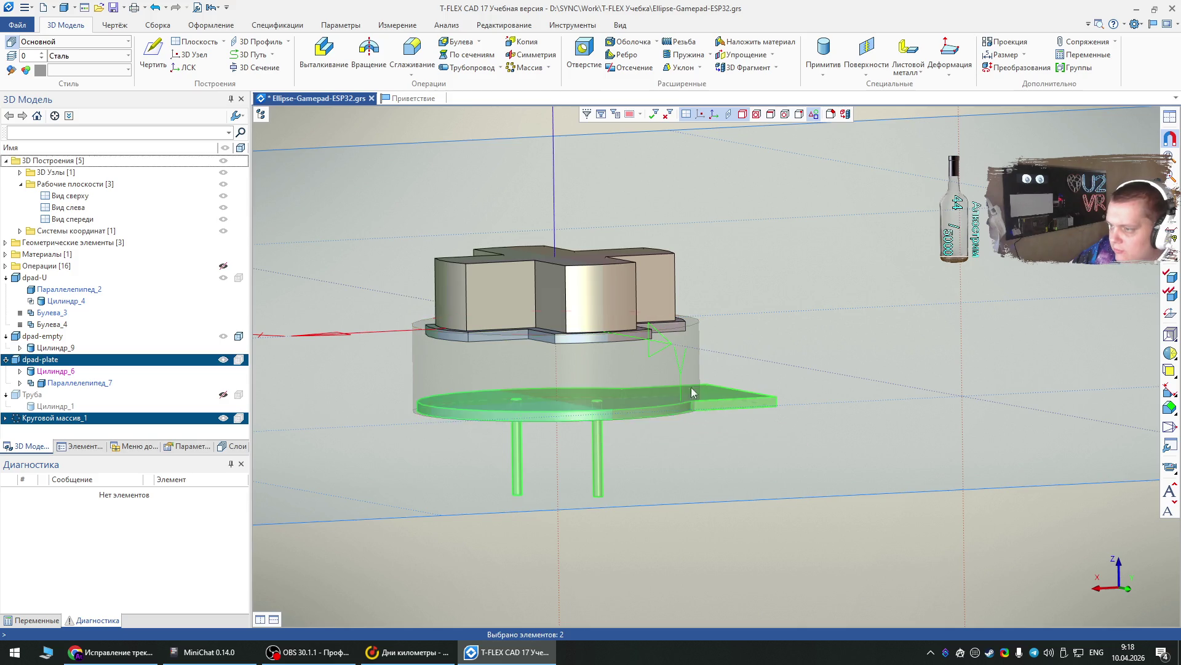
ctrl+click(658, 372)
ctrl+click(609, 309)
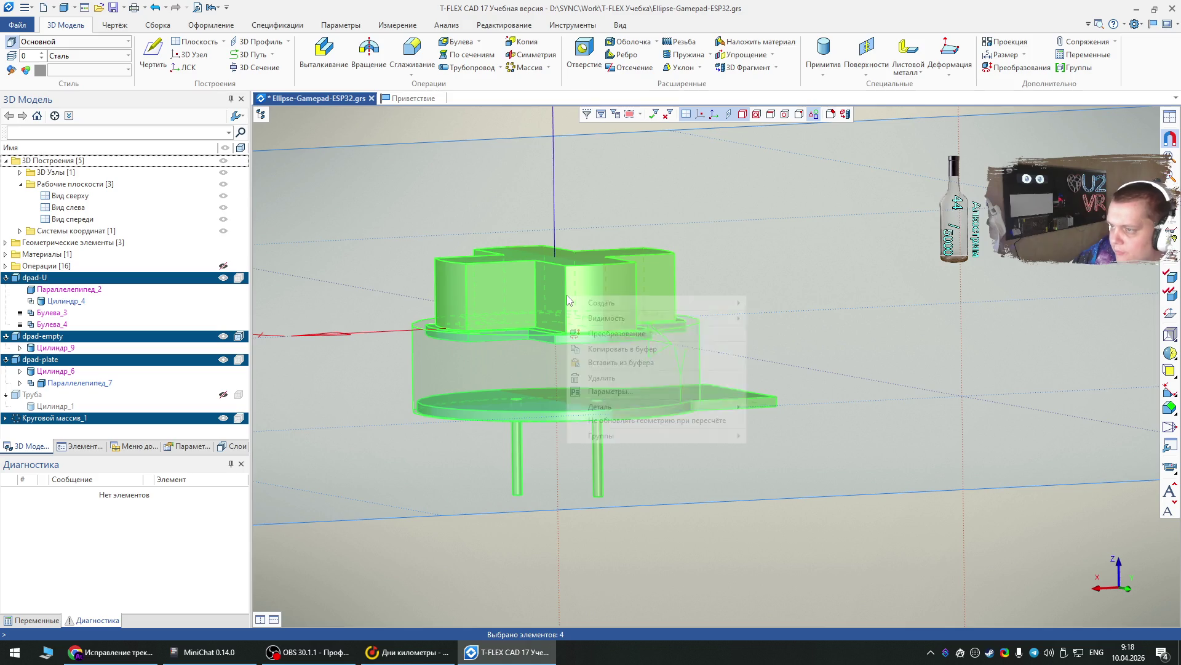
right_click(567, 294)
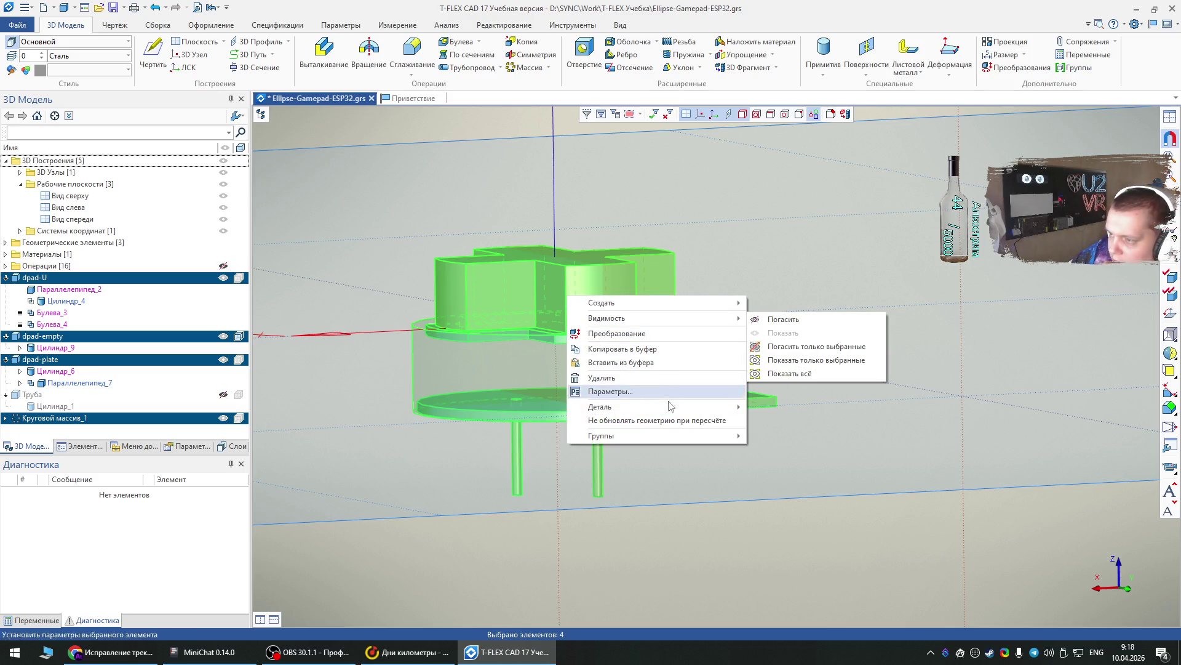
mouse_move(677, 407)
mouse_move(707, 436)
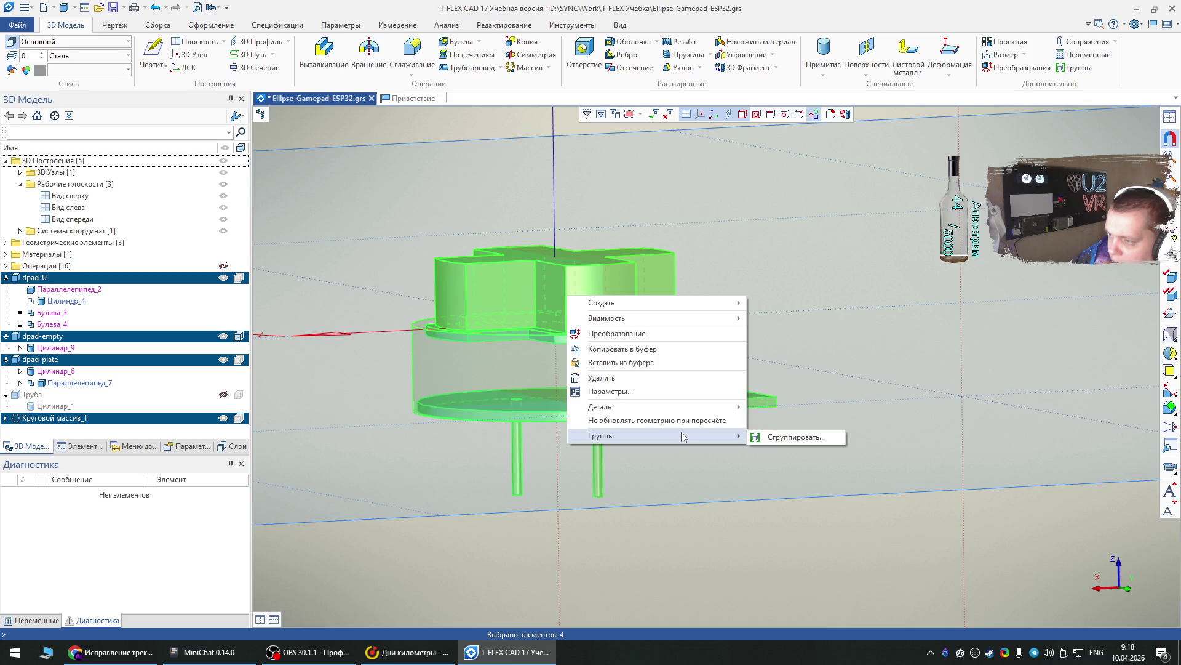
click(770, 440)
- Finish choosing the group's elements and list the members of Группа_0
right_drag(718, 239, 616, 351)
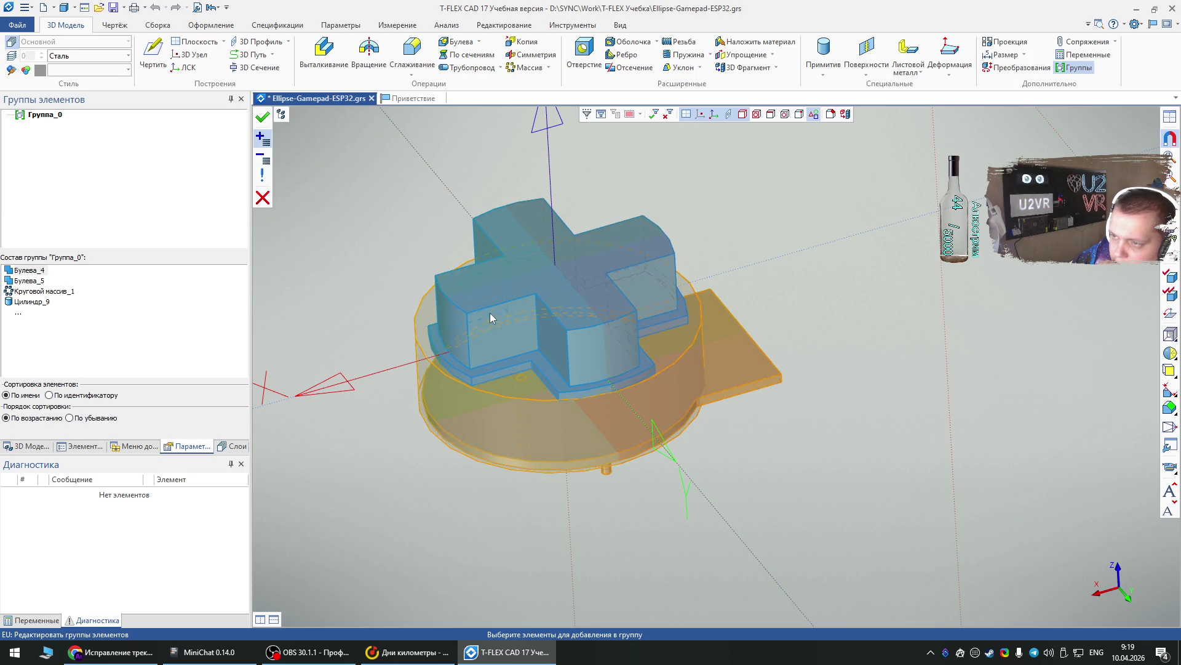
click(264, 119)
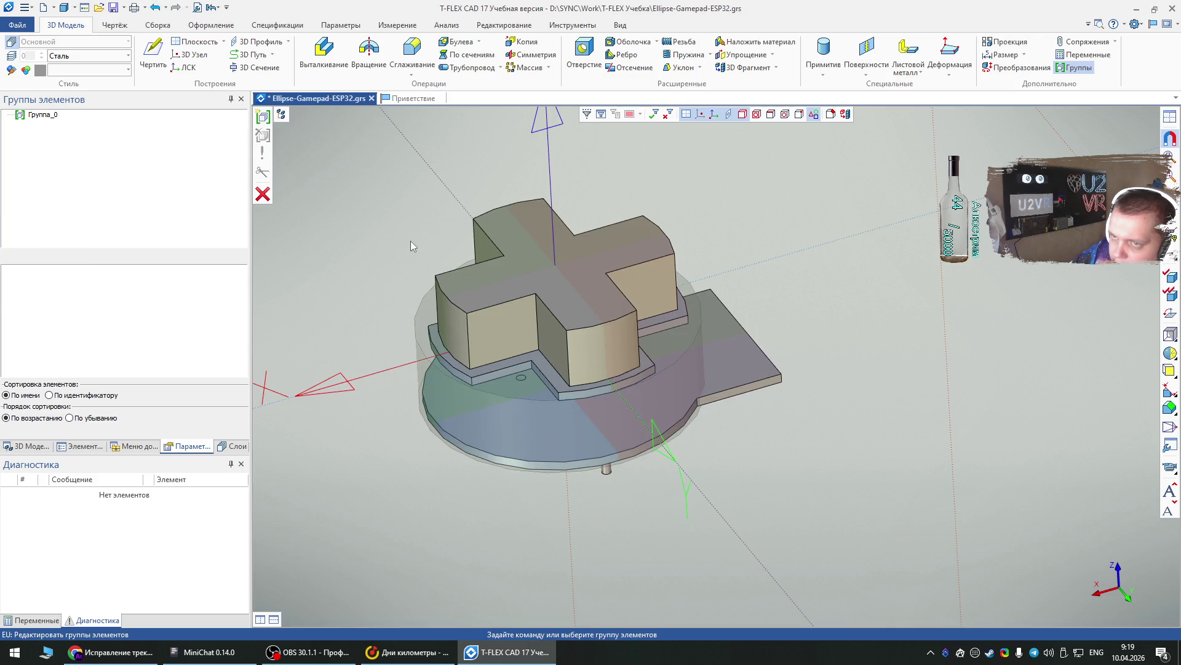
click(545, 321)
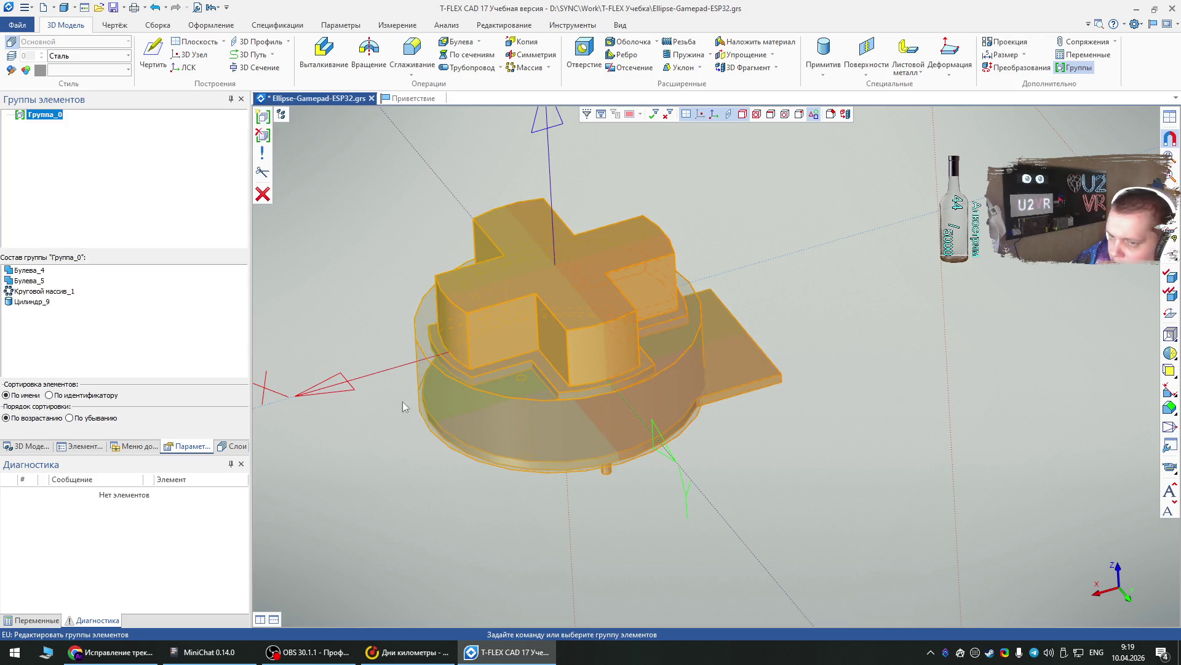
click(28, 446)
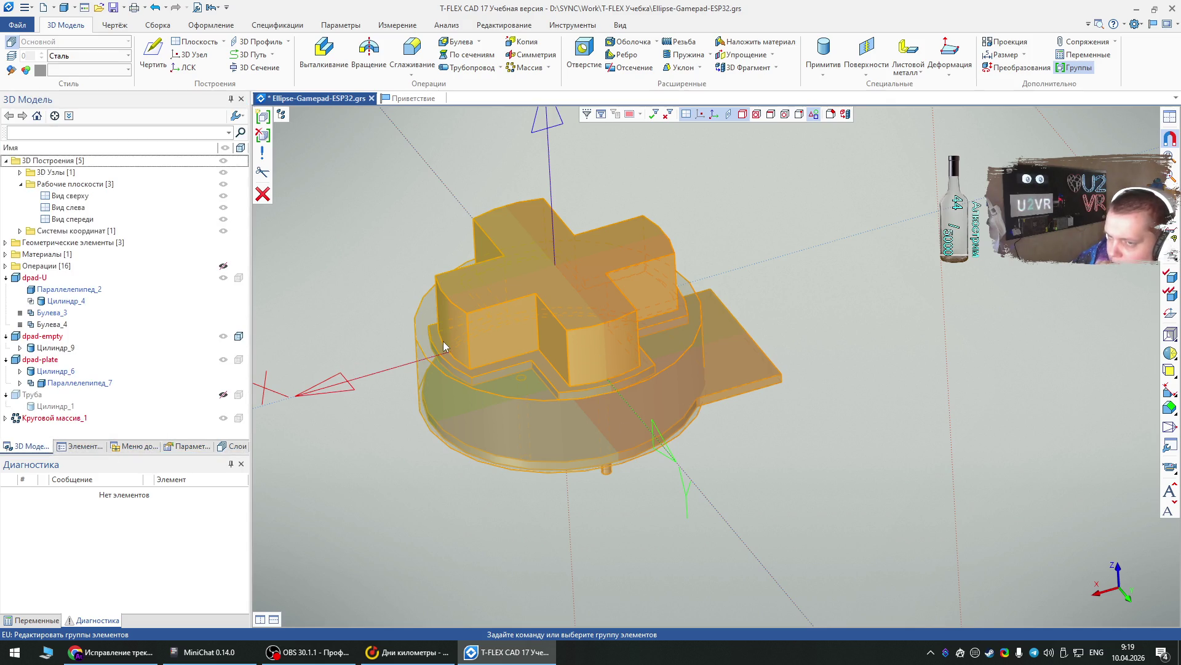
- Check the model tree's display options, then exit element group editing
right_click(59, 438)
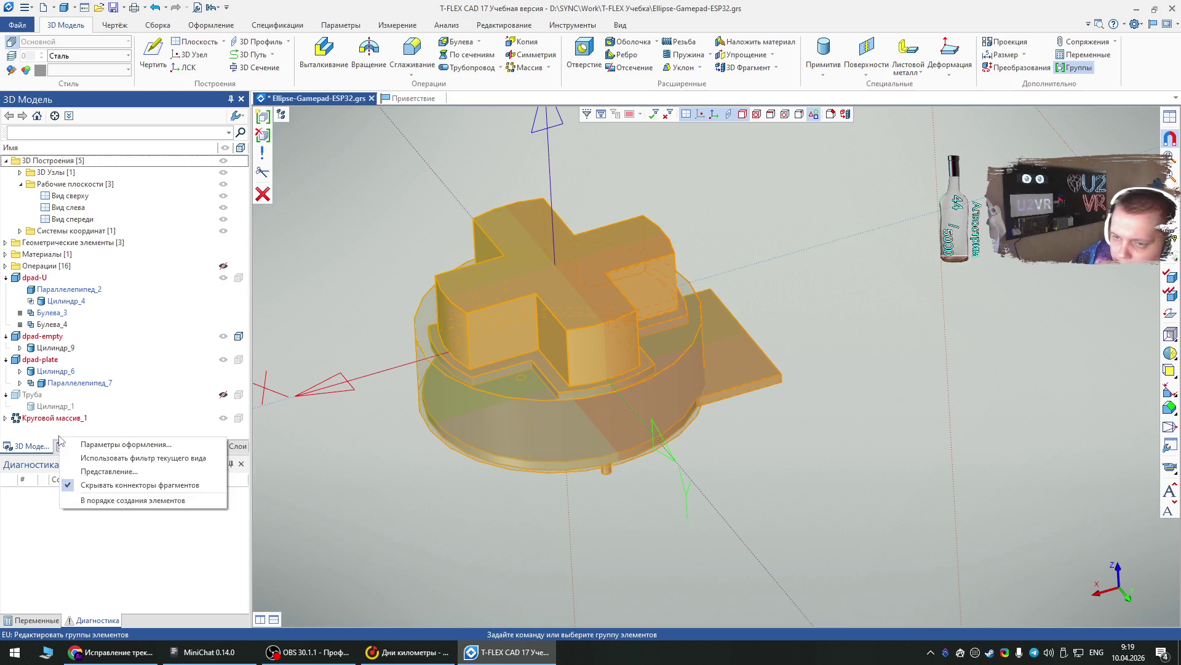
click(54, 436)
right_click(54, 437)
click(41, 435)
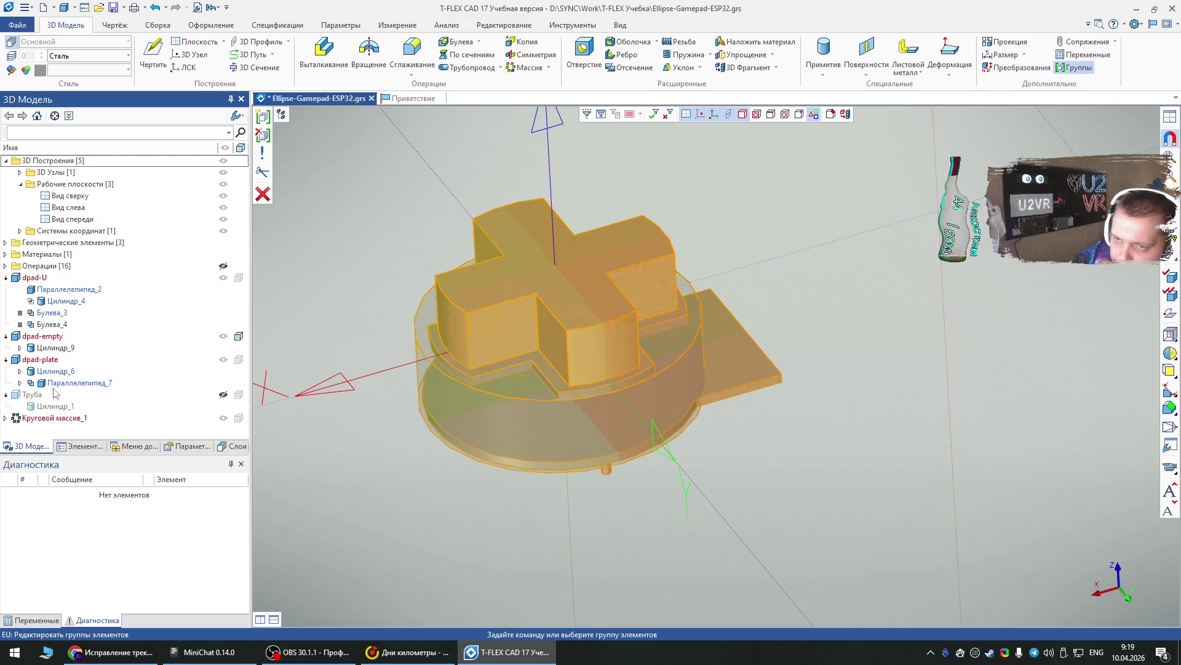
right_click(43, 431)
click(36, 432)
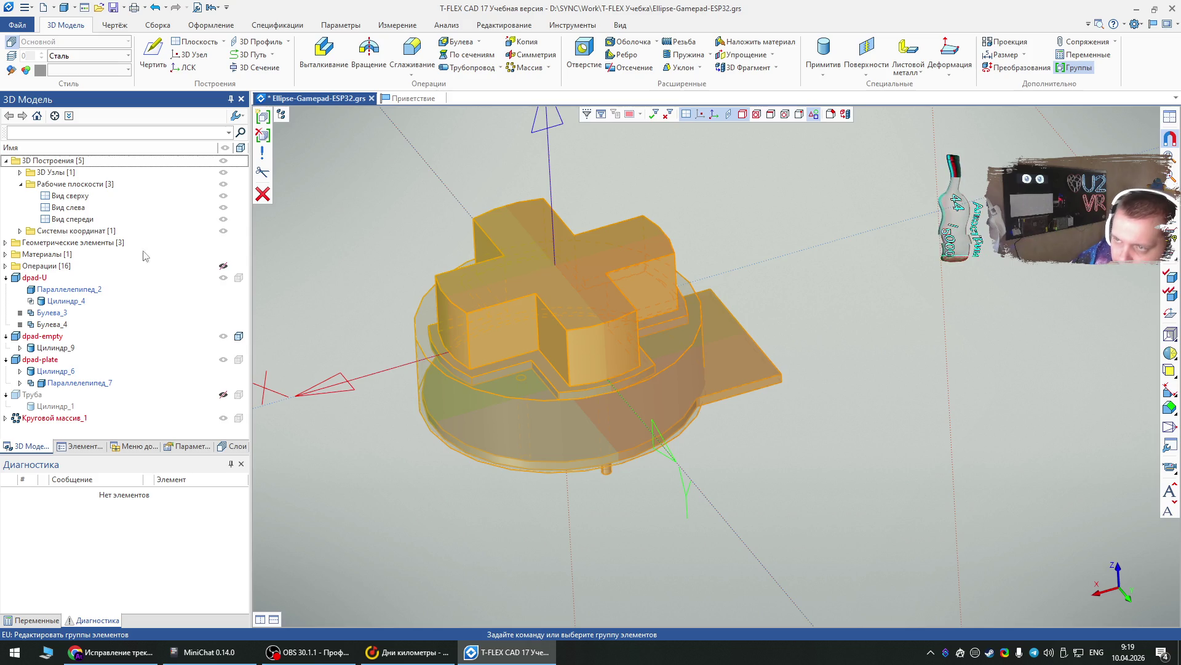
click(262, 194)
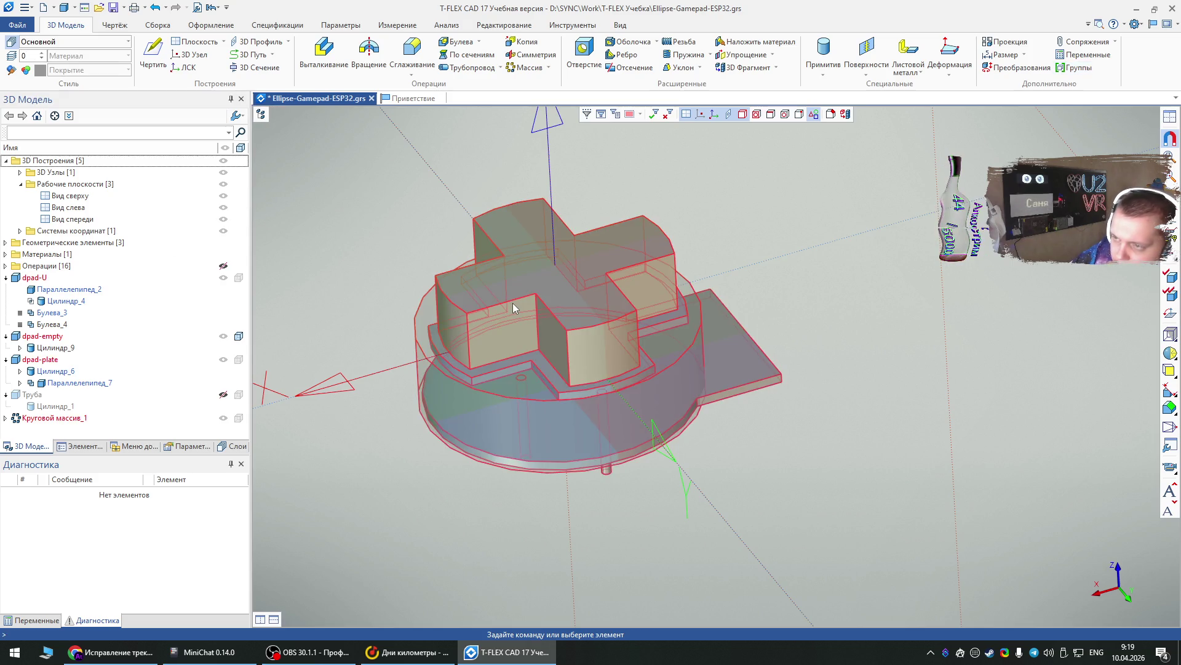
- Review the tree's Представление settings for Фрагмент elements and cancel without changes
click(513, 306)
click(150, 281)
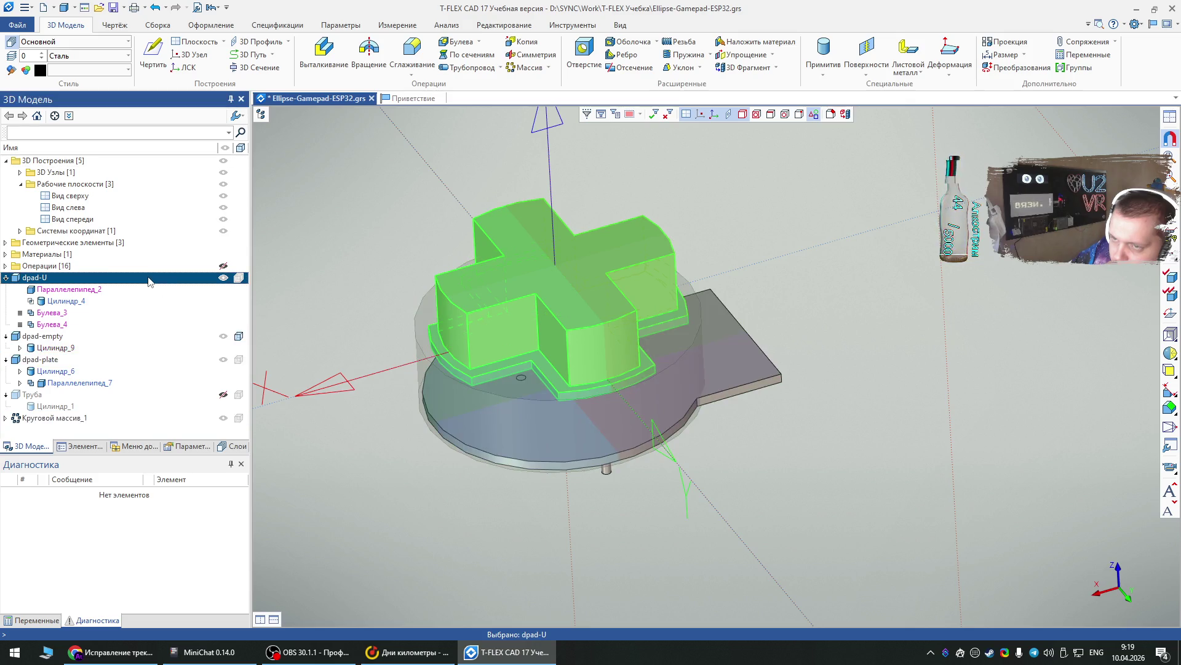
right_click(150, 281)
click(68, 431)
right_click(68, 432)
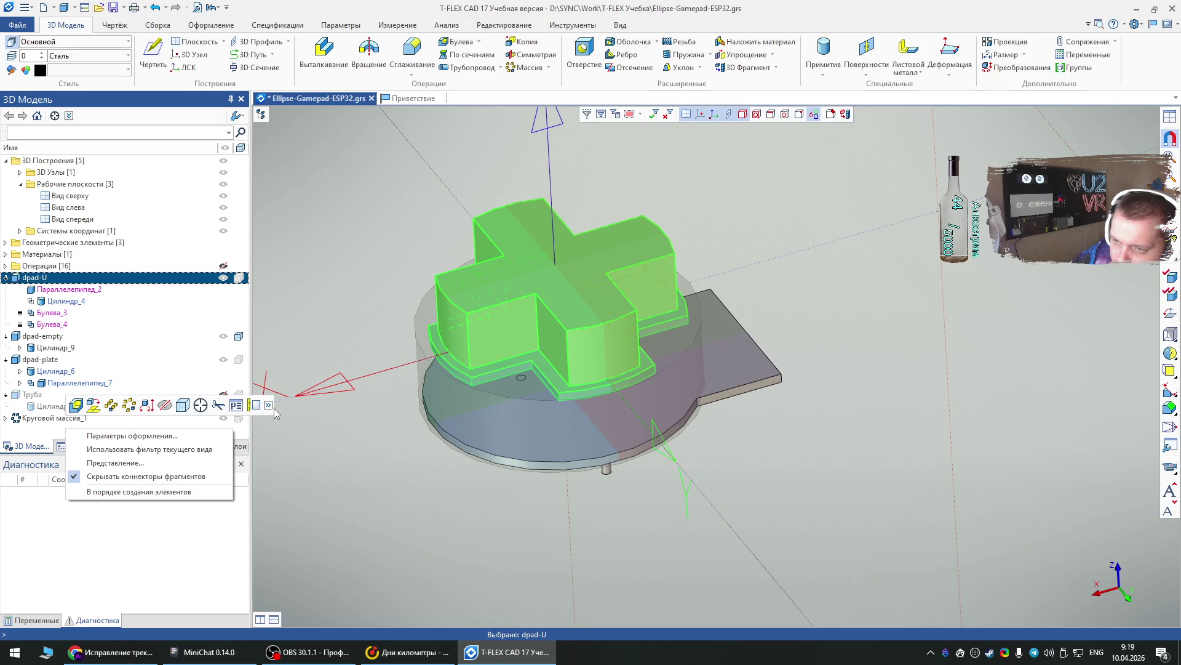
click(46, 429)
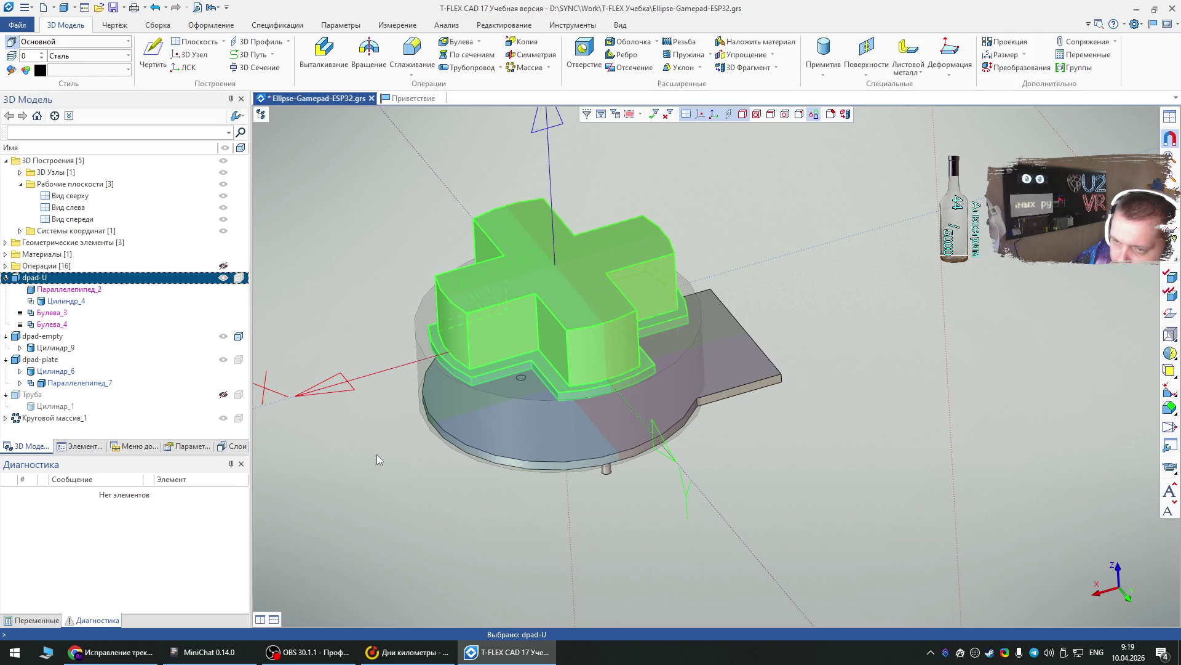
click(47, 430)
right_click(50, 432)
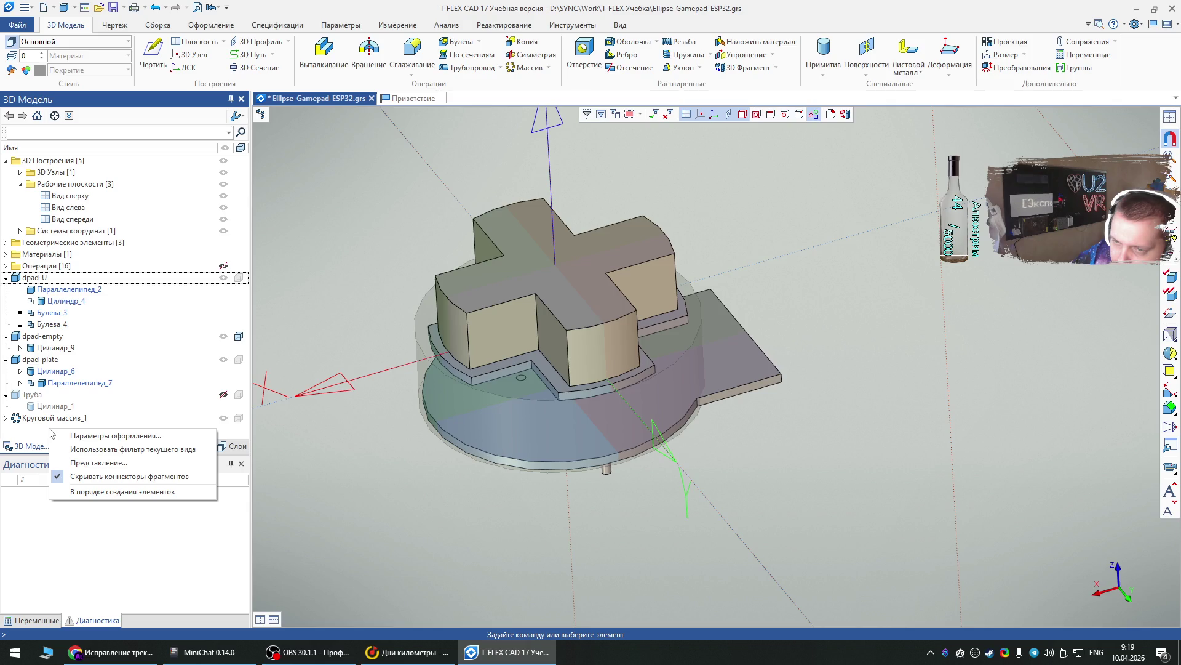
click(69, 463)
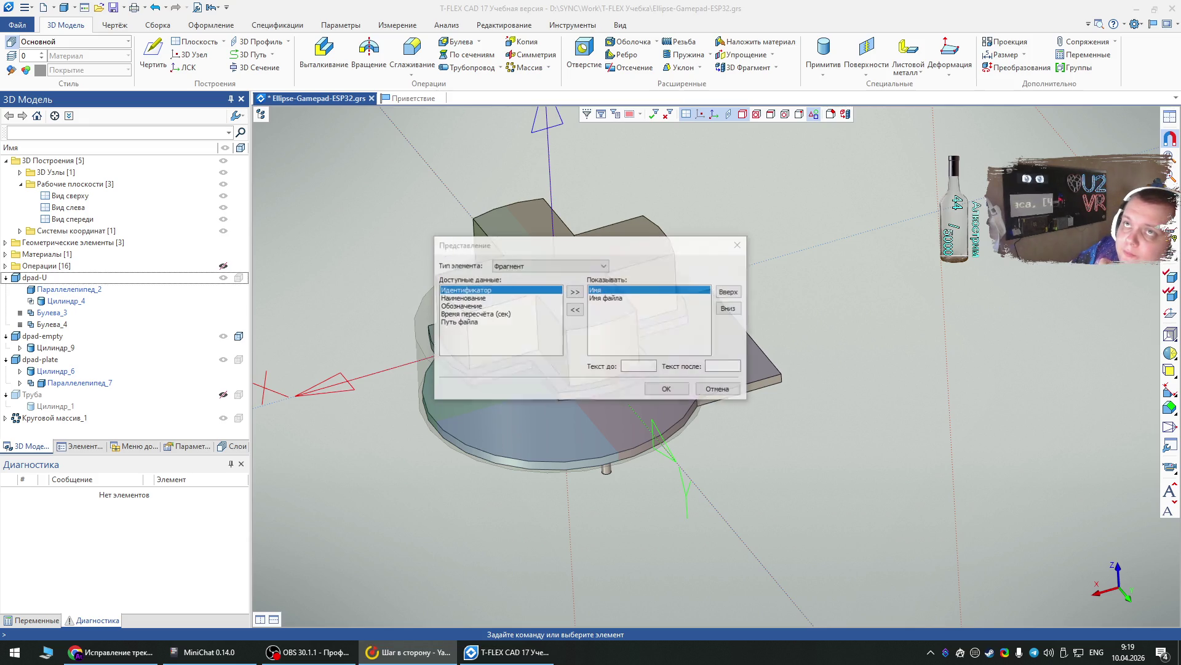
click(719, 390)
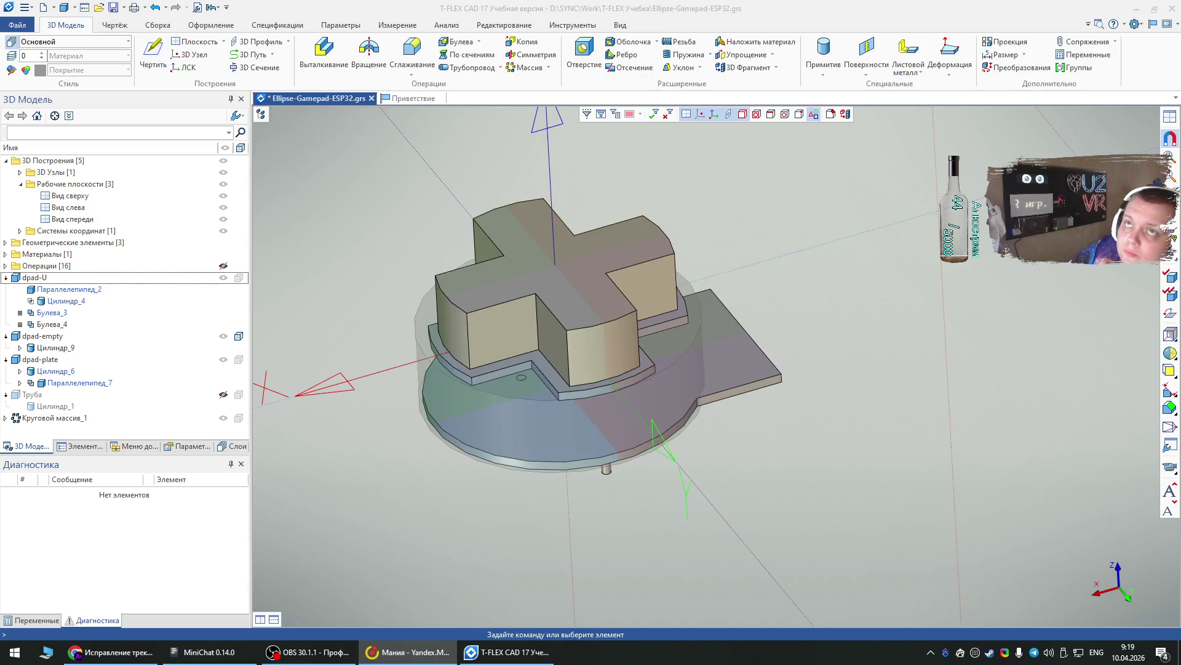
- Hide the dpad-U, dpad-empty, dpad-plate and pin-pattern groups with the tree's eye icon
mouse_move(652, 301)
right_down()
mouse_move(884, 404)
mouse_move(586, 426)
mouse_move(530, 376)
right_up()
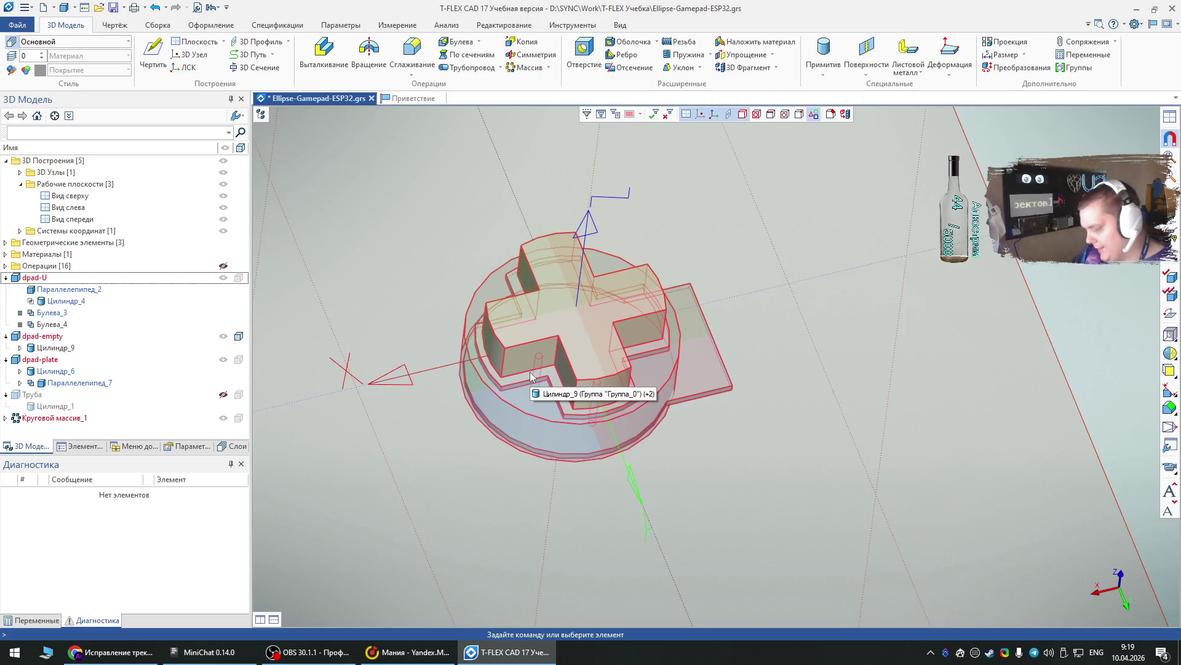
mouse_move(531, 376)
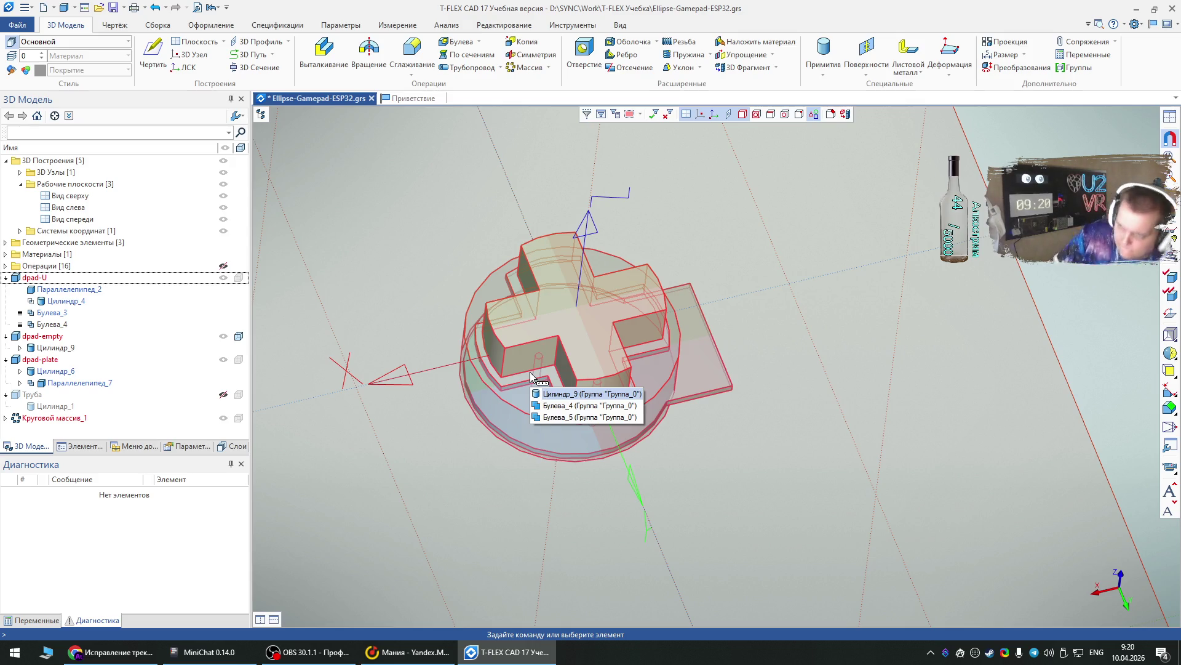
click(531, 376)
right_click(620, 364)
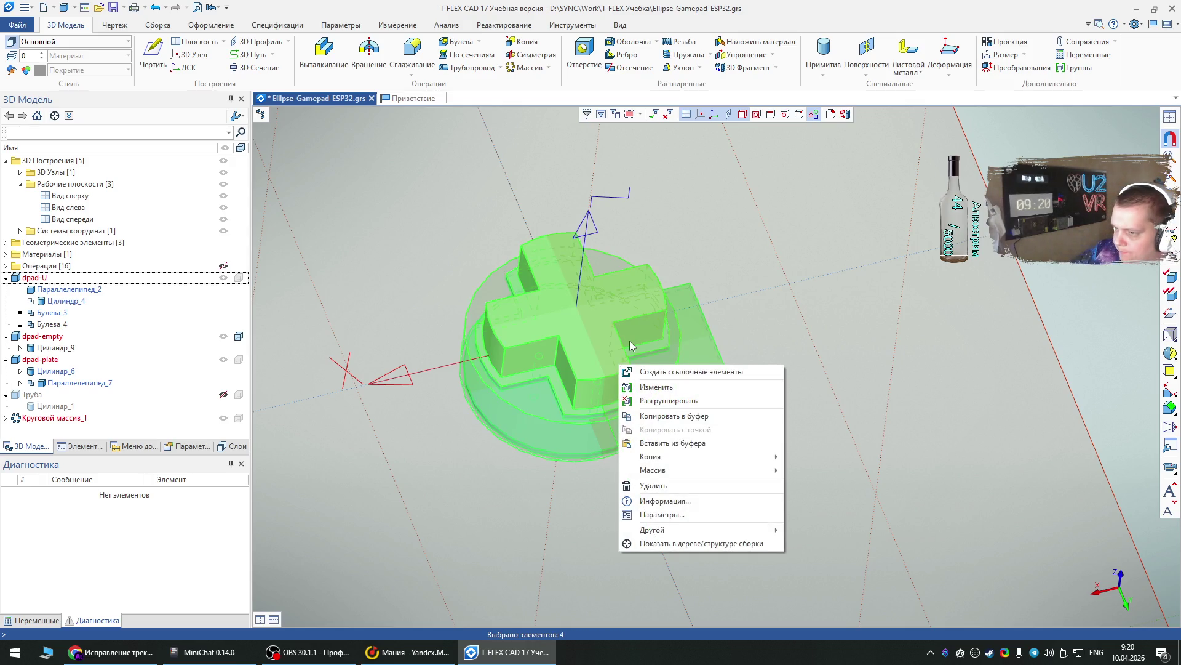
click(757, 312)
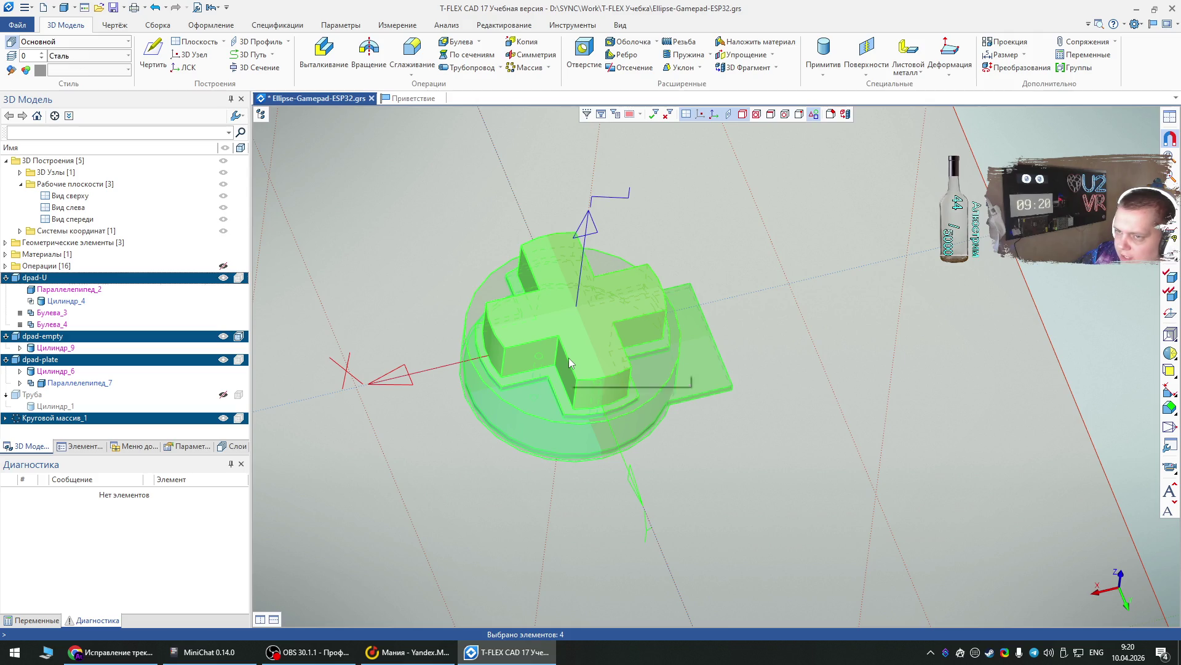
click(224, 277)
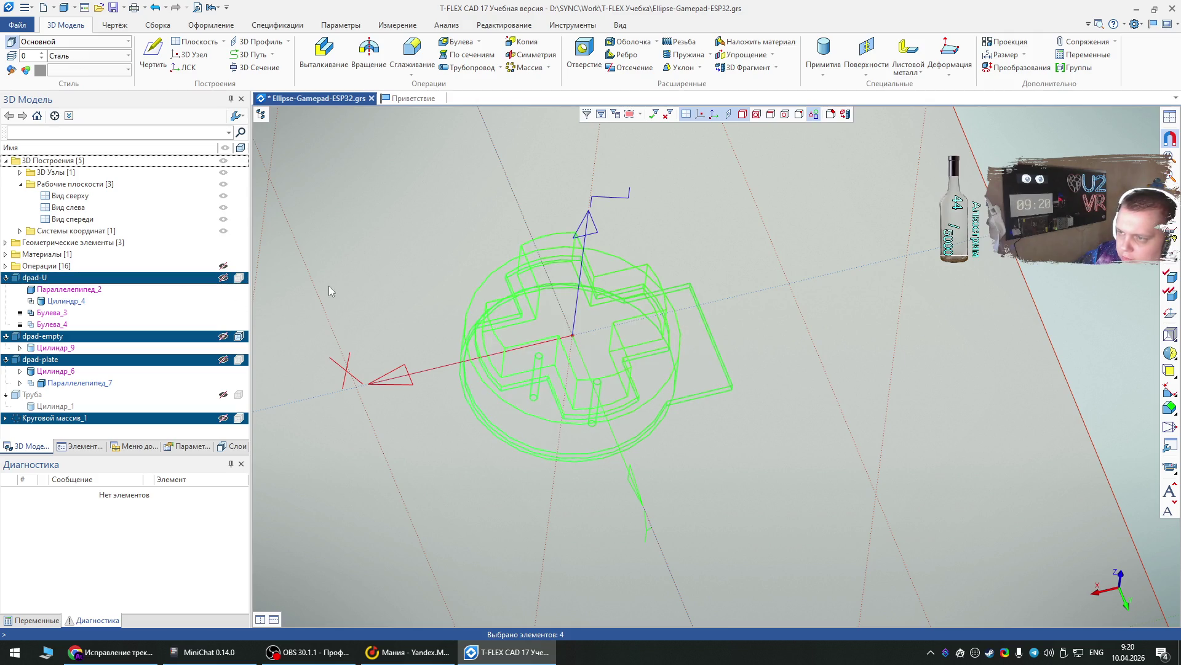
click(301, 284)
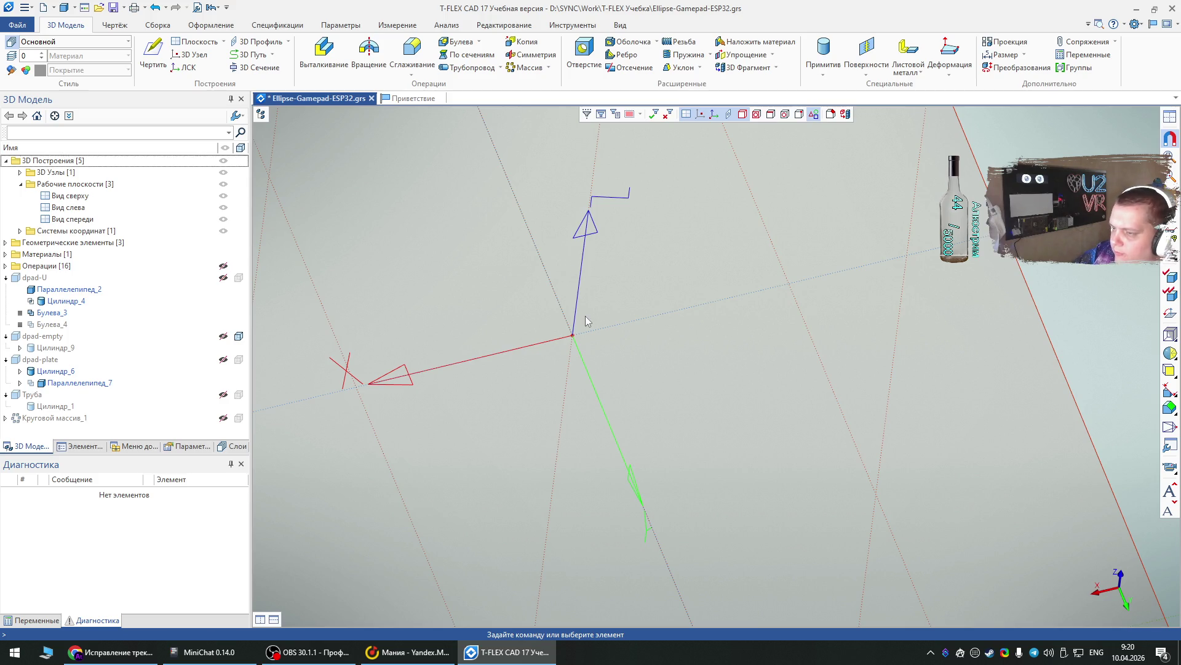
- Start a Параллелепипед box primitive and set its width to 9
click(824, 65)
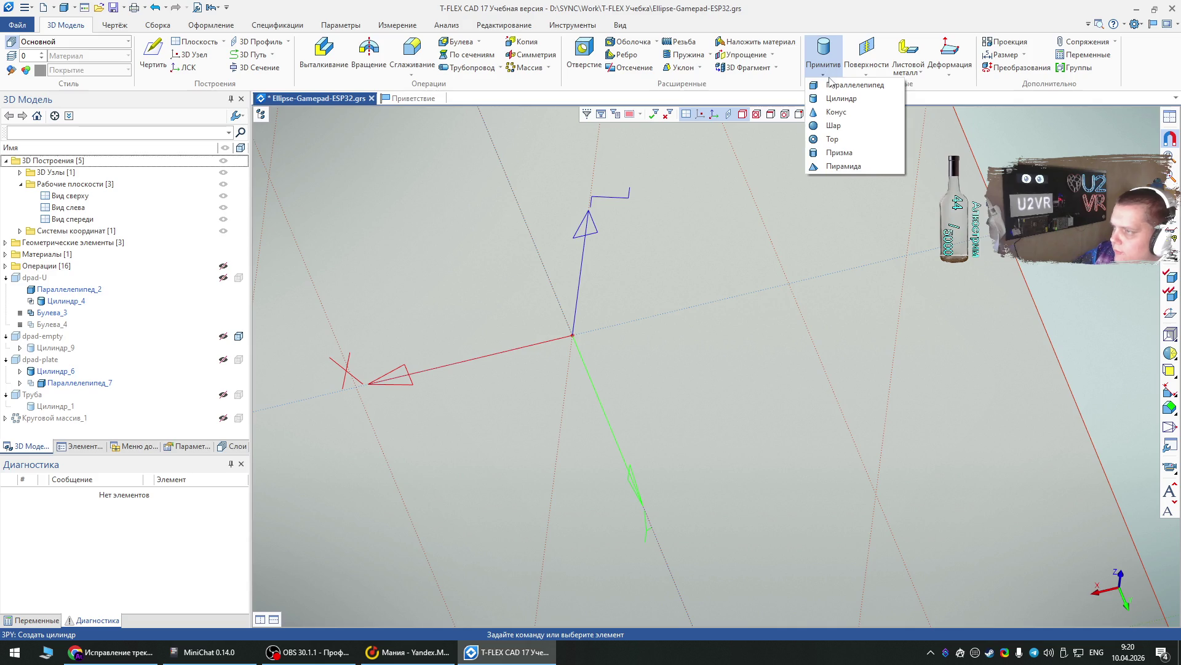
click(835, 86)
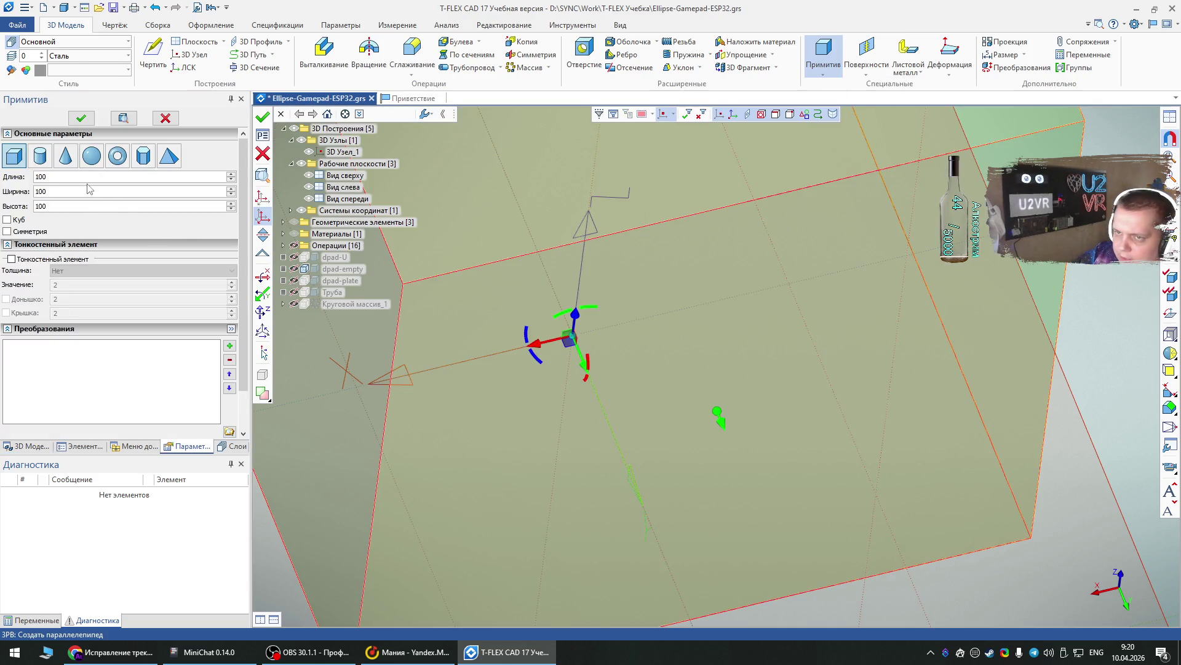
click(36, 177)
double_click(36, 177)
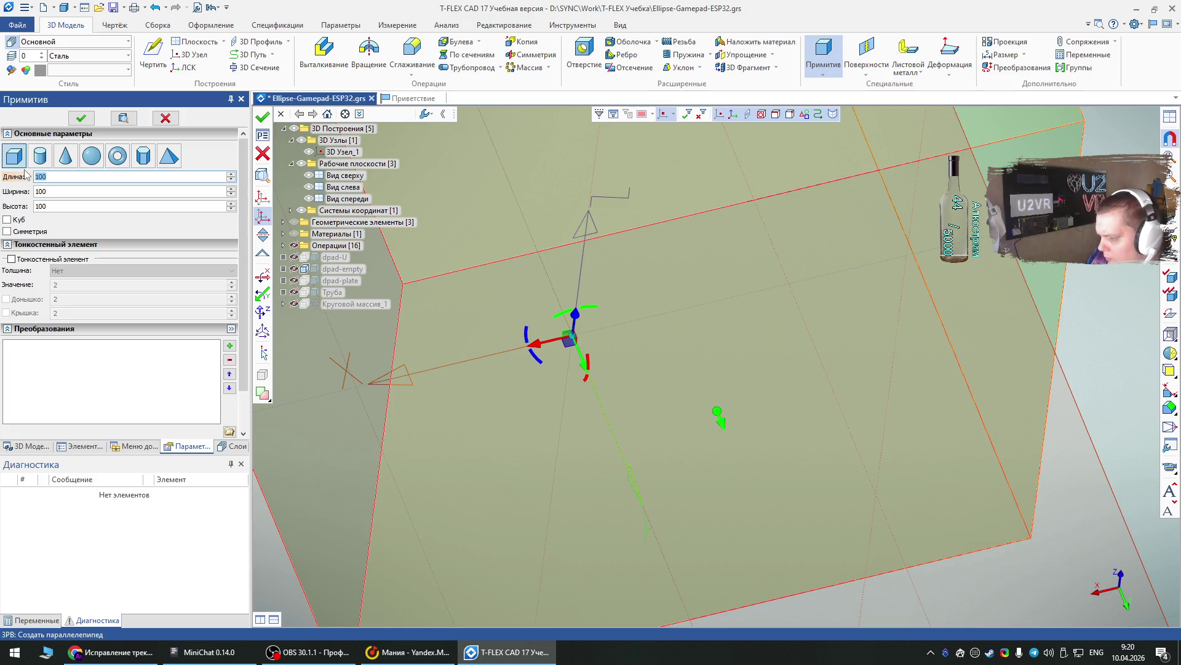
text(9)
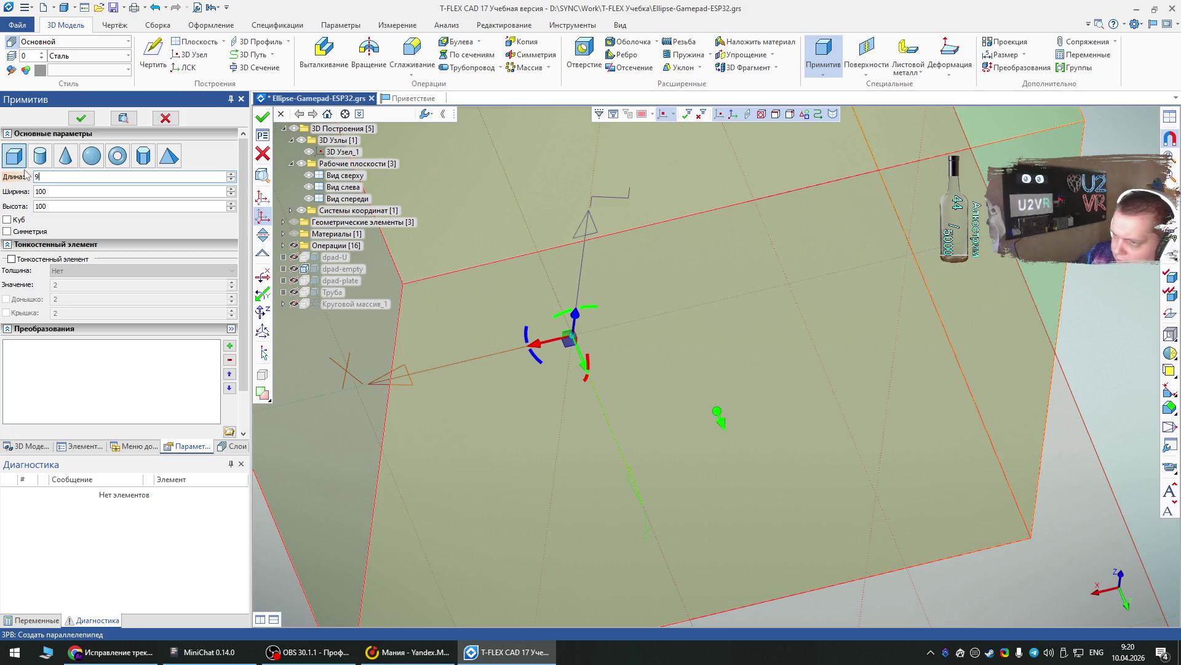
key(Tab)
text(9)
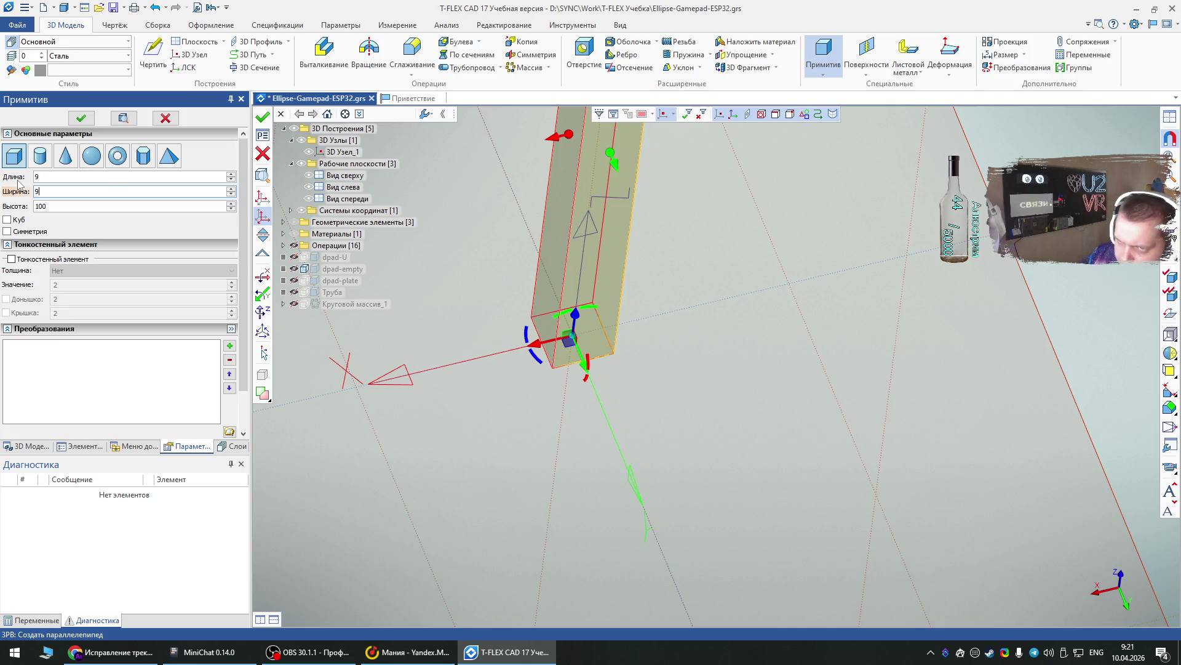
key(BackSpace)
text(9)
- Set the box length to 40 and its height to 2
click(26, 177)
text(40)
click(59, 210)
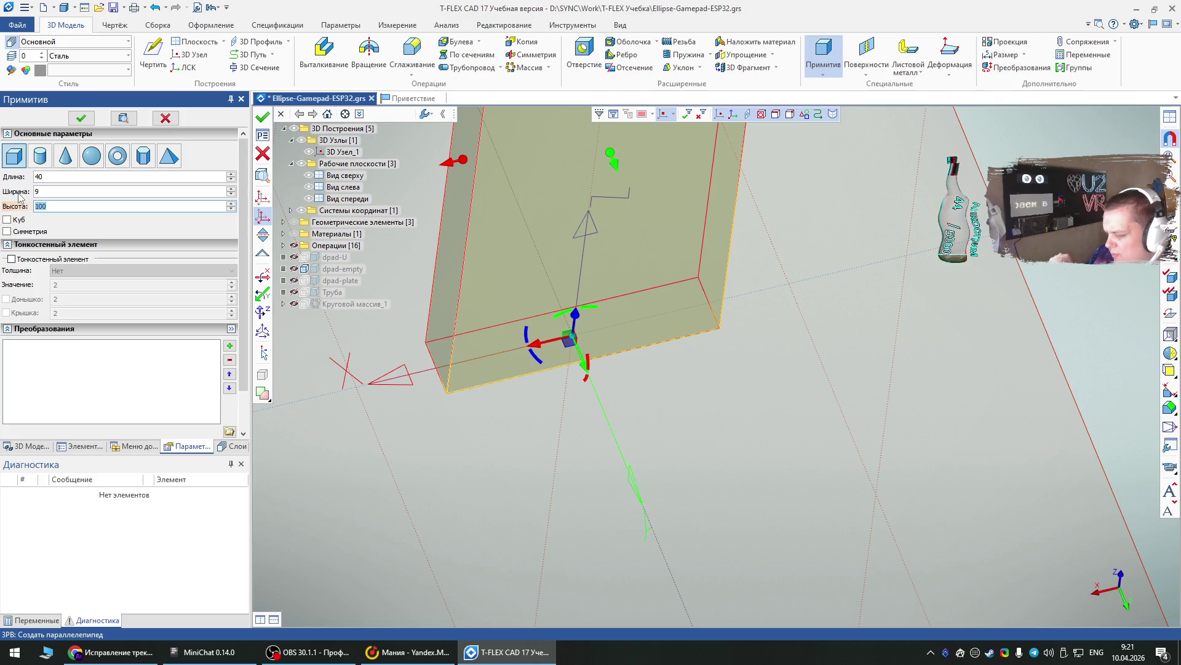
text(2)
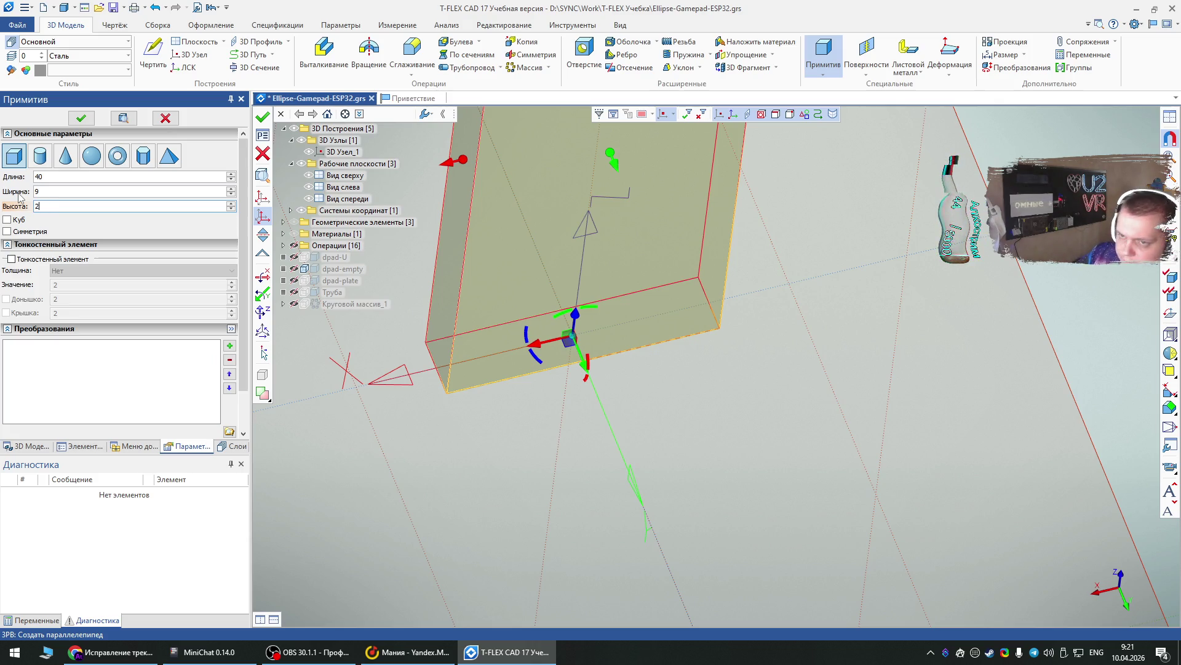
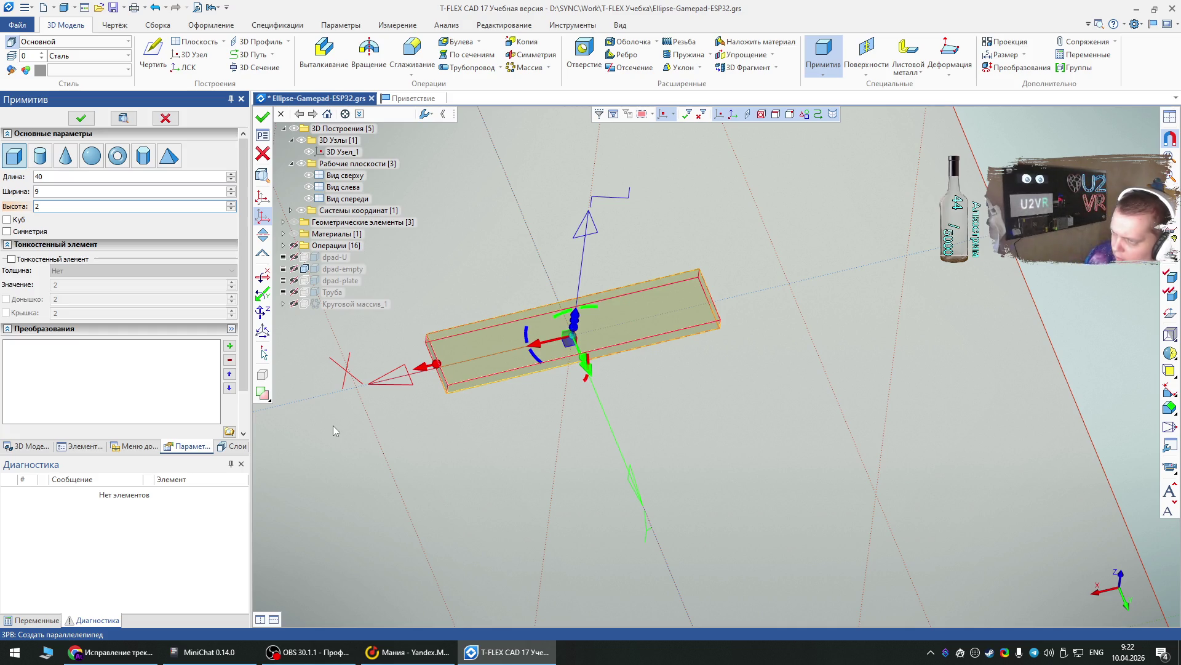
- Commit the 40 × 9 × 2 box primitive as the new body Тело_12
click(80, 118)
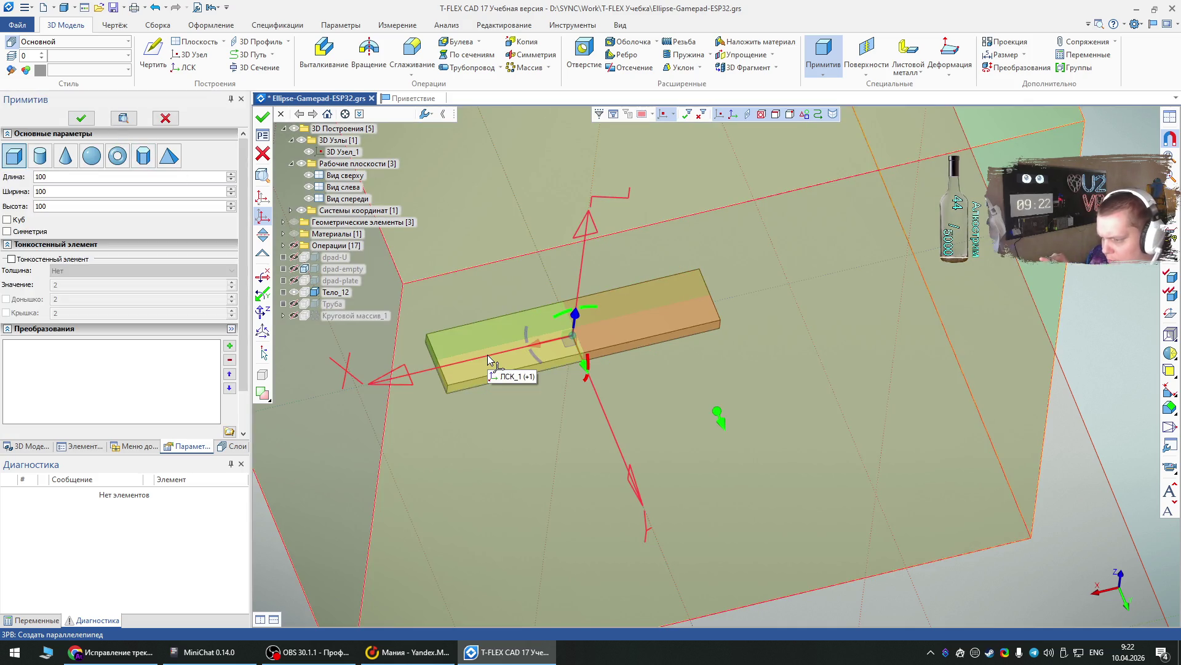
mouse_move(488, 359)
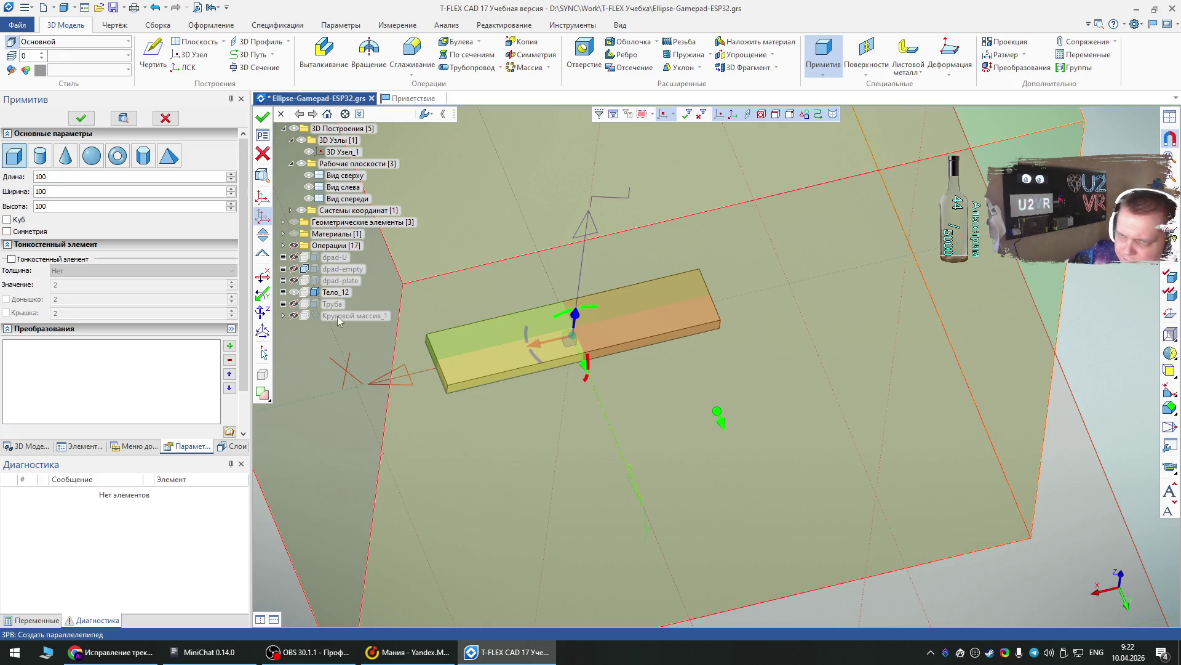
- Size the new box to length 7, width 15 and height 2
double_click(75, 178)
text(15)
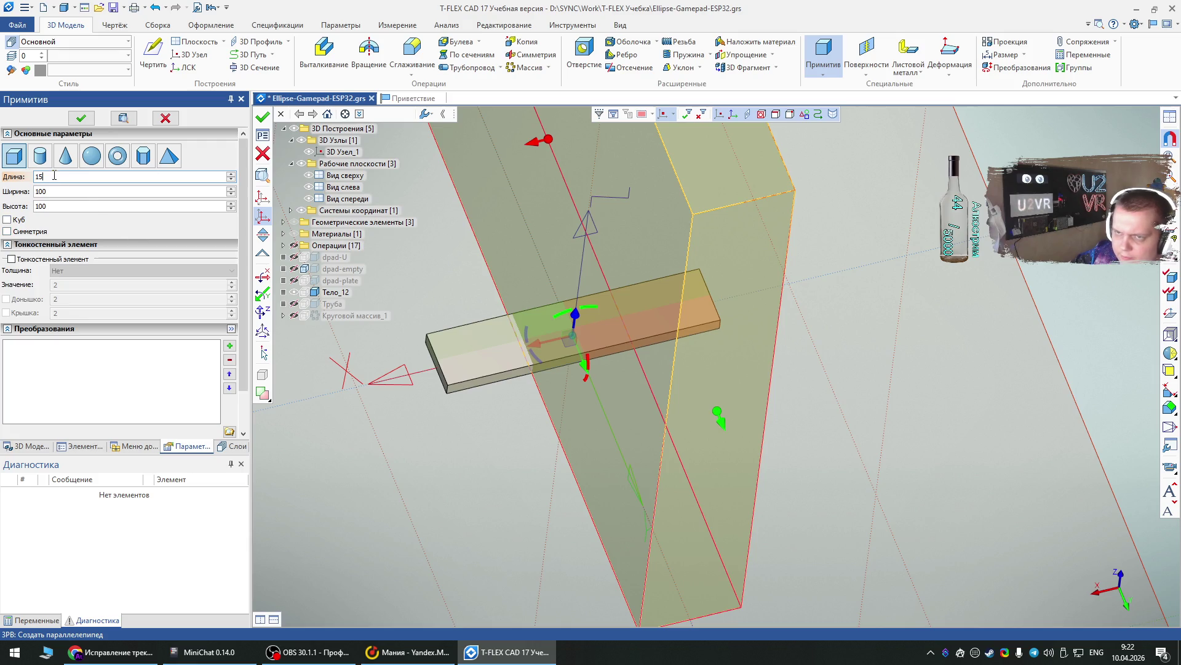
click(6, 176)
text(7)
click(28, 191)
text(15)
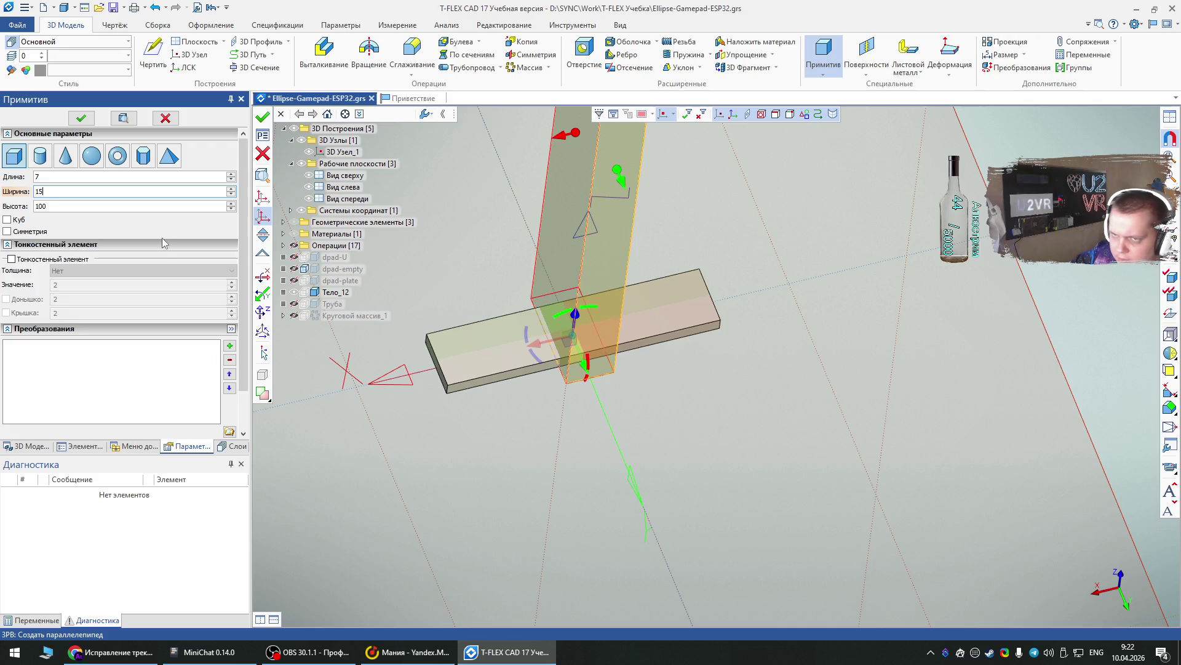
double_click(92, 206)
text(2)
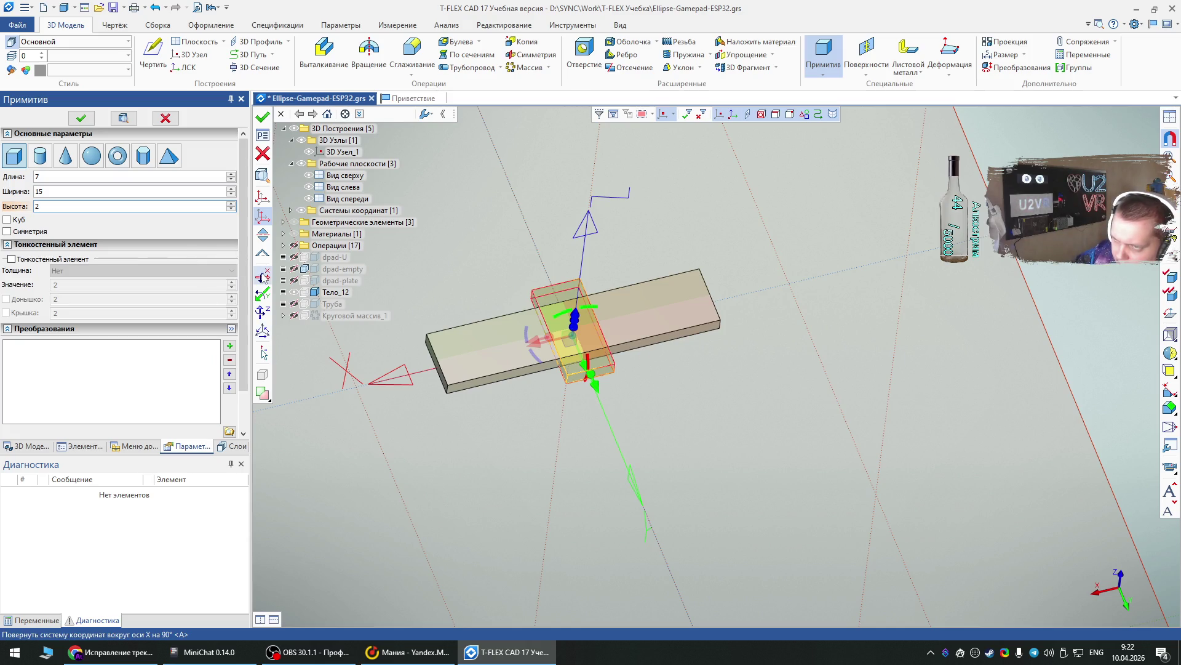
- Anchor the box by its corner, snap it to the plate, shift it 19 mm, and commit it as Тело_13
click(263, 197)
mouse_move(615, 369)
middle_down()
mouse_move(739, 478)
mouse_move(611, 172)
middle_up()
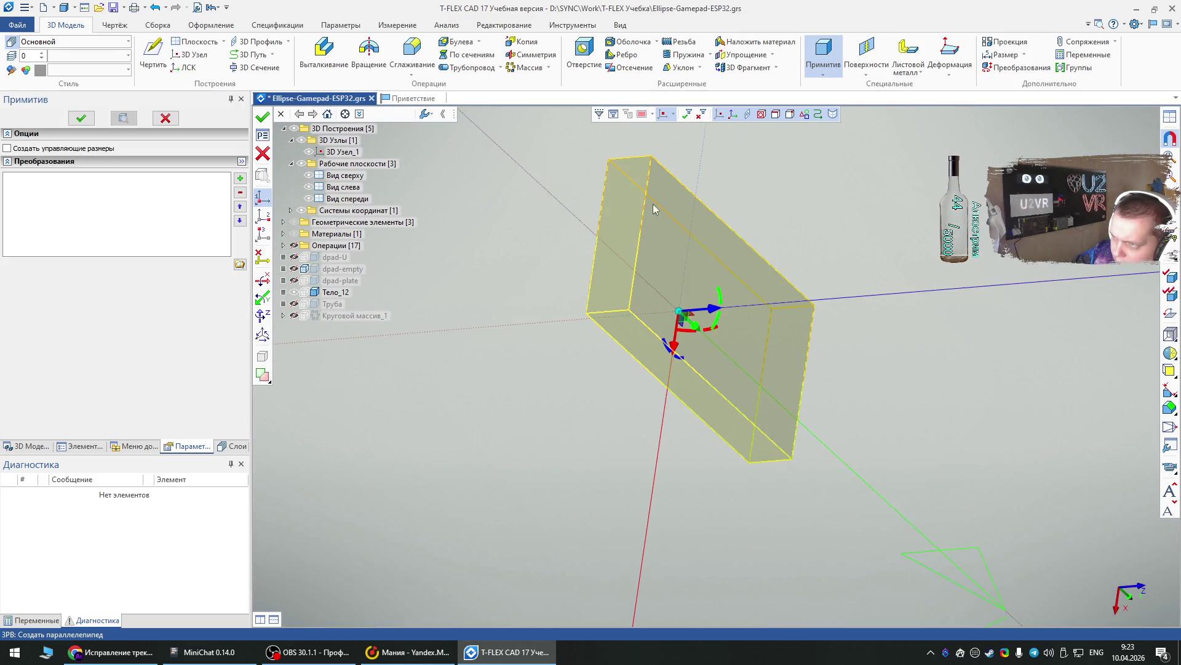
click(608, 162)
click(80, 118)
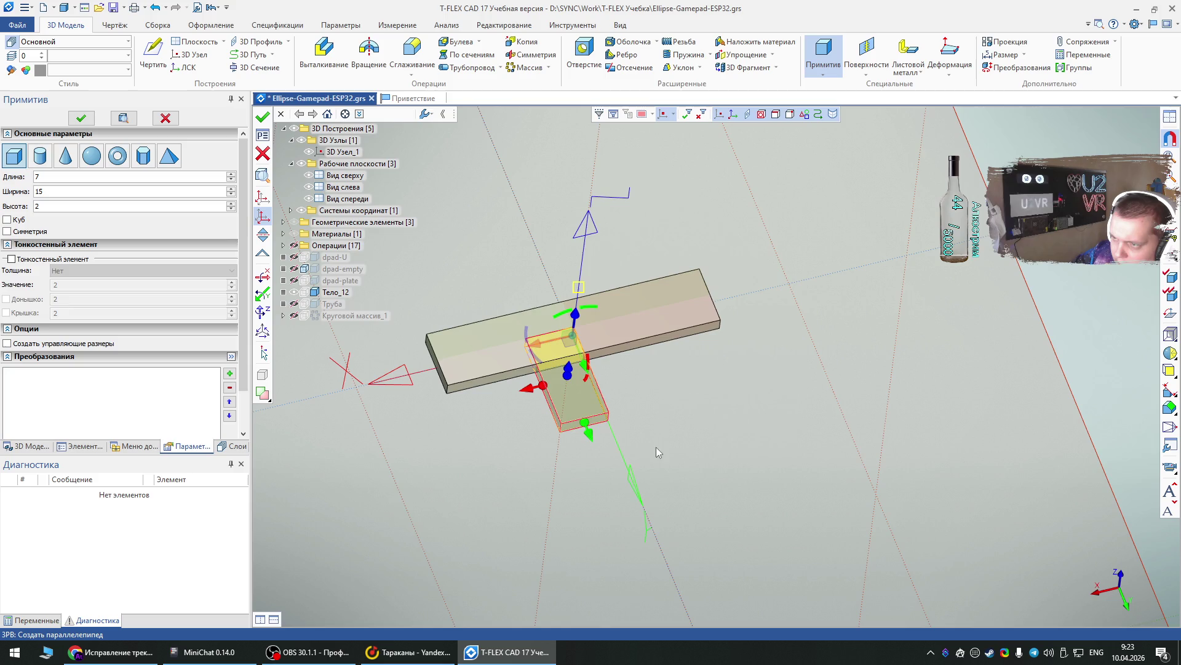
scroll(574, 373, up, 3)
click(870, 289)
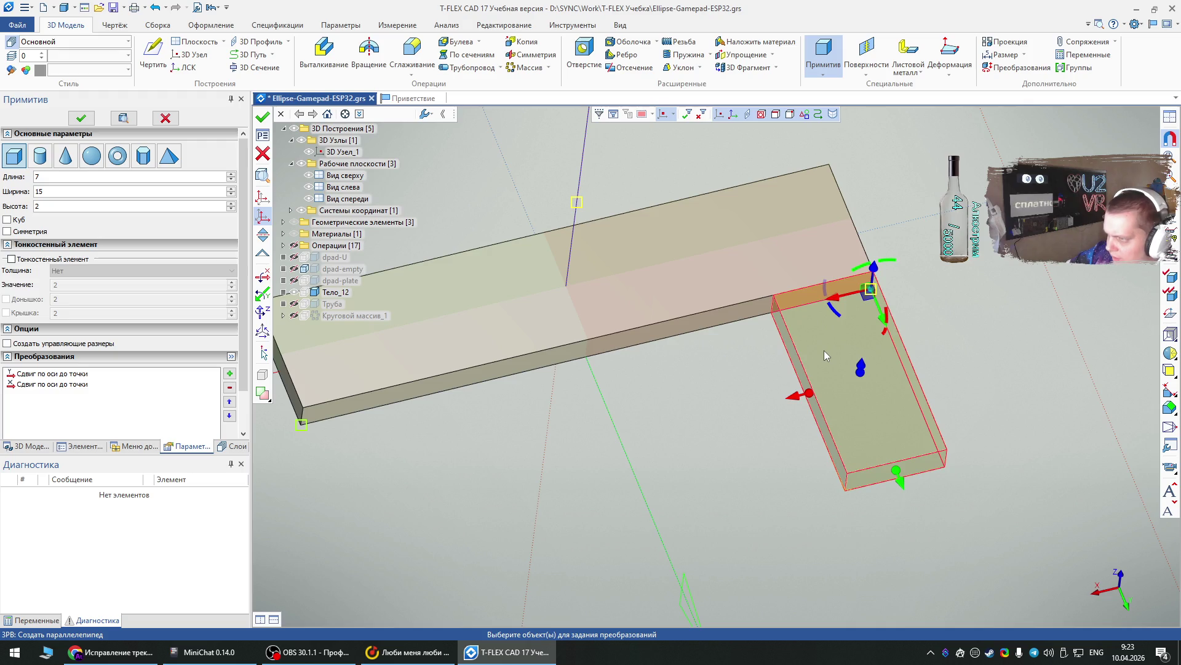
mouse_move(839, 299)
mouse_down()
mouse_move(567, 364)
mouse_move(558, 378)
mouse_up()
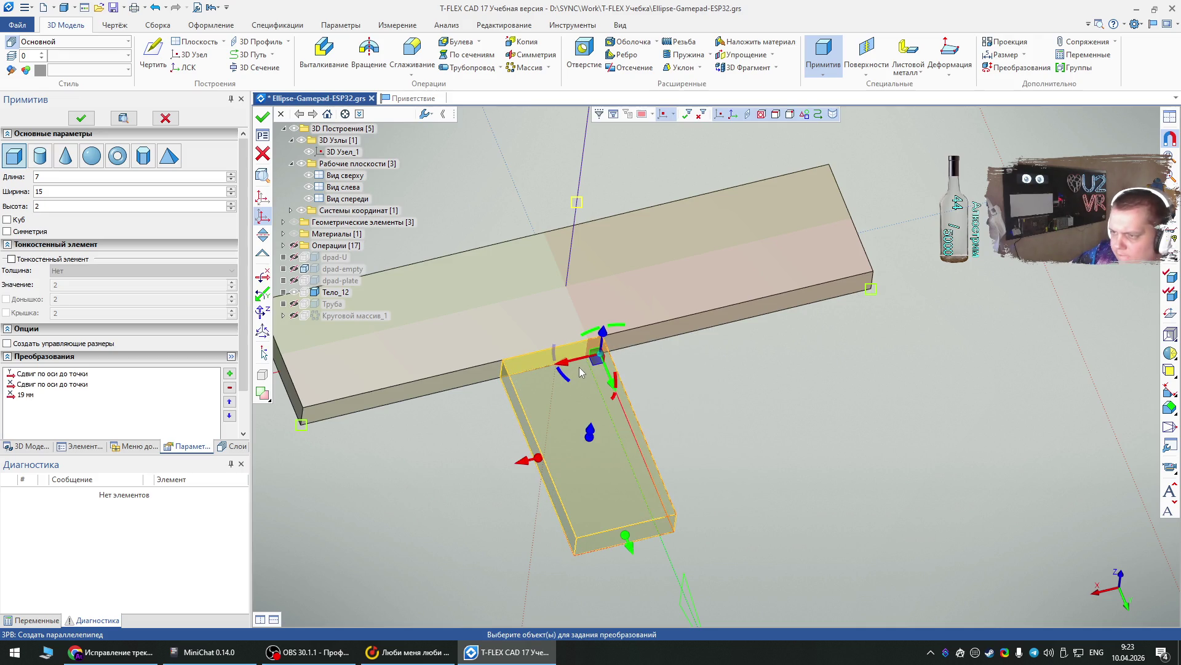
click(81, 118)
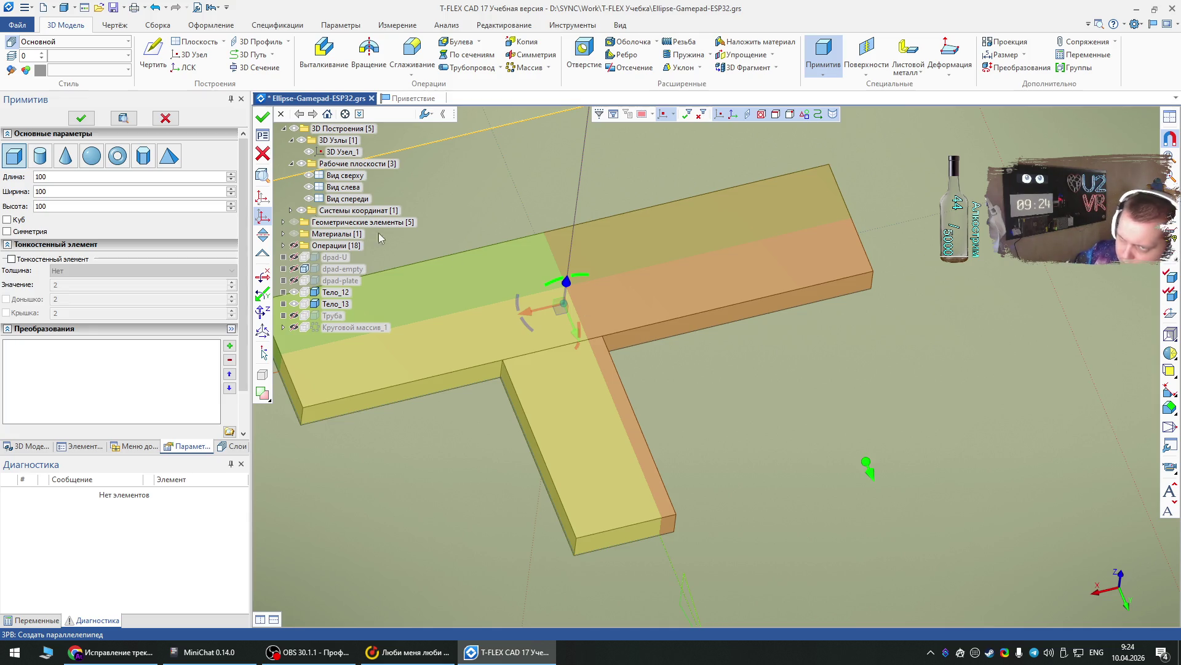
- Size the next box to length 9, width 6 and height 2
drag(90, 182, 2, 178)
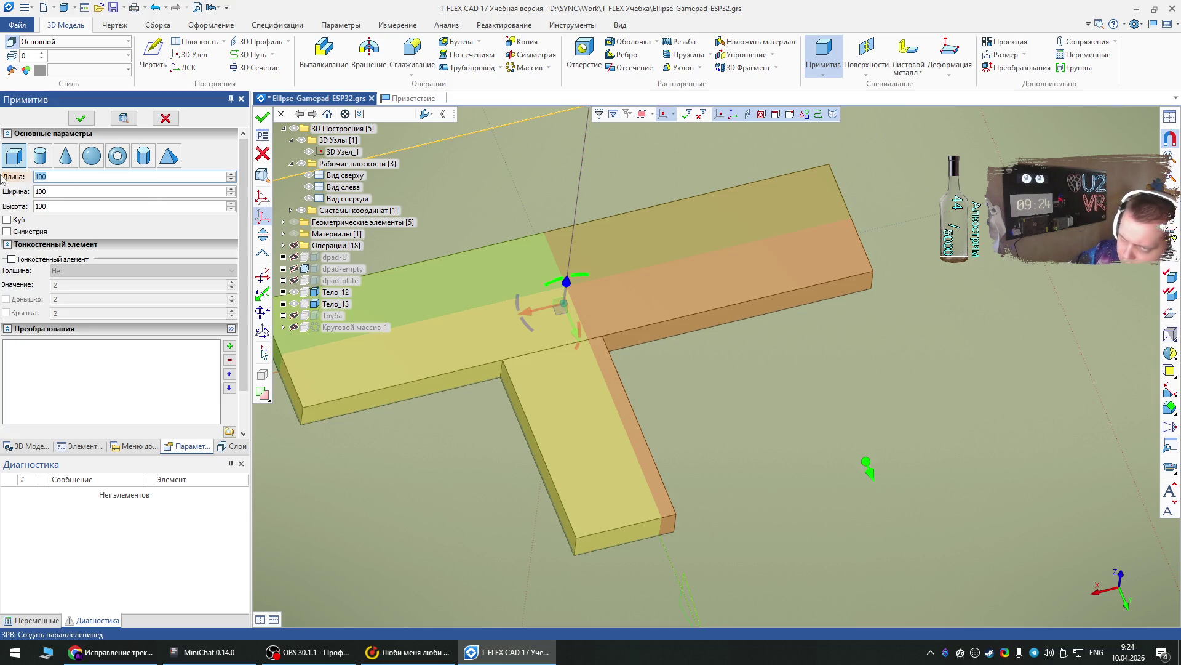
text(6)
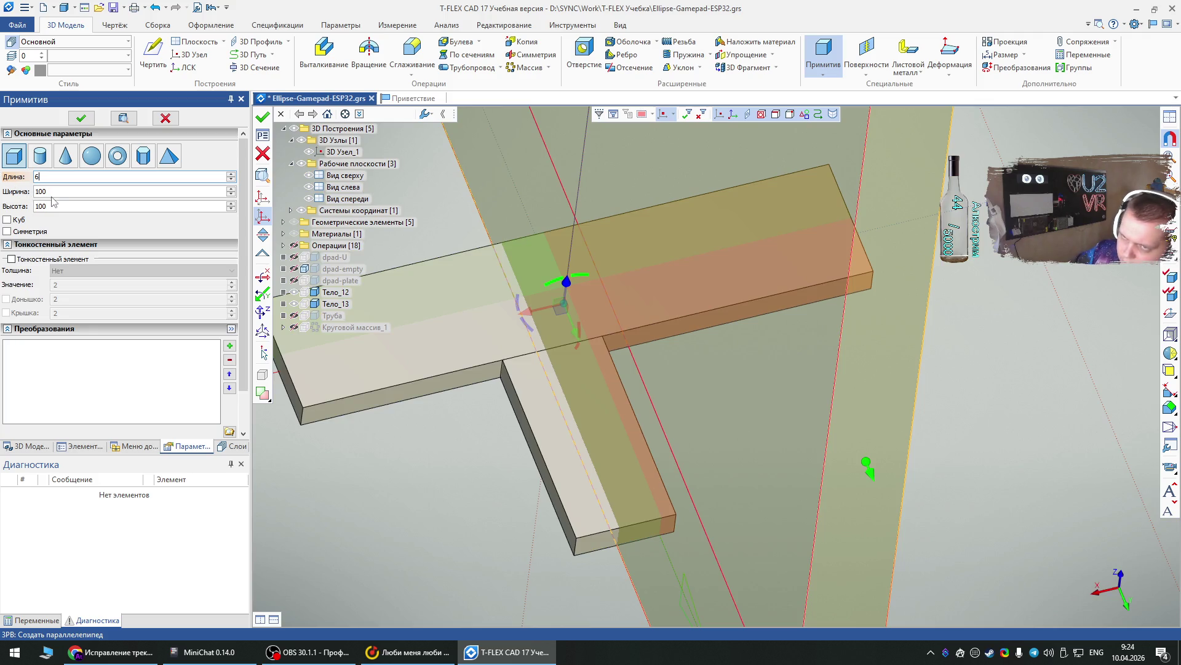
mouse_move(55, 192)
mouse_down()
mouse_move(8, 191)
mouse_move(27, 181)
mouse_up()
text(6)
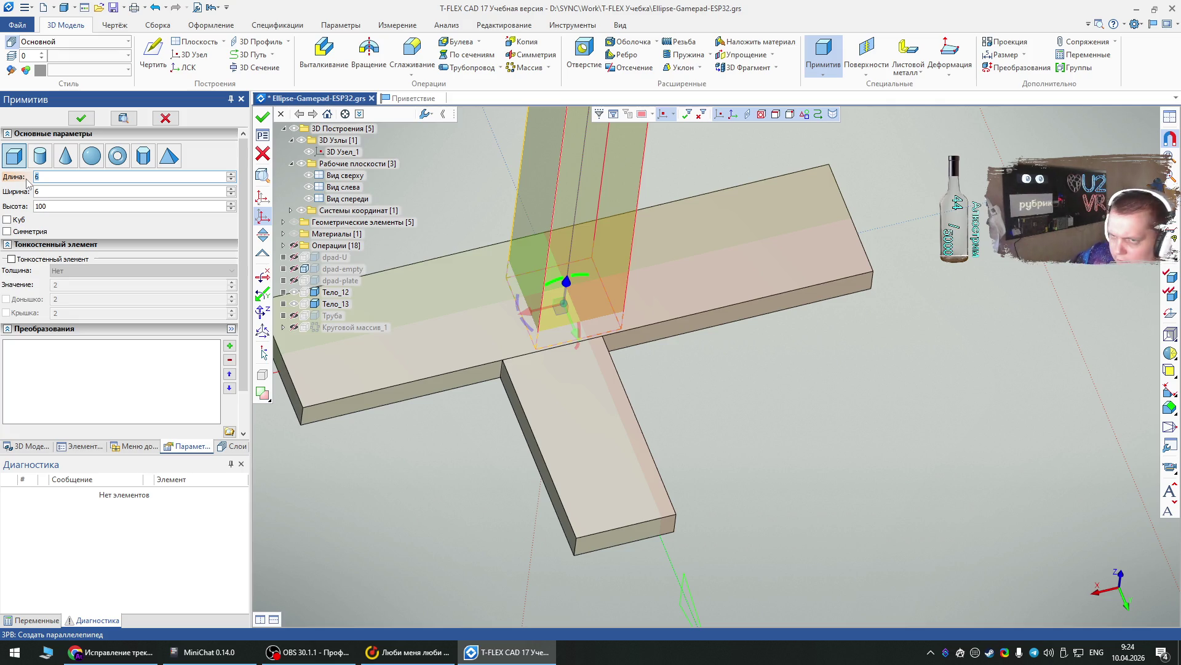
text(9)
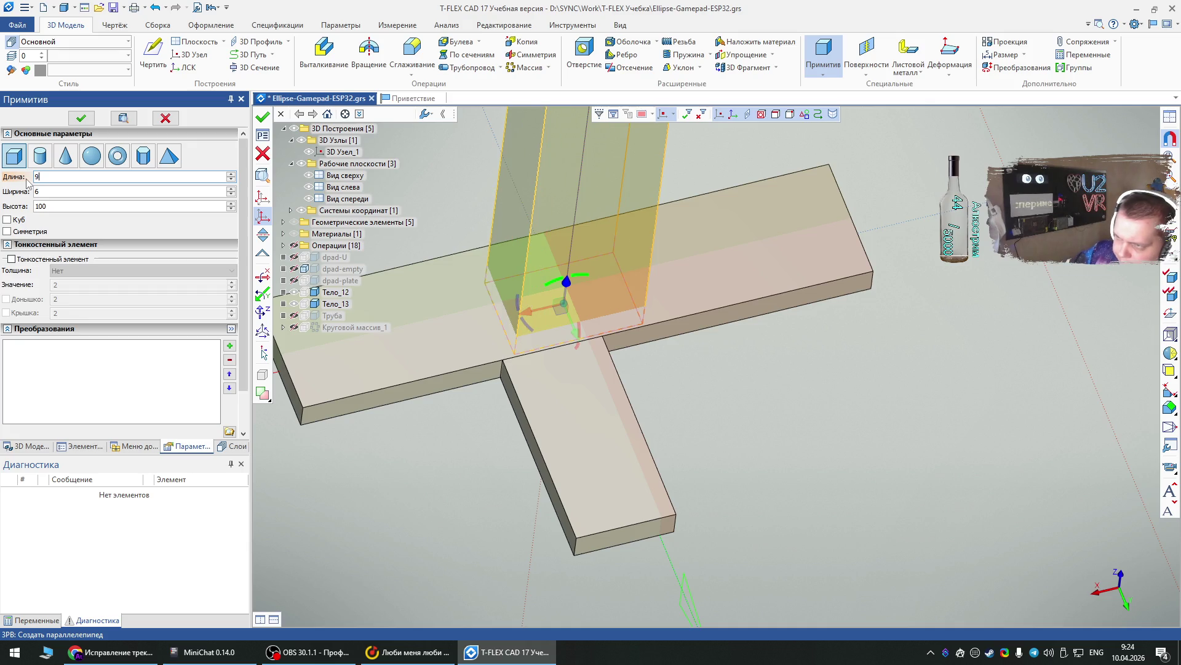
double_click(61, 207)
text(2)
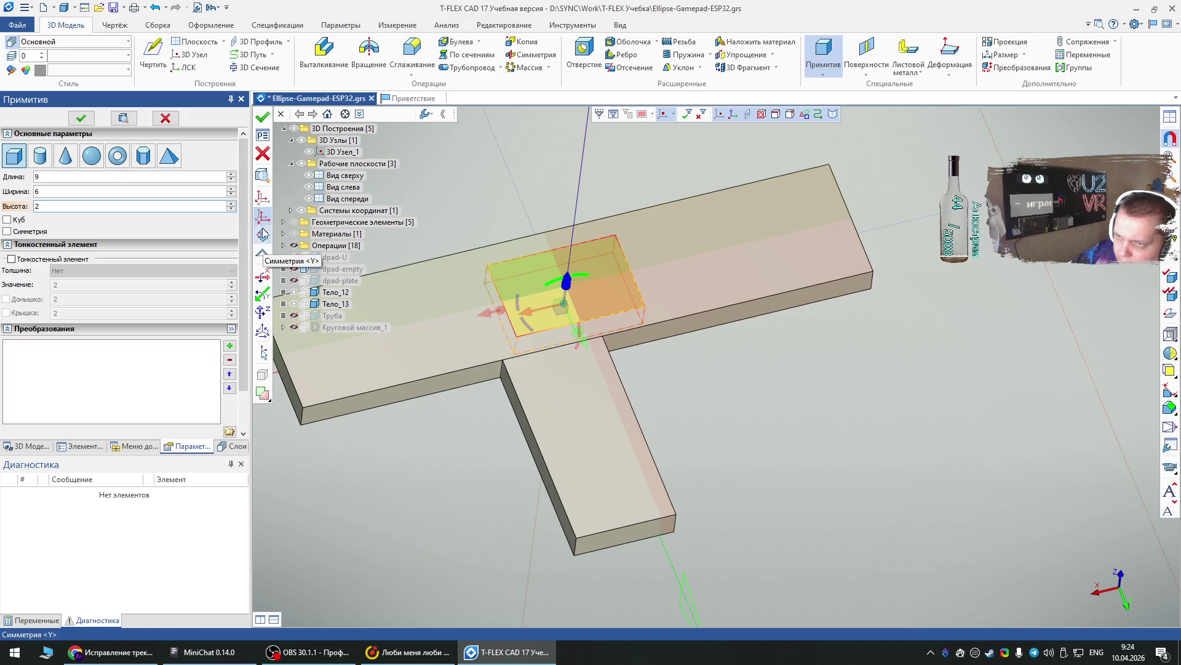
- Place the box's corner at the stem's bottom corner and commit it as Тело_14
scroll(441, 242, up, 5)
mouse_move(441, 242)
right_down()
mouse_move(773, 244)
mouse_move(689, 512)
mouse_move(854, 234)
right_up()
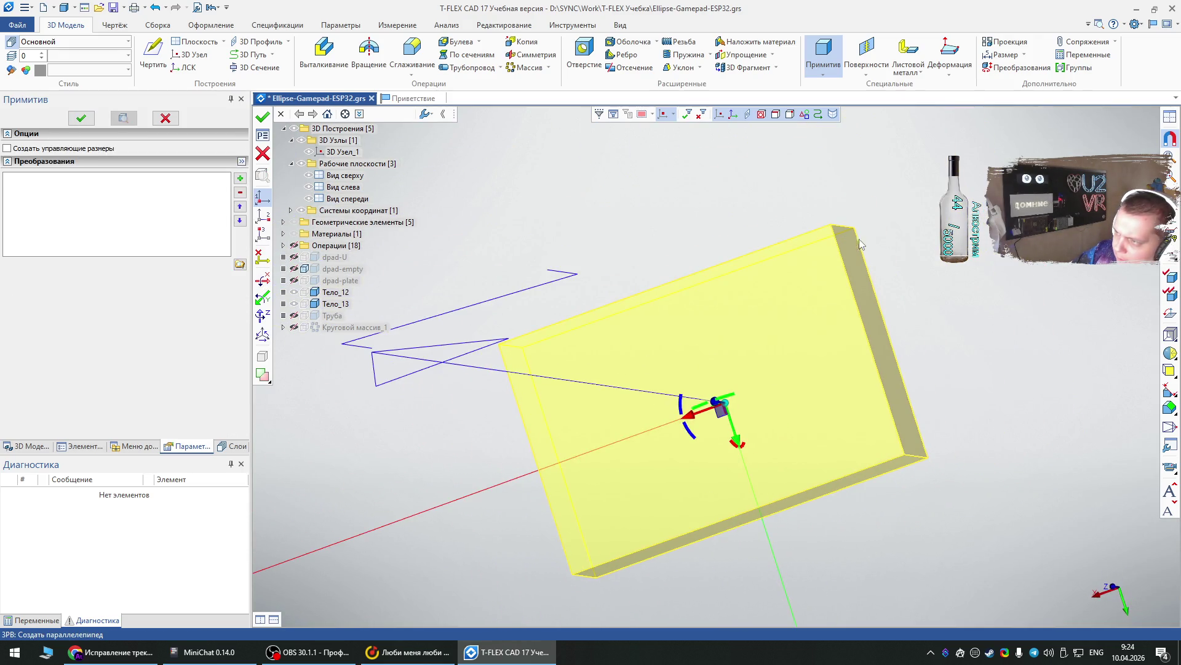
click(925, 456)
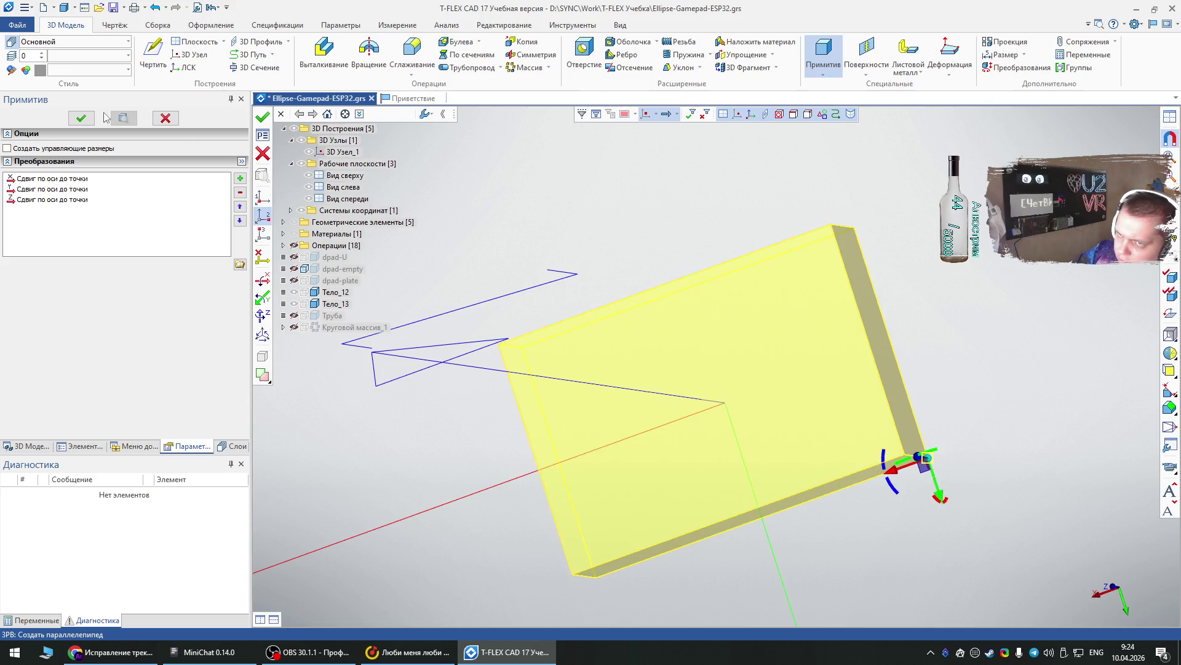
click(80, 118)
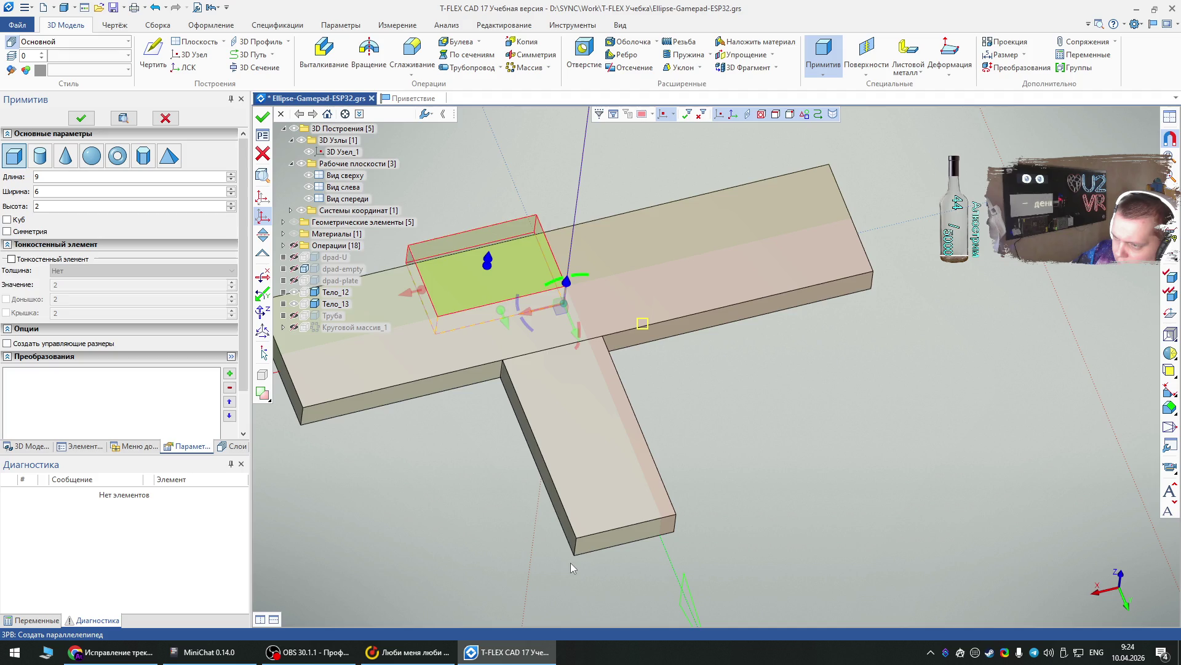
mouse_move(556, 312)
mouse_down()
mouse_move(554, 557)
mouse_move(572, 557)
mouse_up()
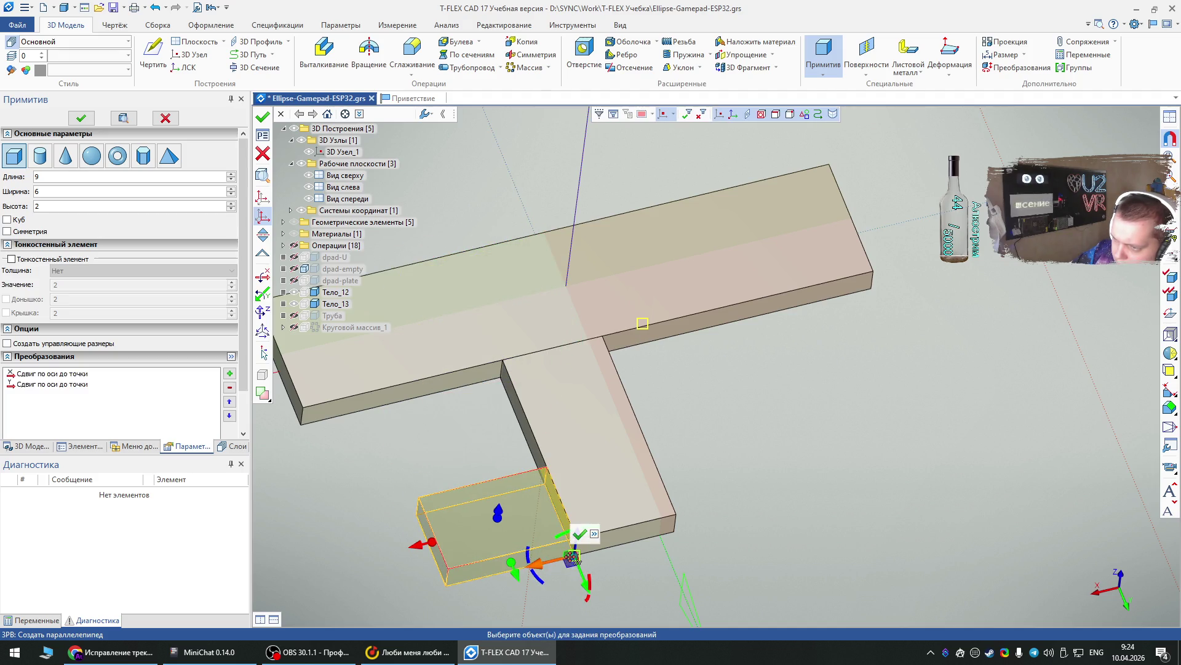
click(80, 117)
right_drag(615, 357, 482, 405)
key(Escape)
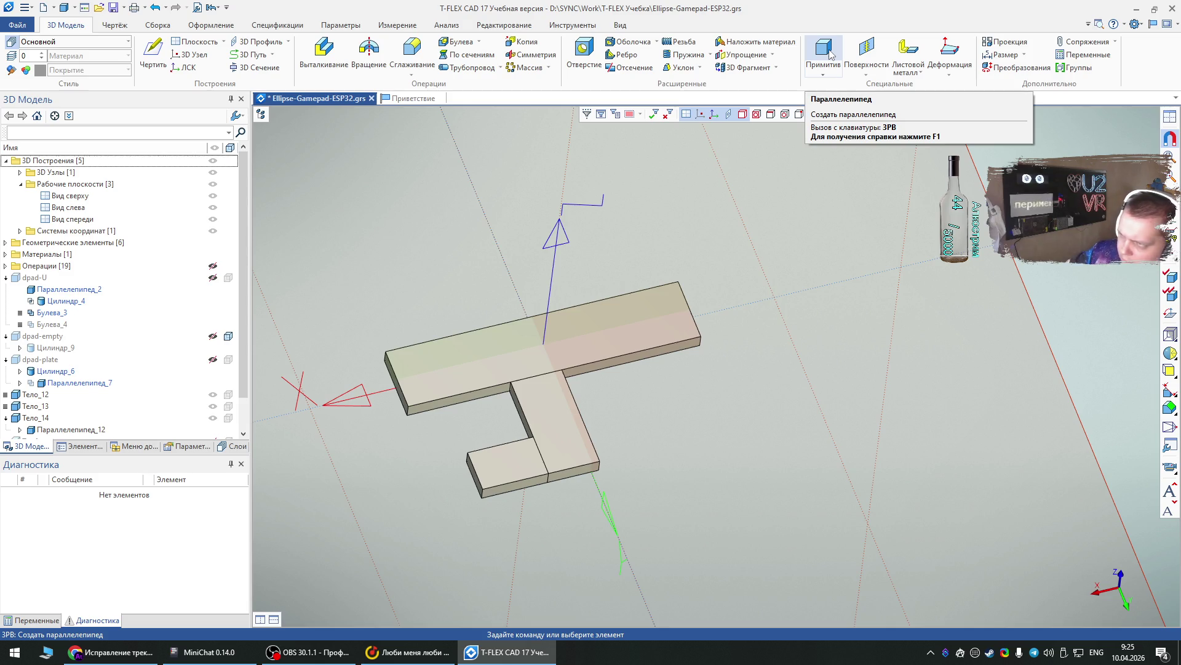
- Start a new box primitive with height 9 and width 10
click(830, 54)
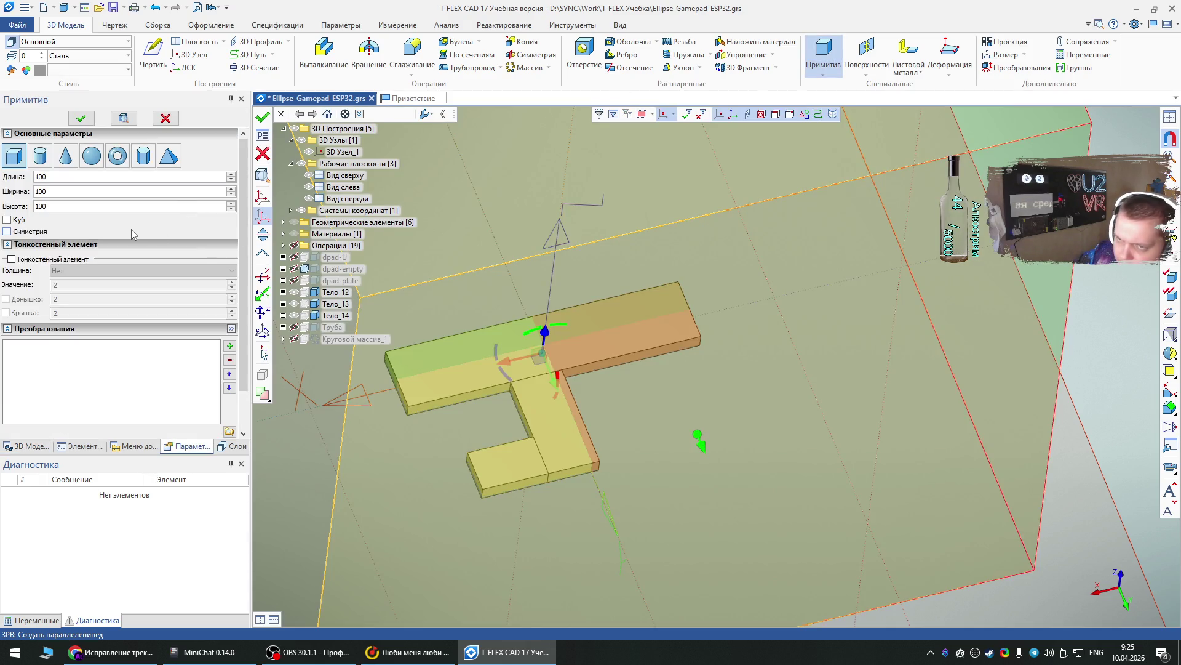
drag(61, 206, 2, 200)
text(9)
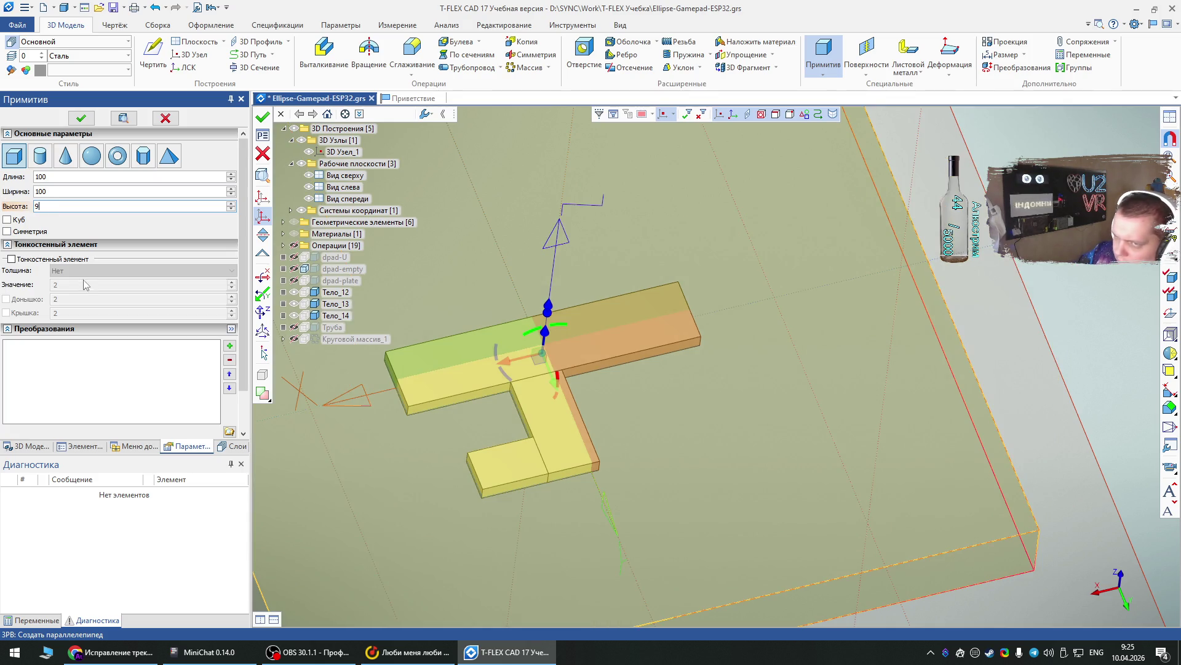
drag(49, 177, 26, 180)
text(10)
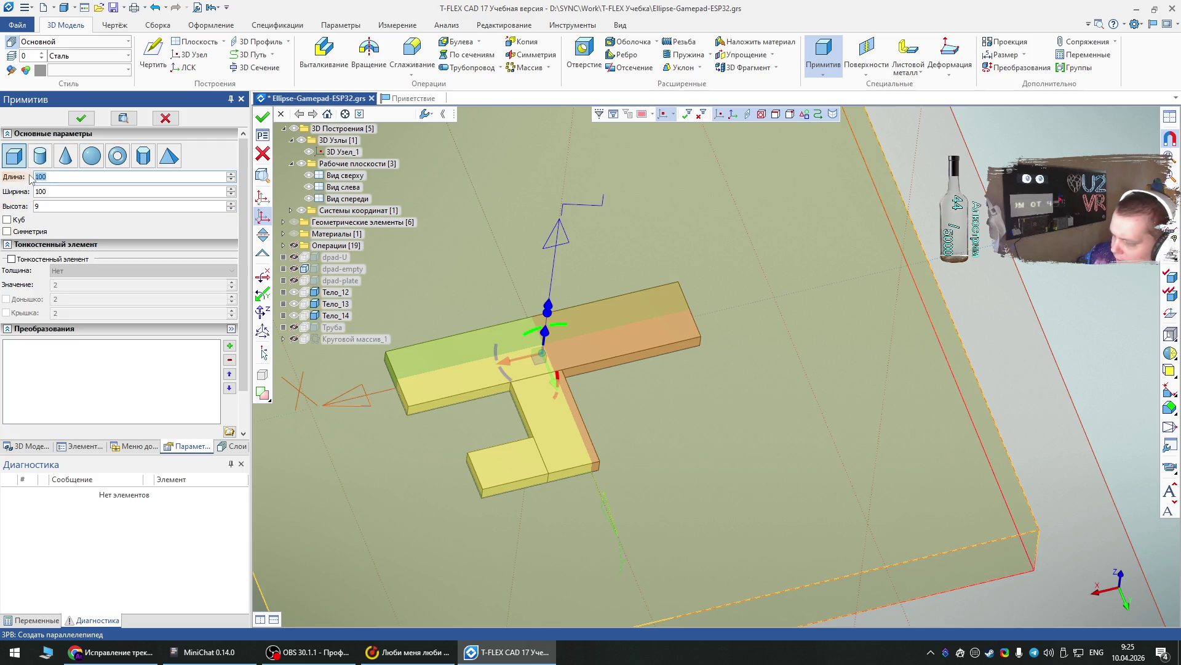
key(Tab)
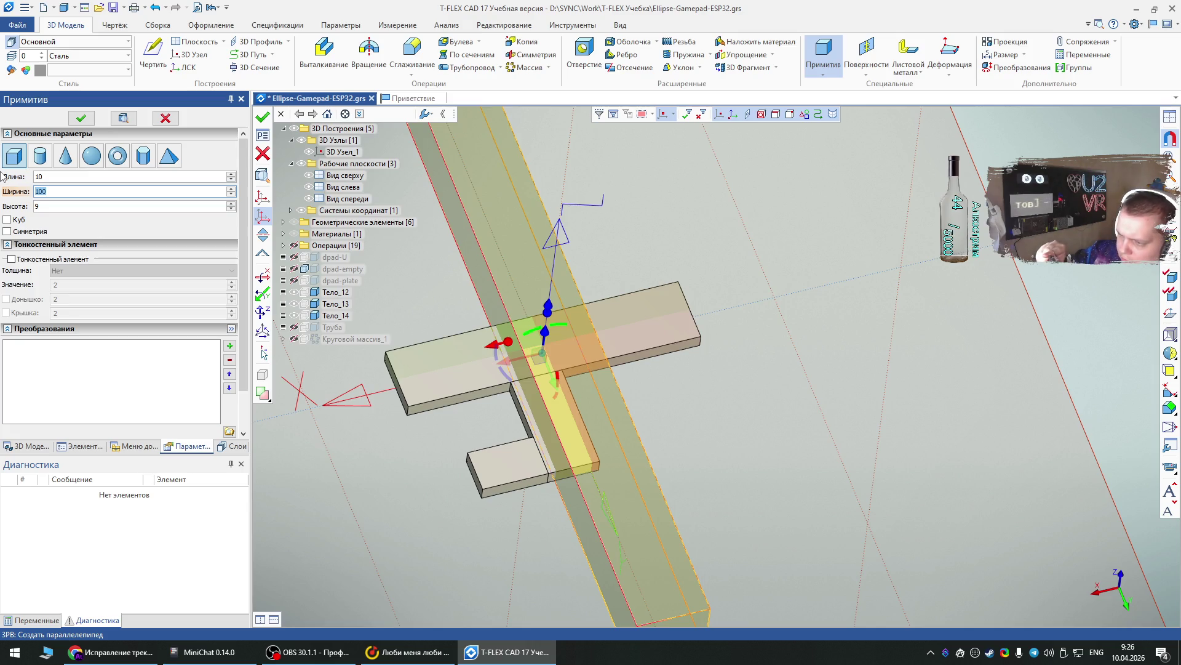
text(10)
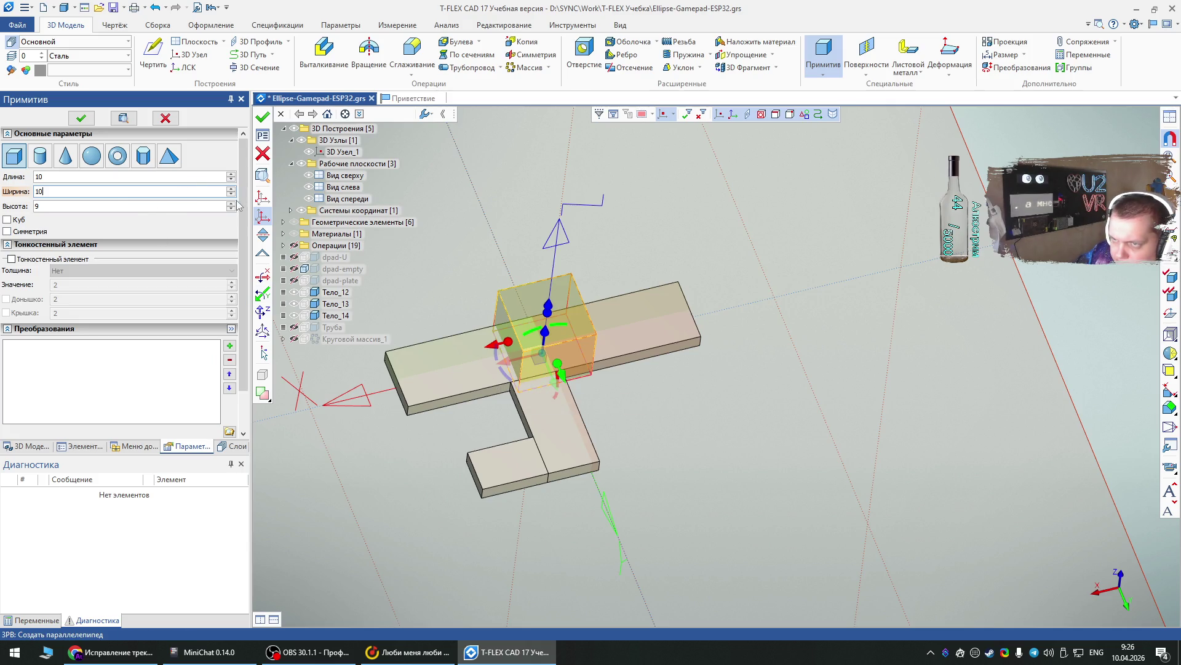
- Anchor the box at the plate-stem junction, set length 15, and commit it as Тело_15
click(261, 200)
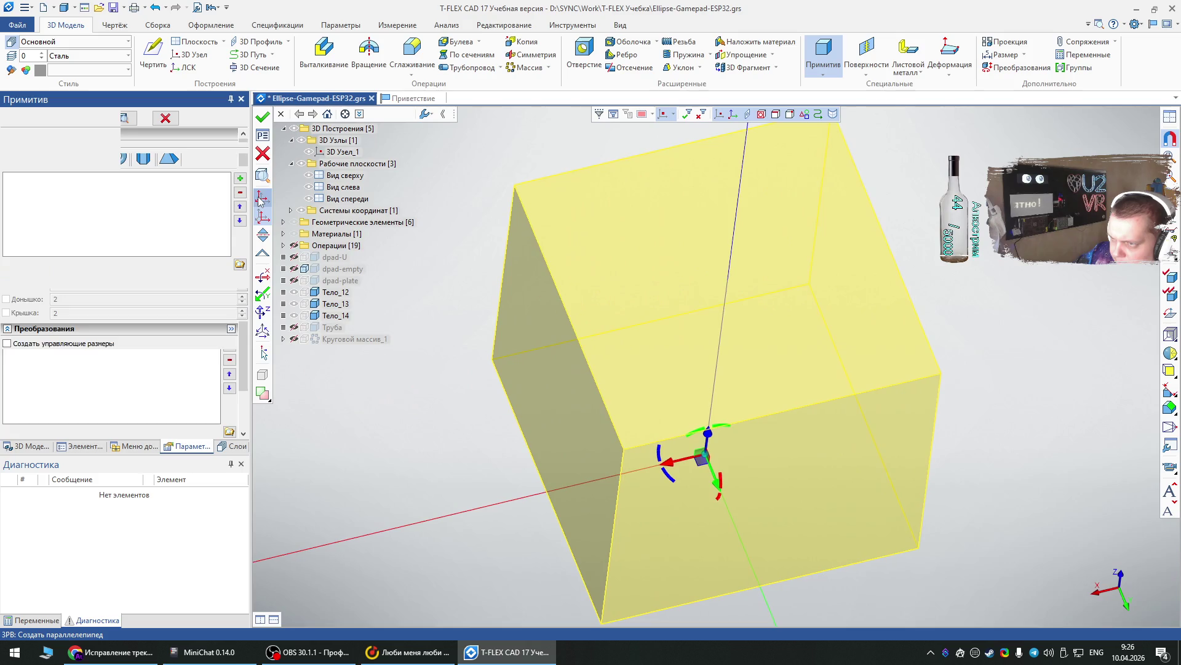
mouse_move(943, 383)
right_down()
mouse_move(552, 403)
mouse_move(921, 313)
right_up()
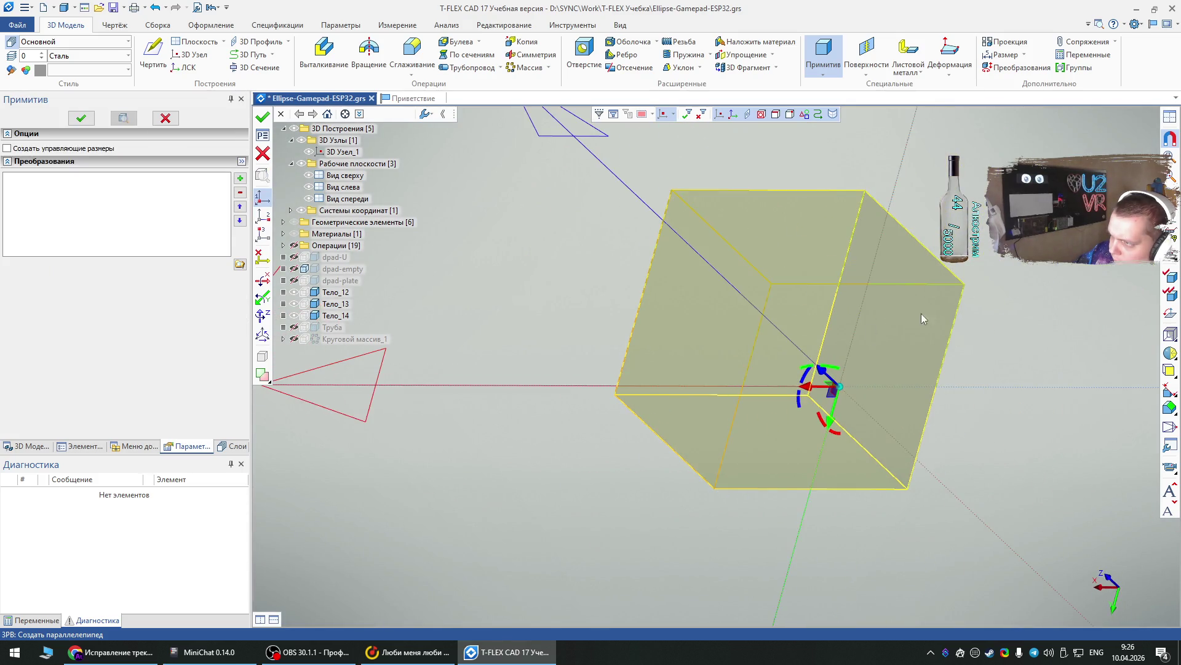
click(961, 290)
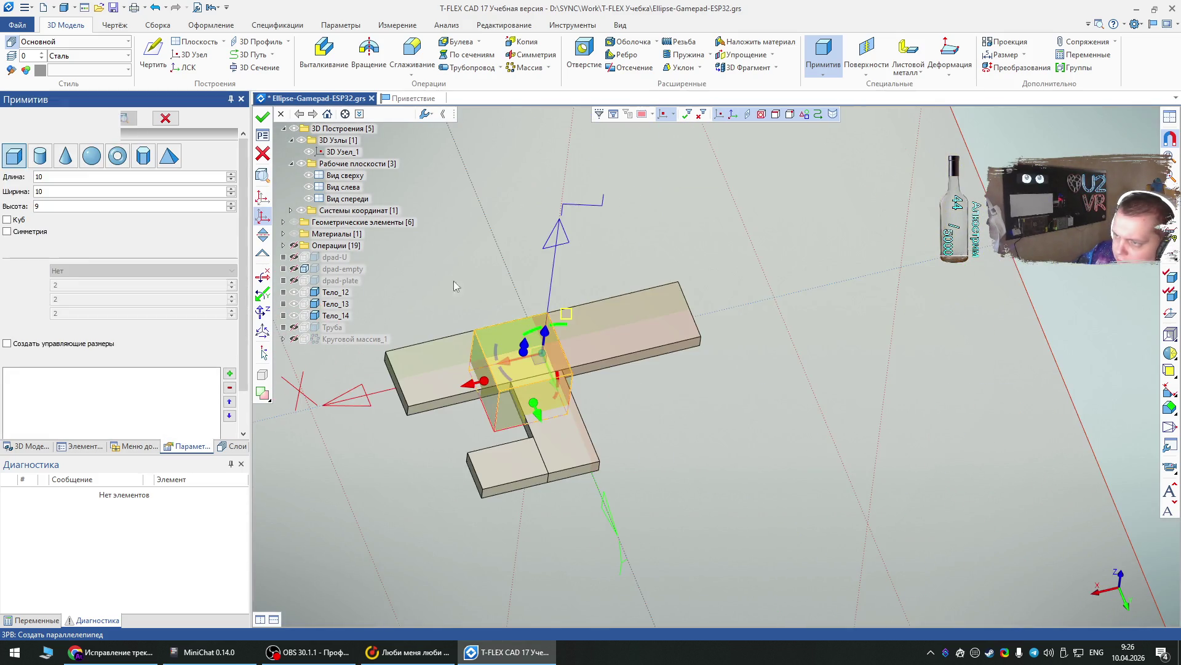
drag(538, 363, 510, 391)
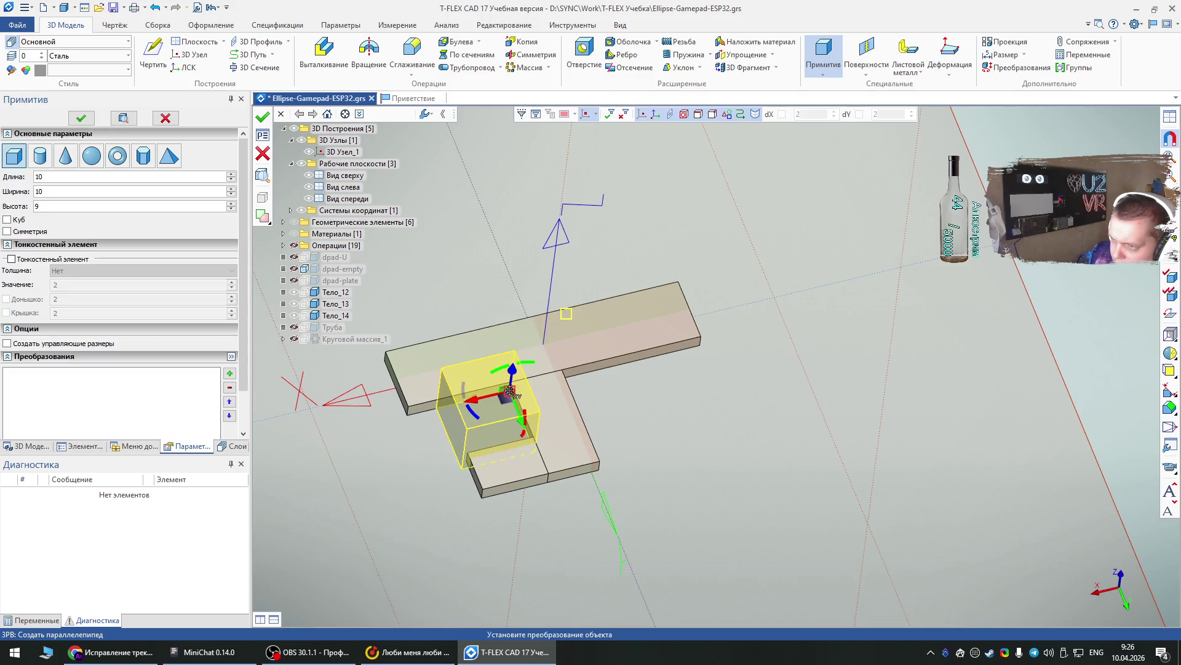
scroll(511, 390, up, 3)
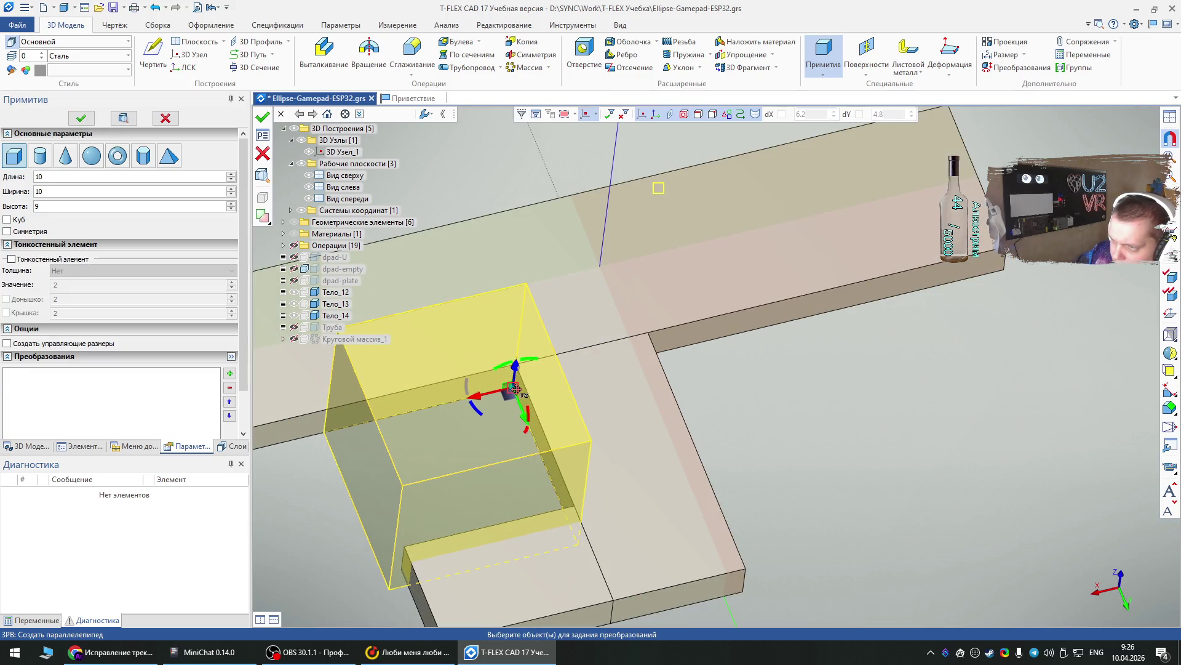
click(514, 389)
scroll(553, 290, down, 3)
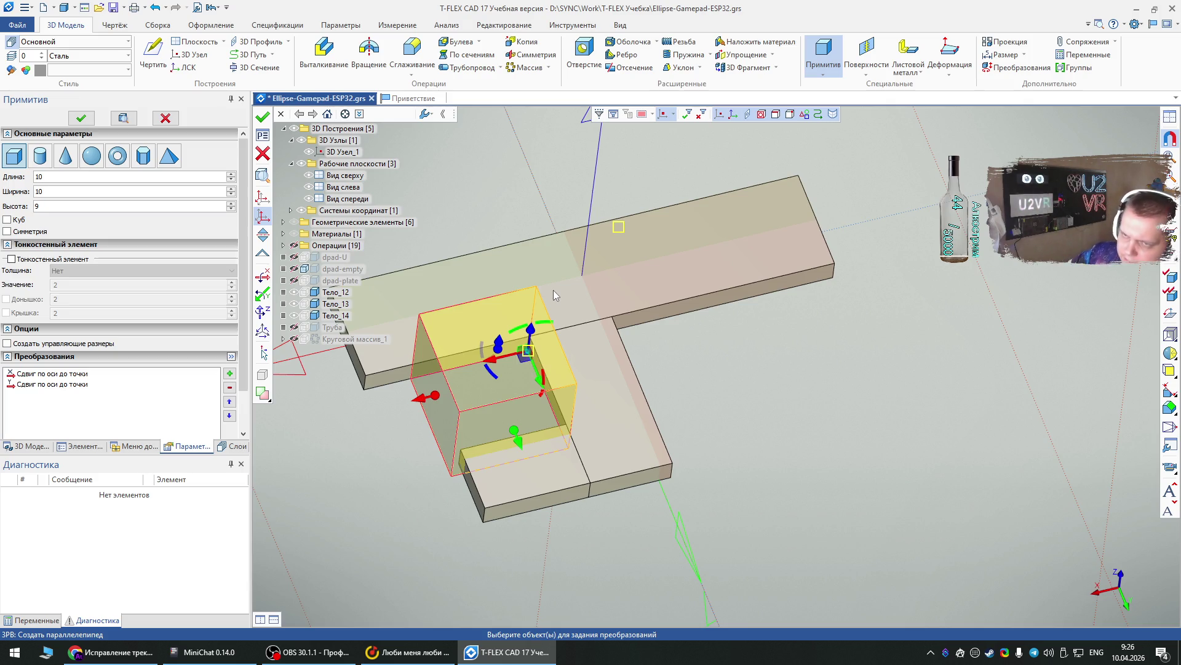
click(27, 175)
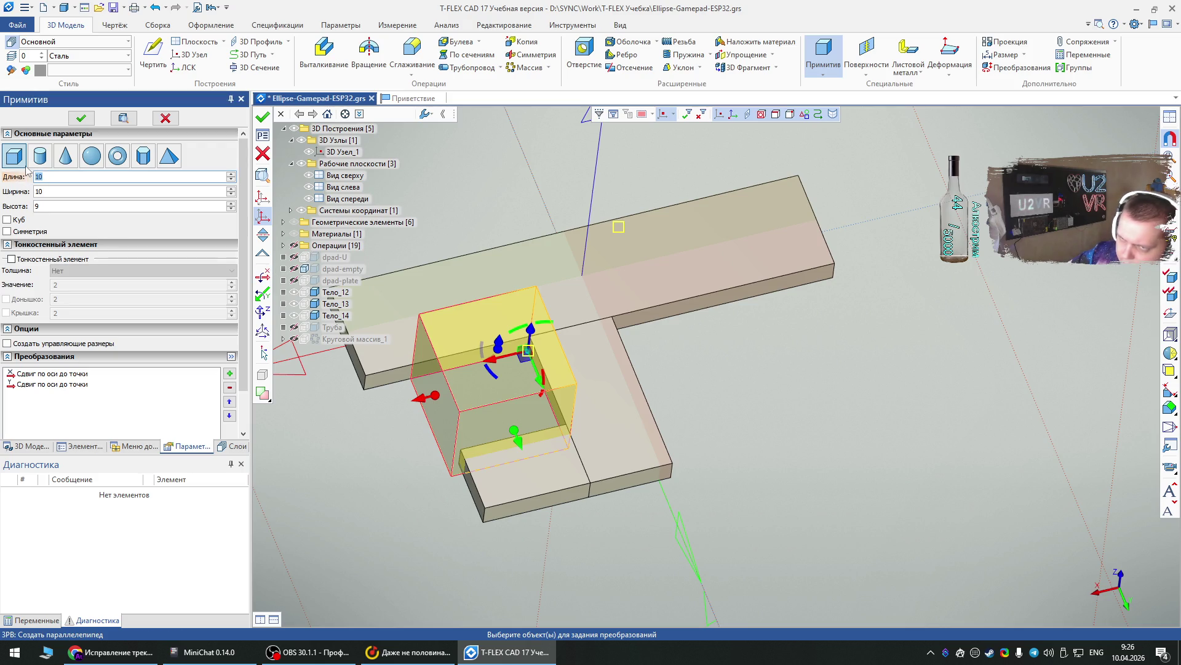
text(15)
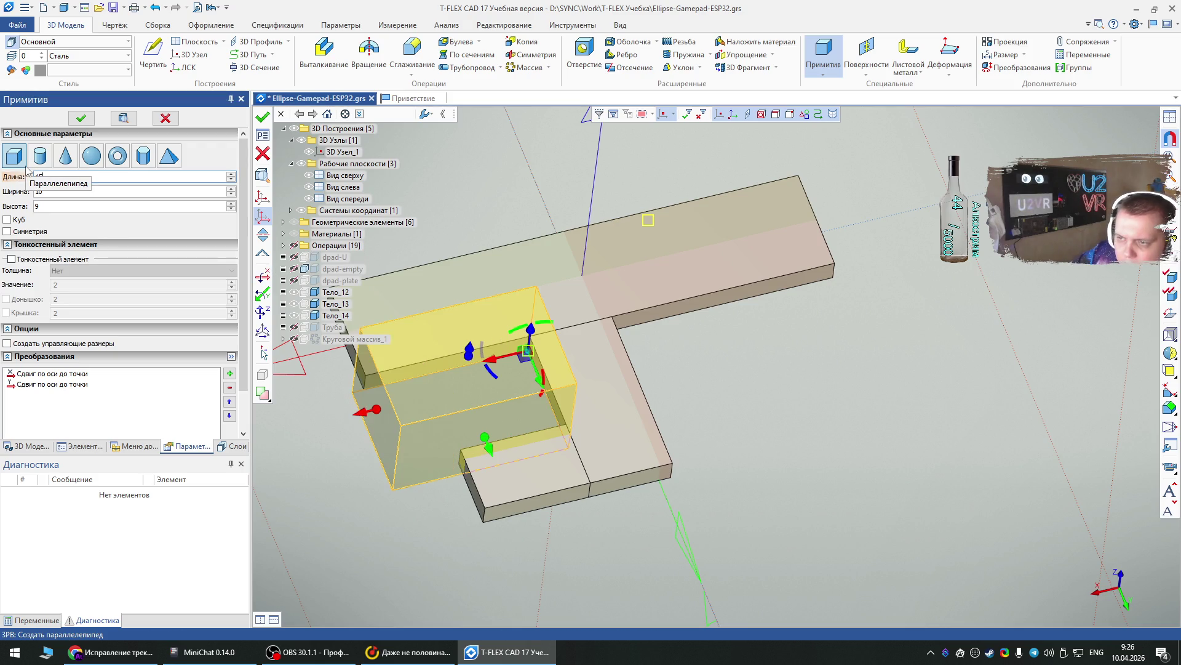
right_drag(627, 410, 571, 392)
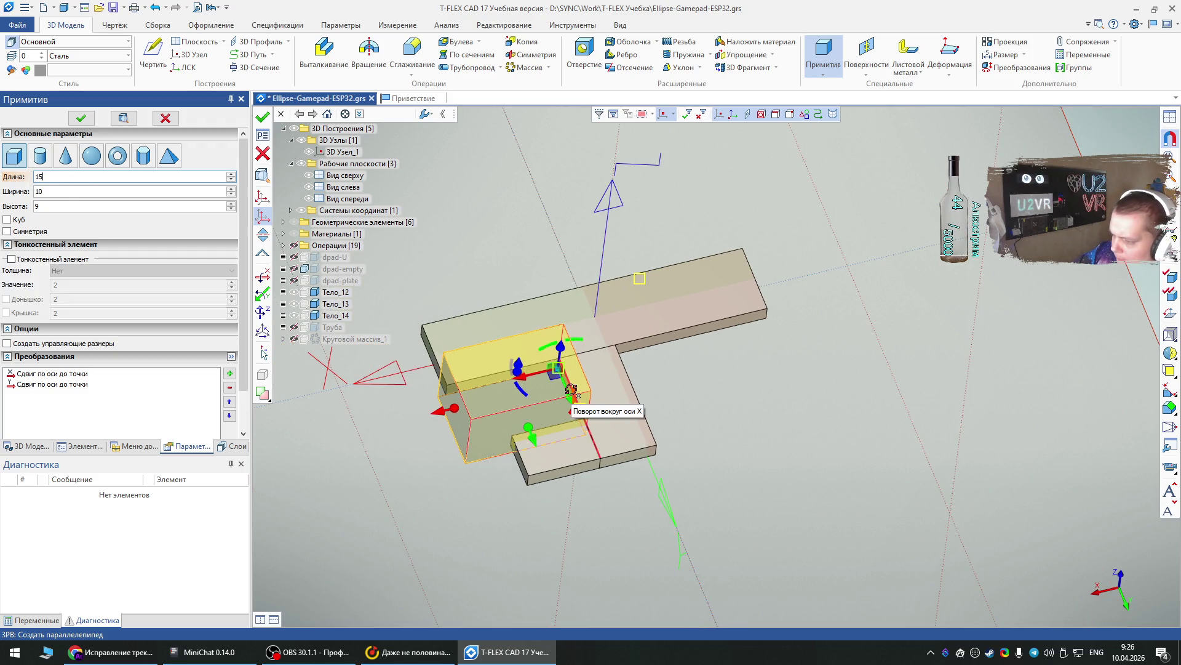
click(82, 119)
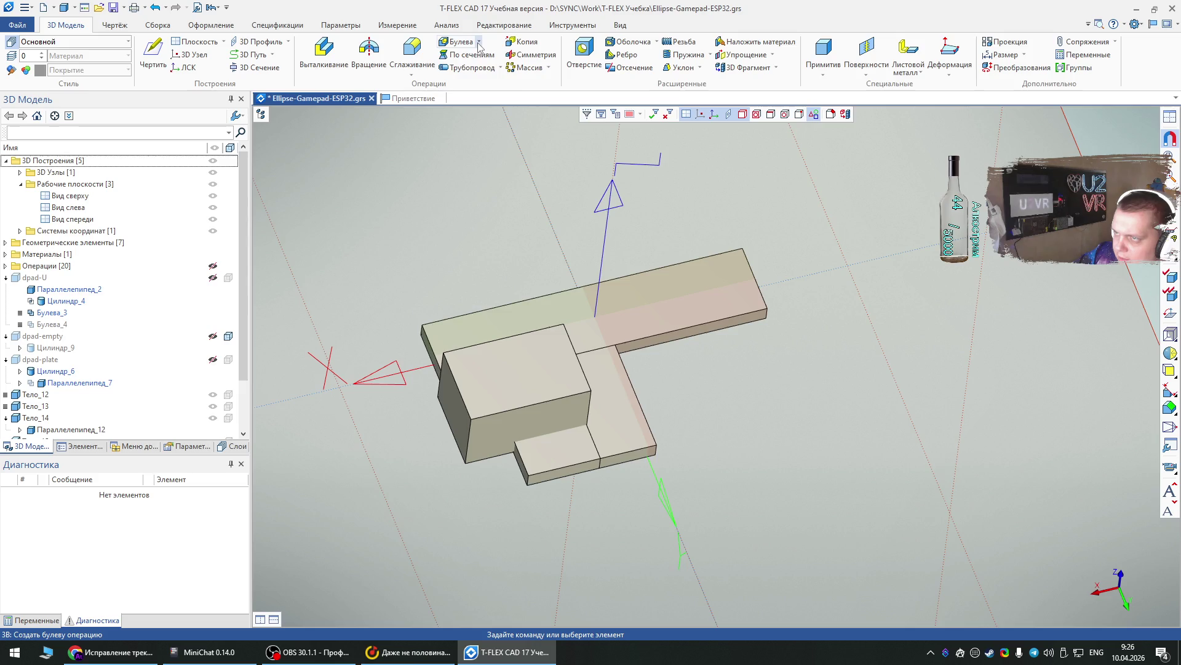
- Fuse Параллелепипед_10, _11 and _12 with a Boolean Сложение into one body
click(461, 41)
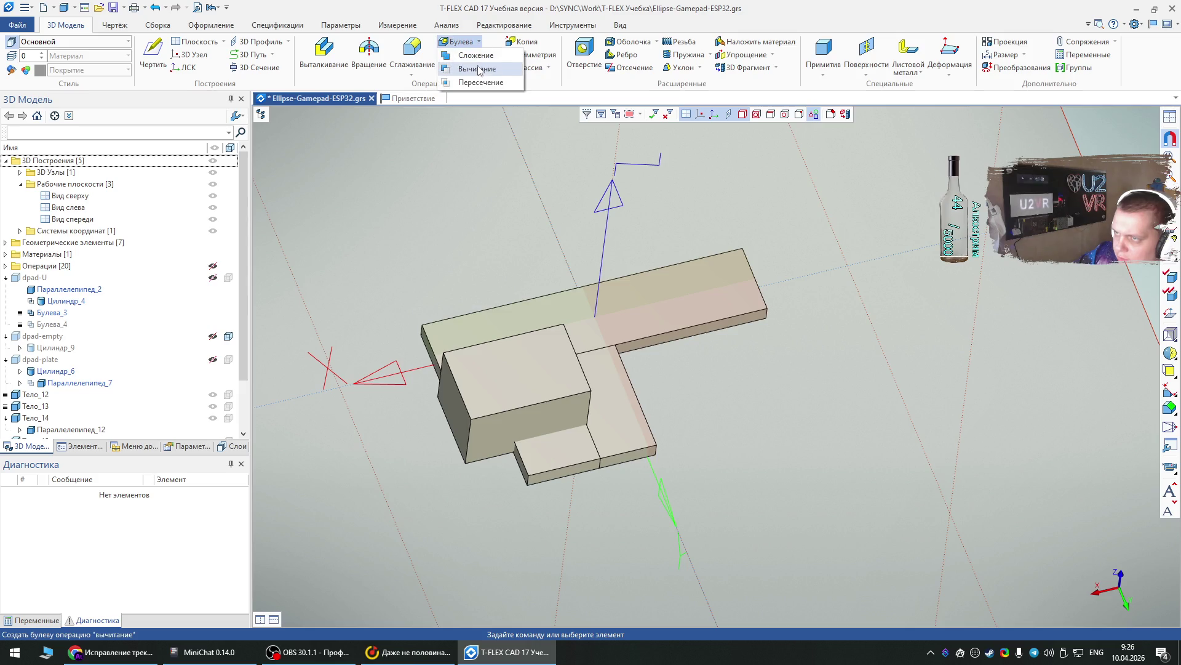
click(468, 55)
click(696, 297)
click(600, 408)
click(571, 442)
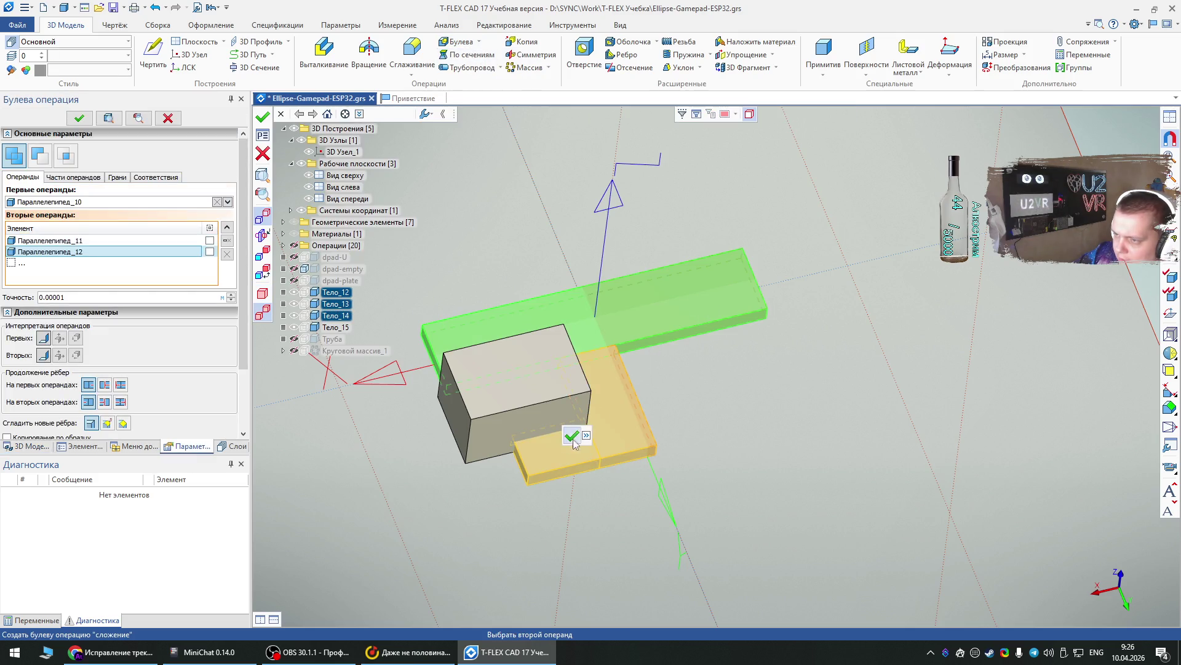
key(ctrl+Return)
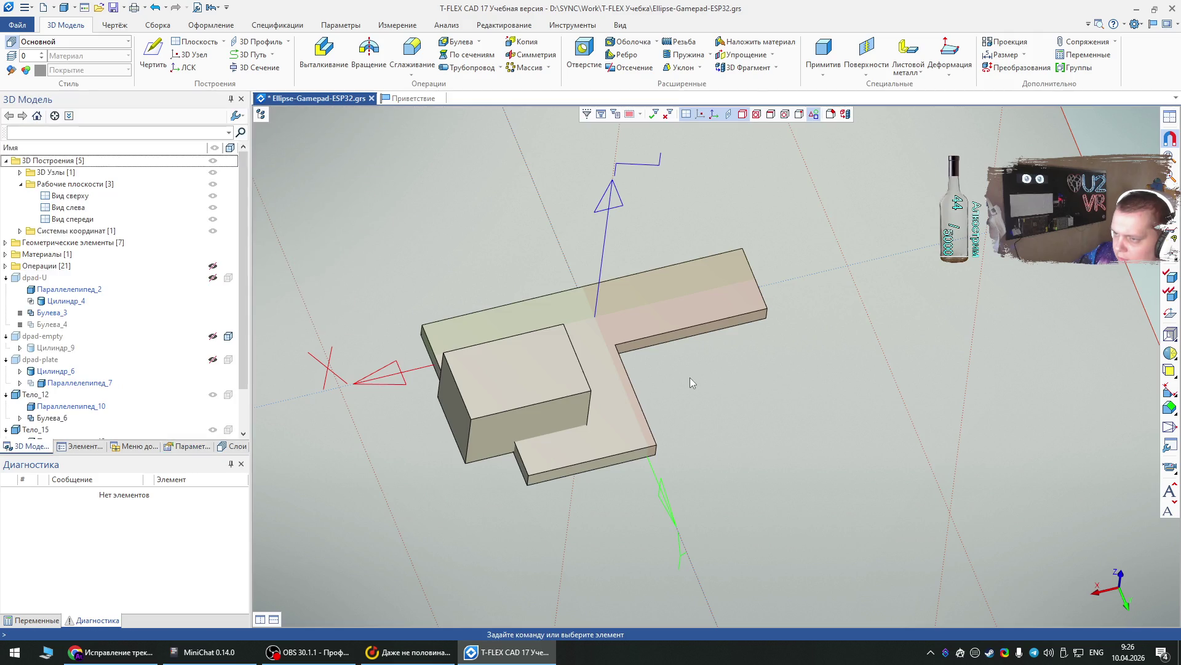
- Open the raised box's parameters with its body name selected for replacement
click(507, 371)
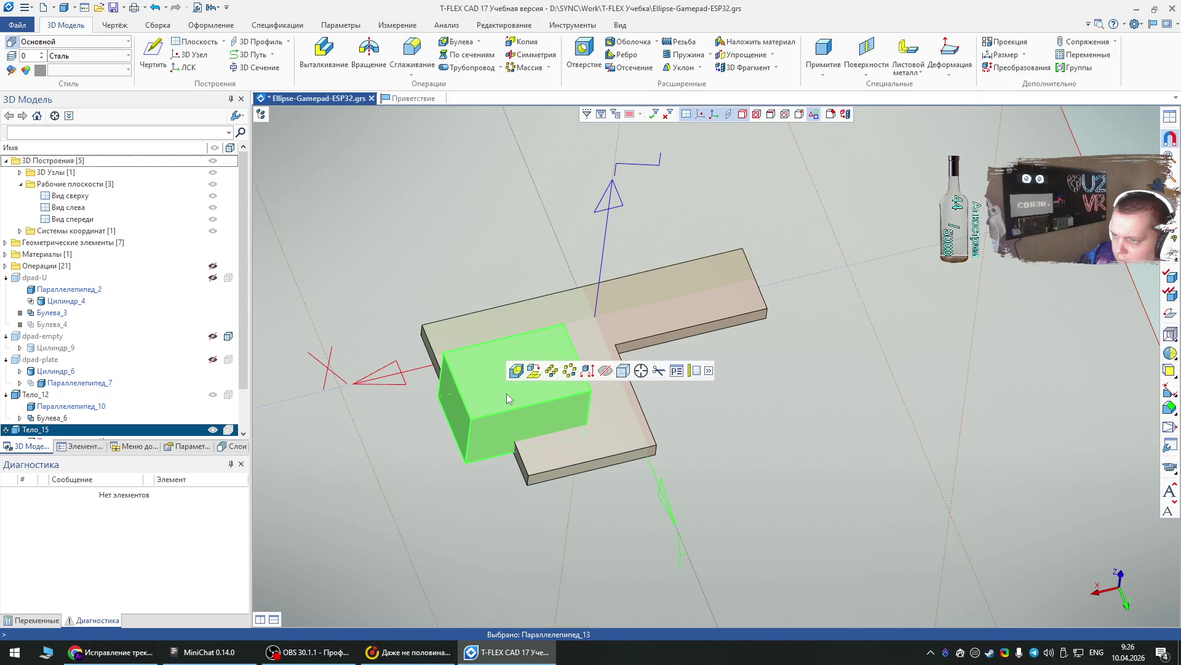
double_click(507, 394)
key(ctrl+a)
- Set the raised 15 × 10 × 9 box's Имя тела to trigger-hall-empty
text(ha)
key(BackSpace)
key(BackSpace)
key(BackSpace)
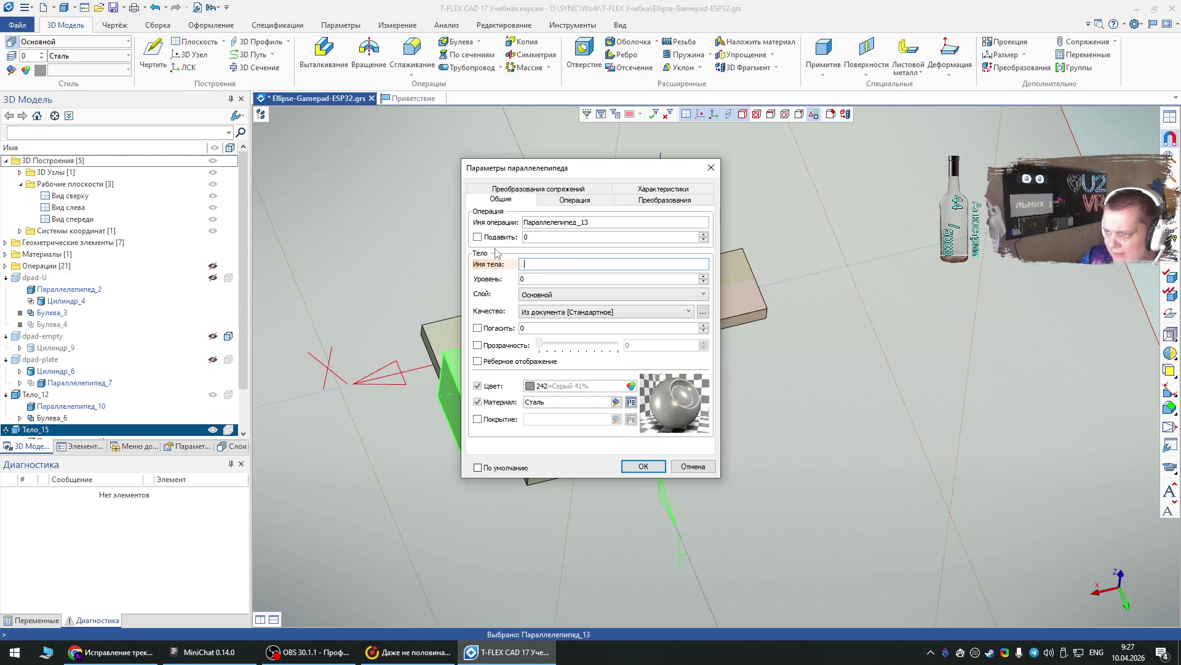
text(trigger)
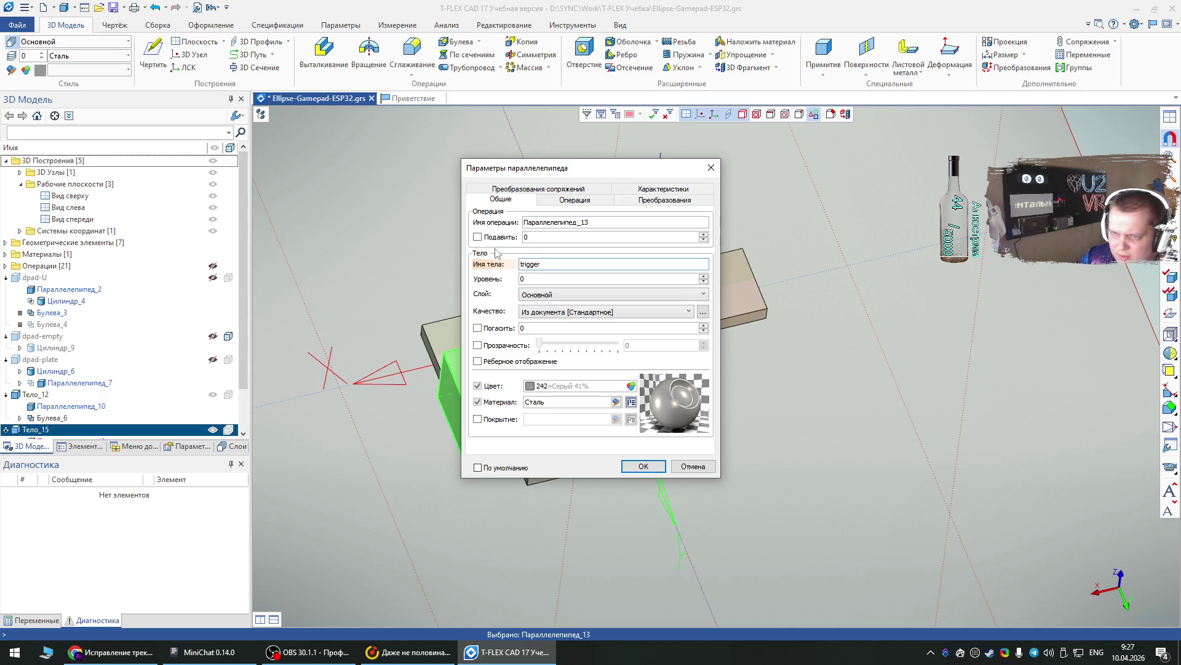
text(-hall-spav)
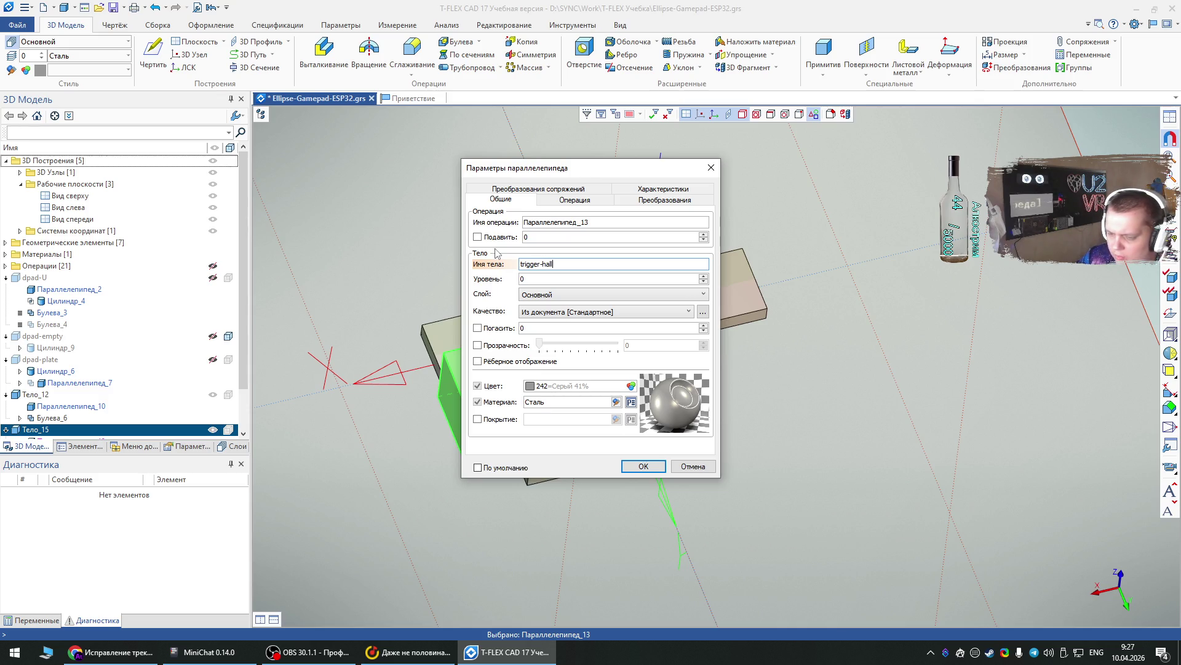
key(BackSpace)
text(ce)
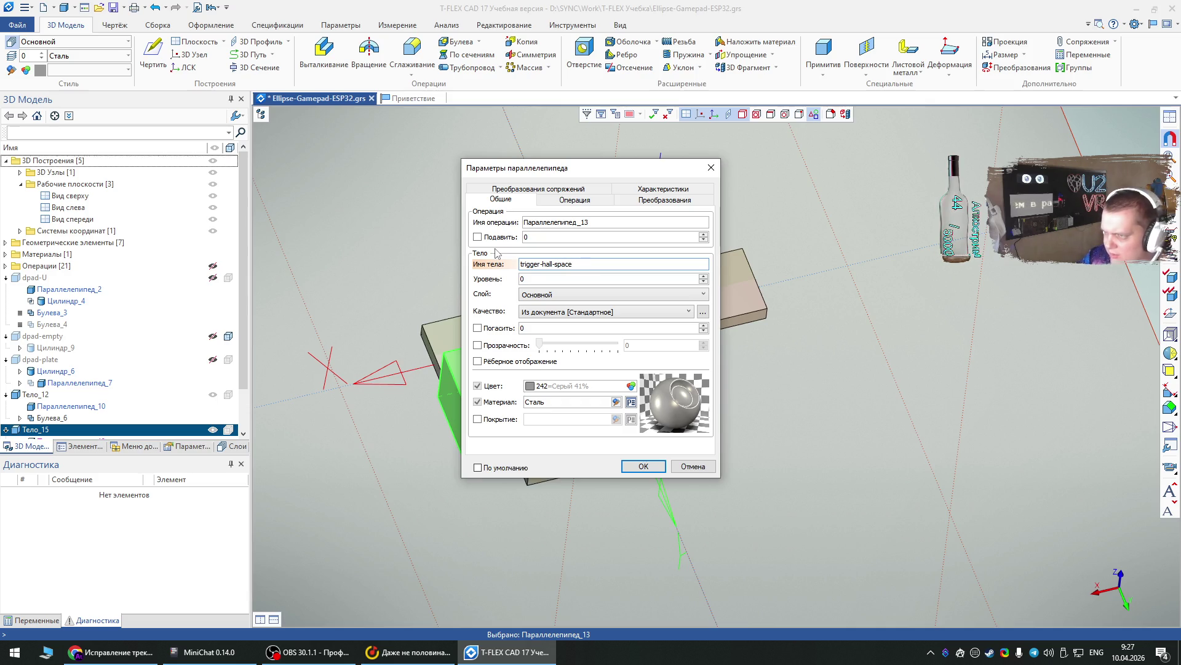
key(BackSpace)
key(BackSpace)
key(BackSpace)
text(empty)
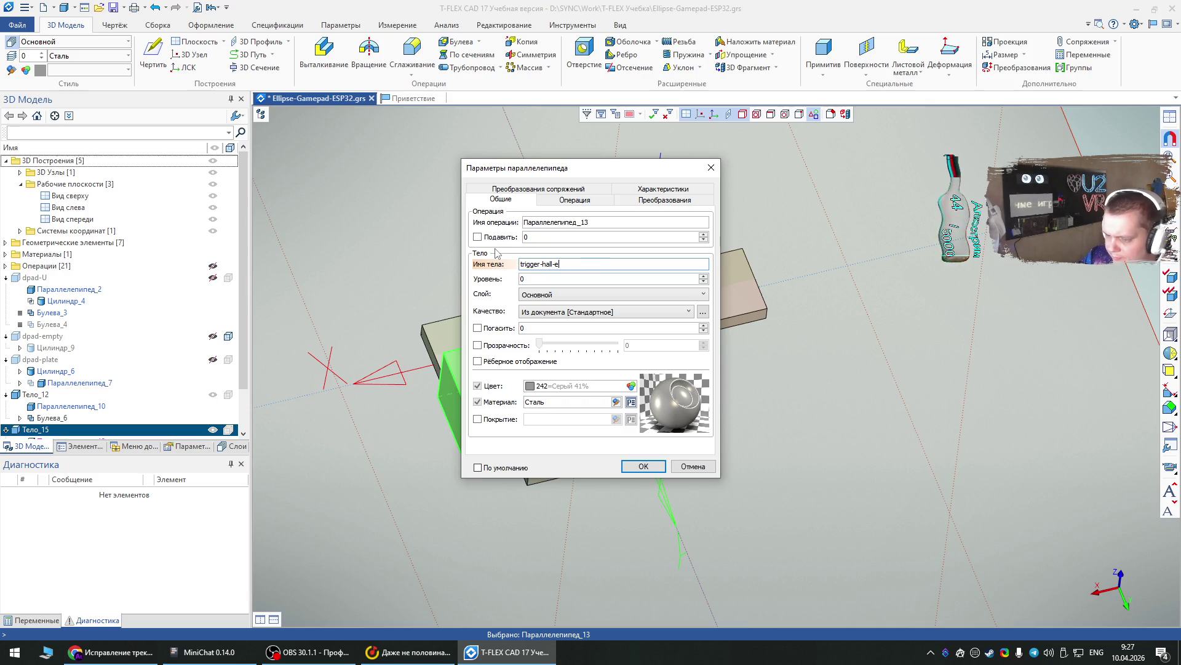
key(Return)
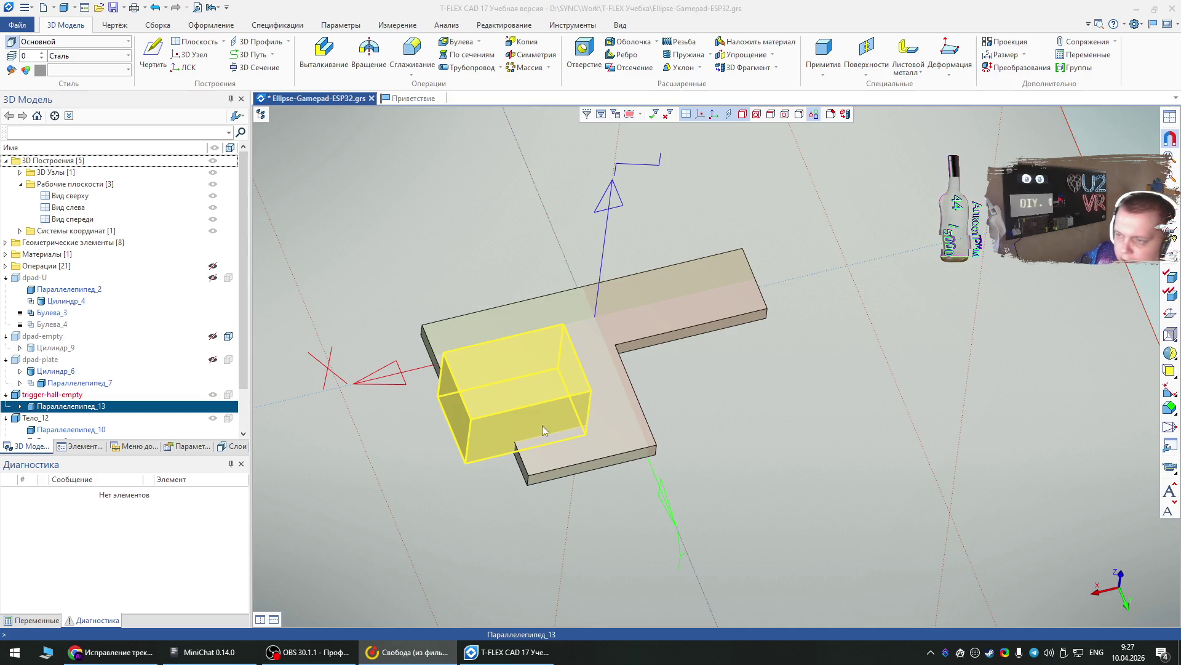
- Change the Булева_6 plate body's Имя тела to trigger-bracket
click(695, 392)
double_click(620, 373)
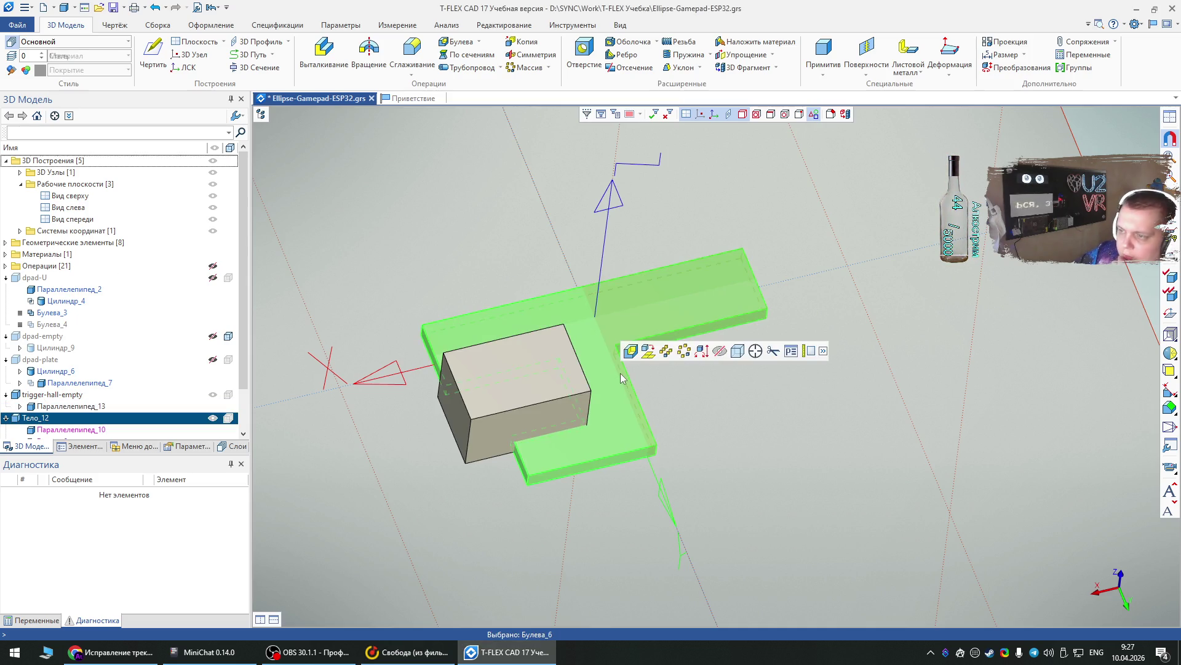
double_click(553, 264)
text(trigger-l)
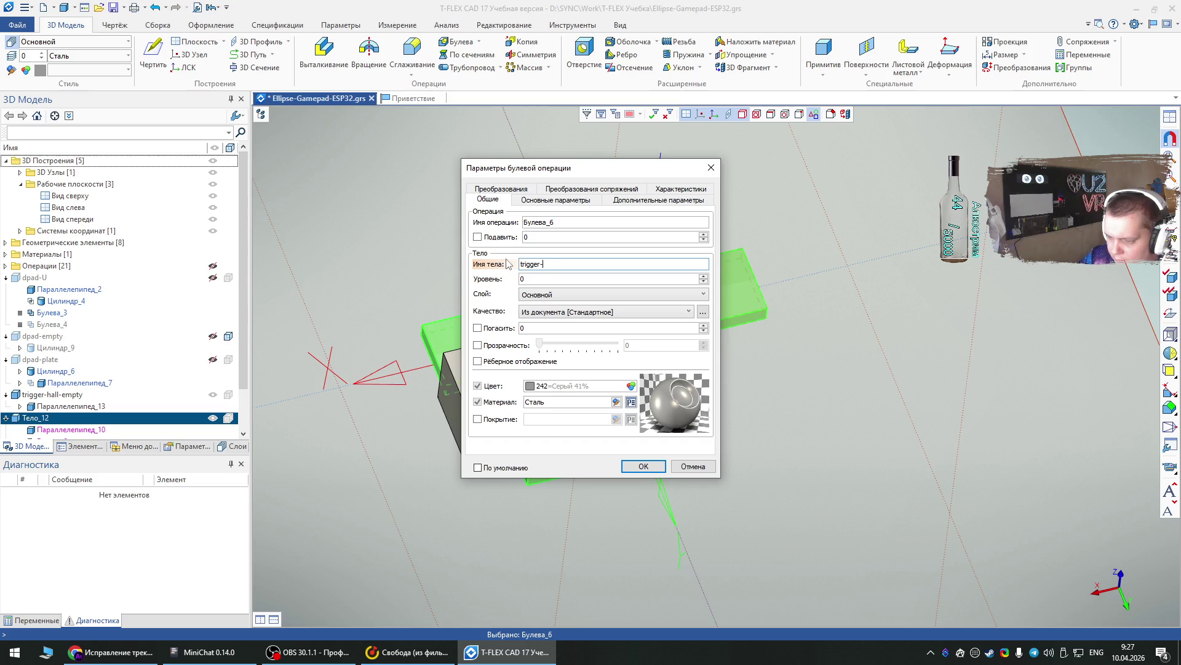
text(ow)
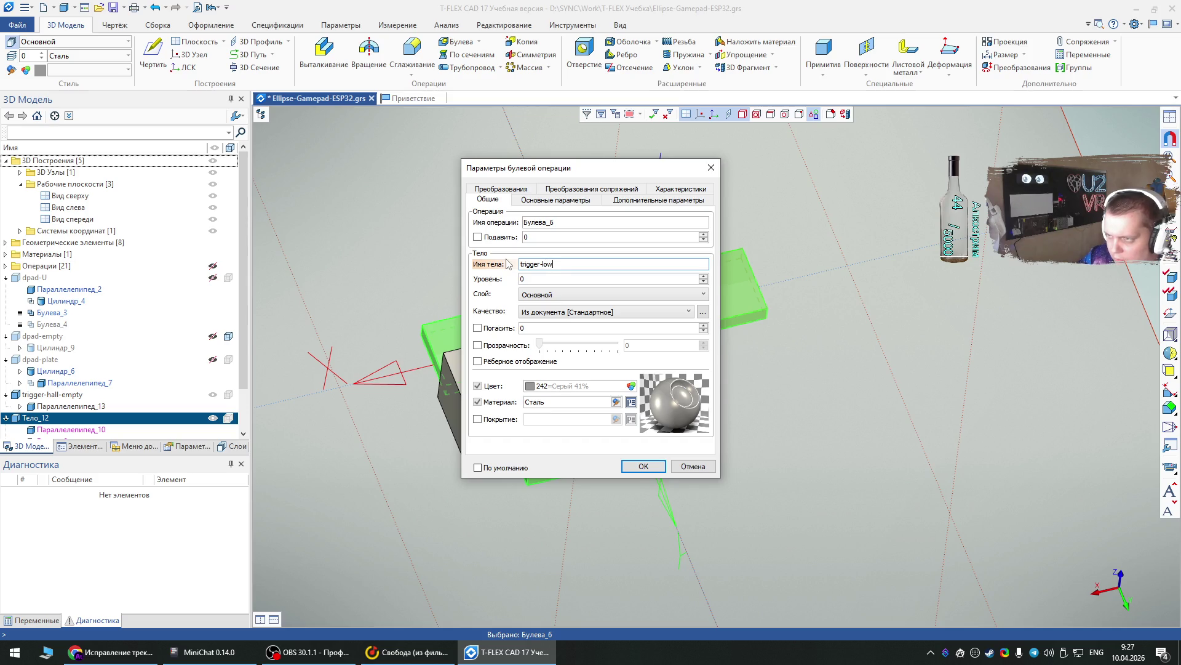
key(BackSpace)
key(BackSpace)
text(bracket)
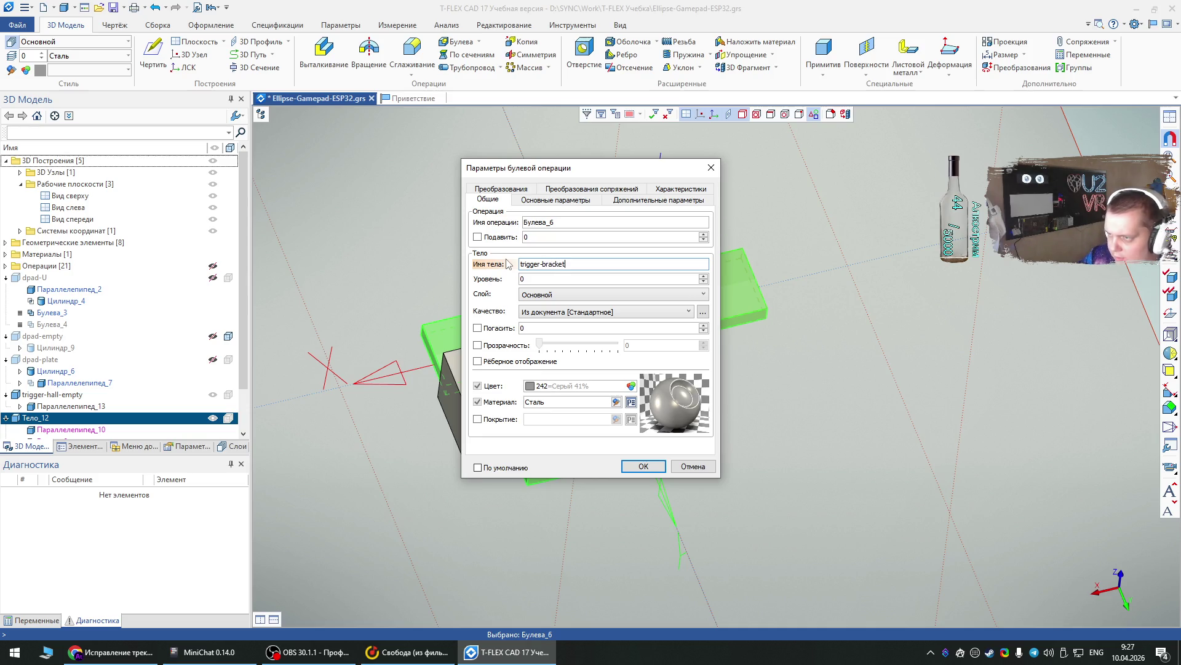
click(656, 462)
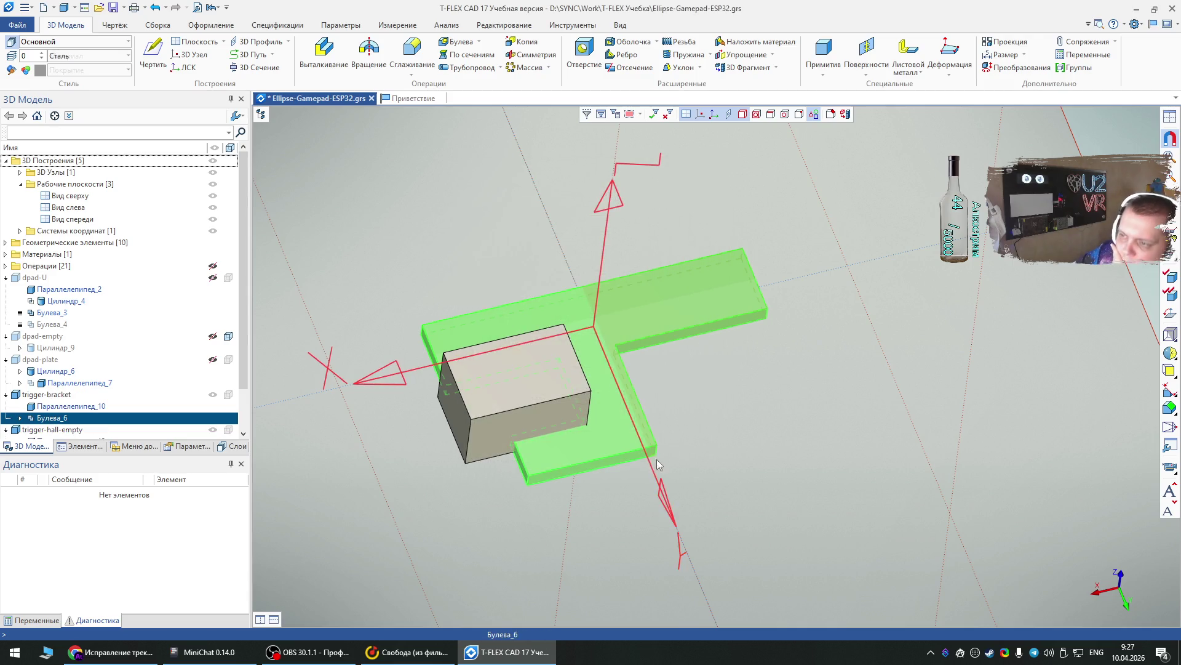
click(706, 400)
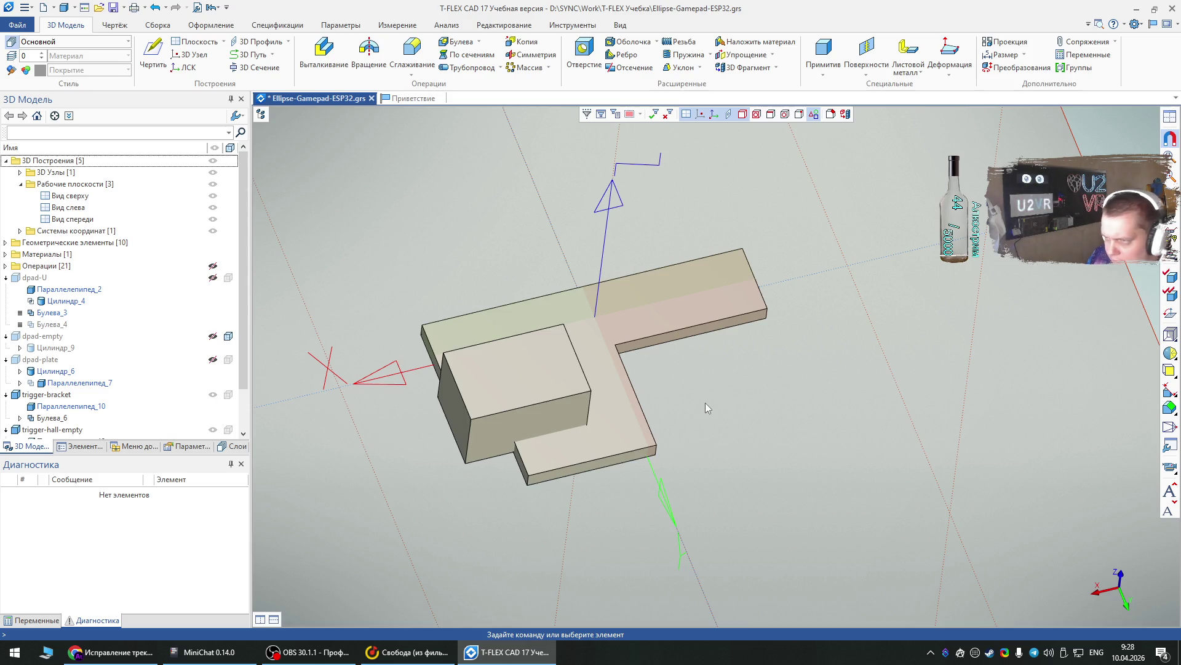
- Start a new box sized 27 × 18 × 30
click(824, 52)
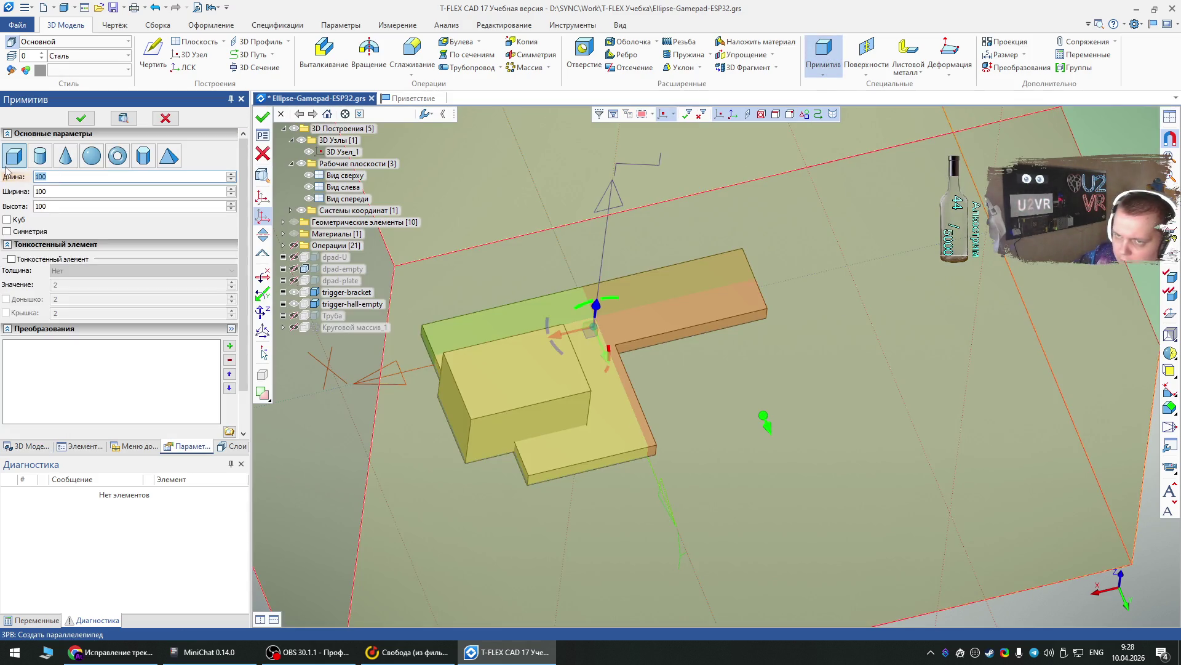
text(27)
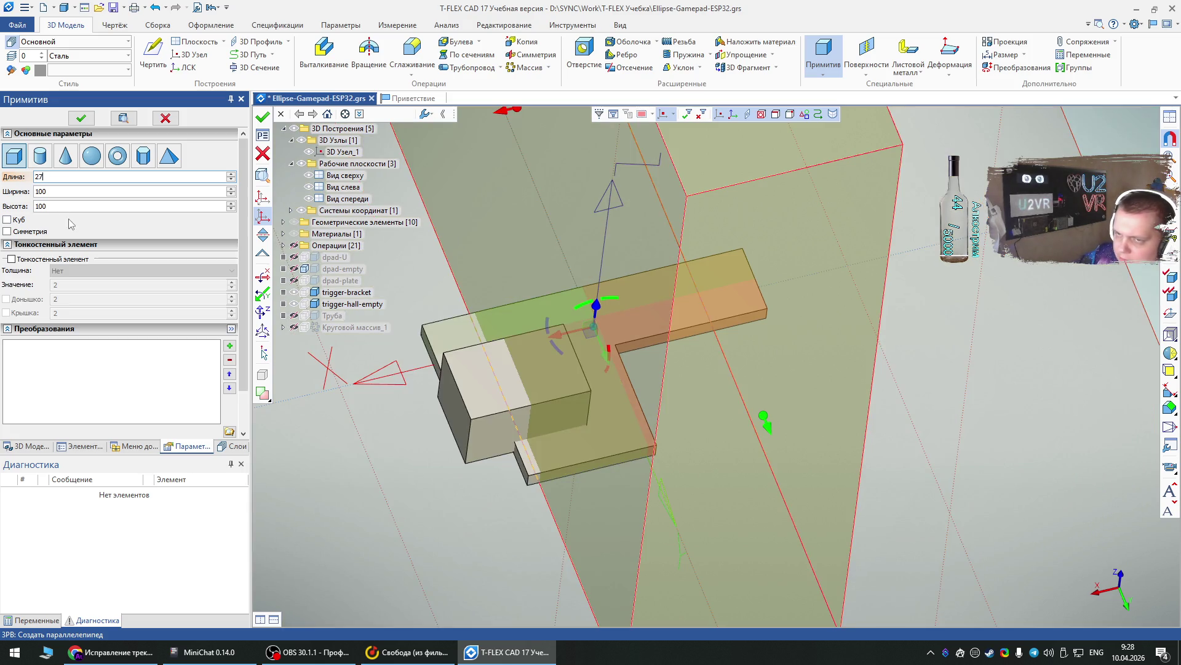
key(Tab)
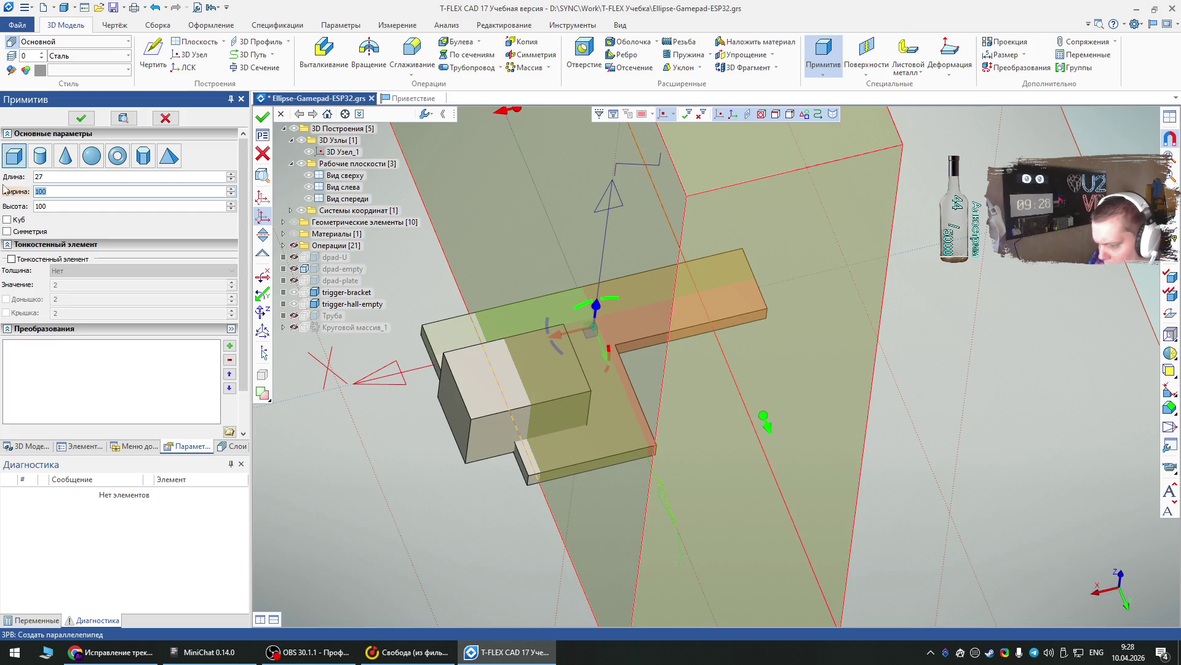
text(18)
key(Tab)
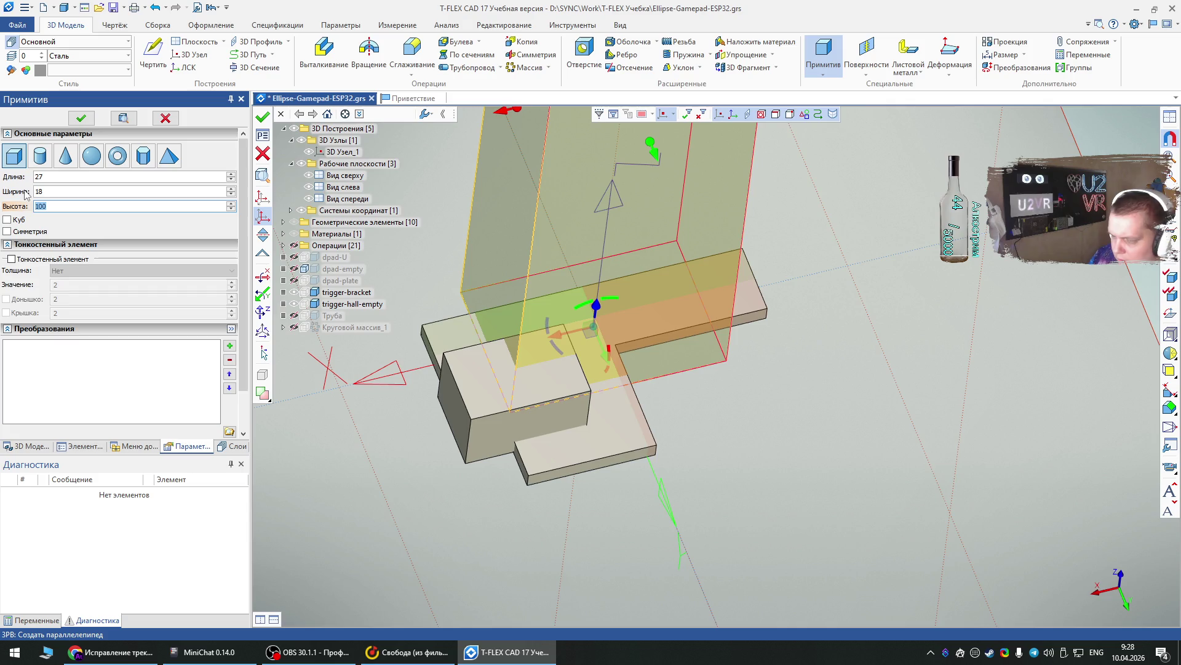
text(30)
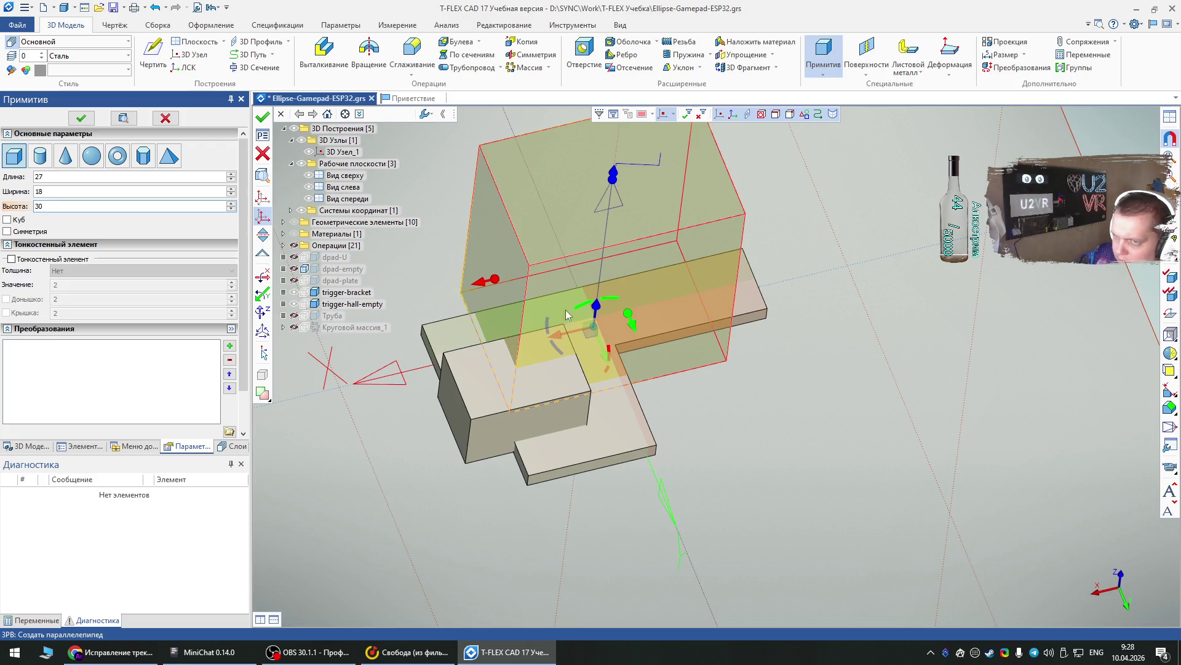
- Snap the box to the plate's left corner, shift it −1 mm, and commit it as Тело_16
click(270, 212)
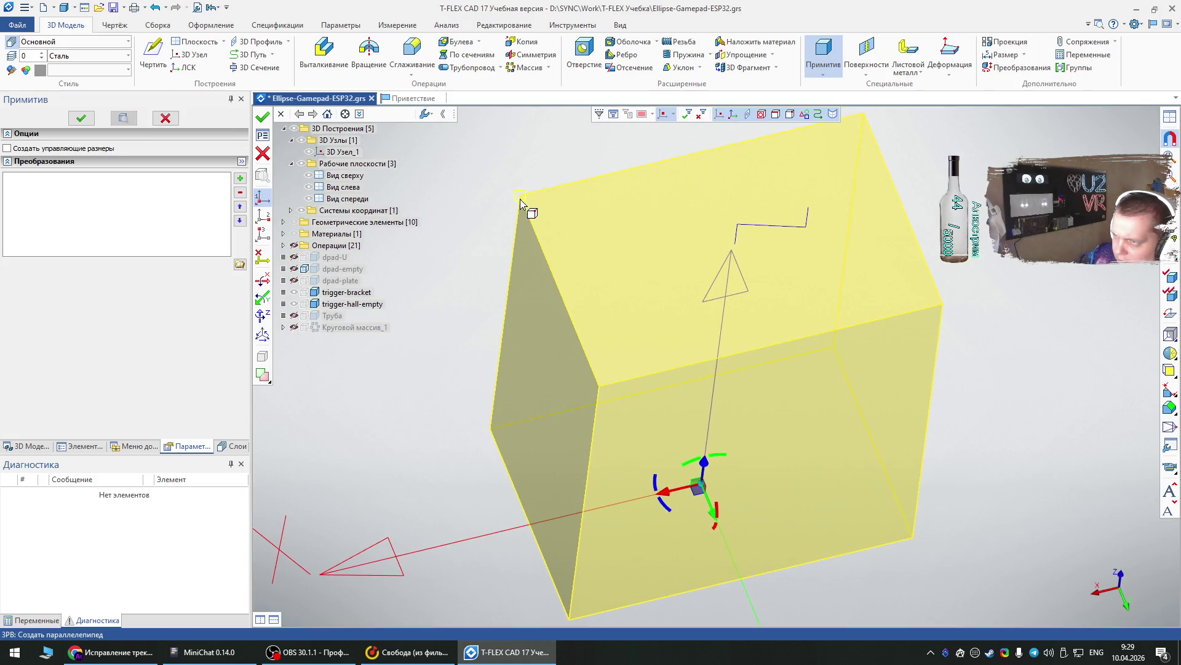
click(519, 198)
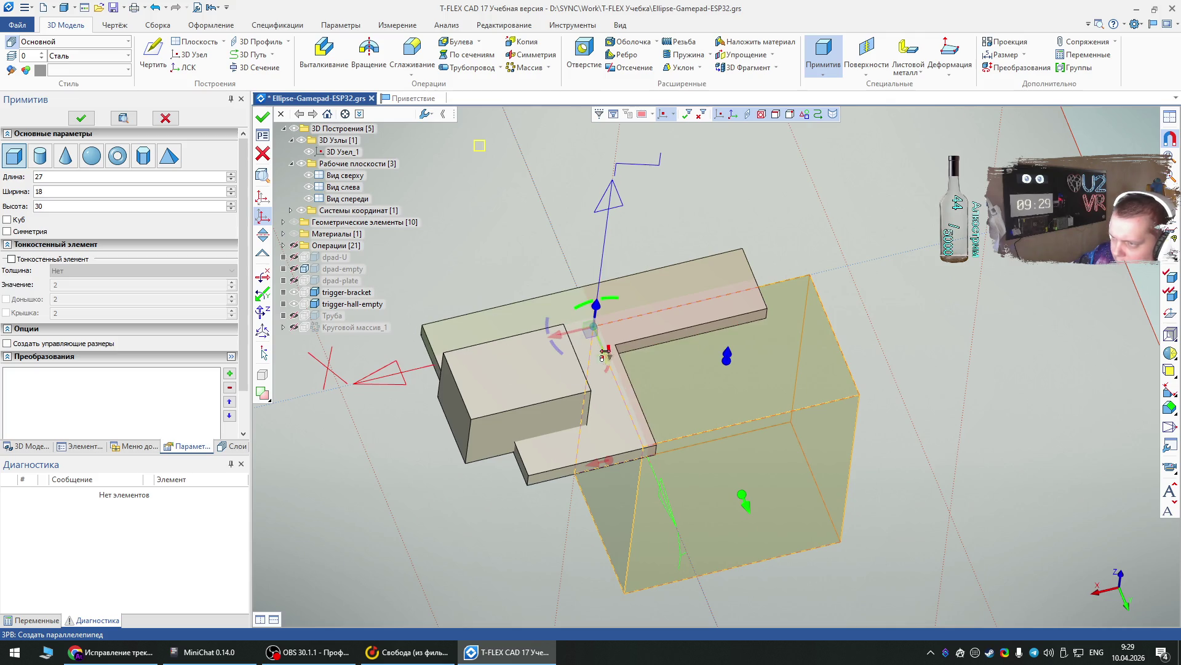
mouse_move(585, 340)
mouse_down()
mouse_move(417, 337)
mouse_move(345, 400)
mouse_move(377, 369)
mouse_move(356, 470)
mouse_move(503, 486)
mouse_move(369, 488)
mouse_move(857, 467)
mouse_move(585, 342)
mouse_move(647, 369)
mouse_move(689, 361)
mouse_up()
scroll(356, 470, up, 3)
scroll(488, 475, down, 2)
scroll(857, 467, up, 3)
scroll(585, 342, up, 2)
scroll(455, 393, down, 2)
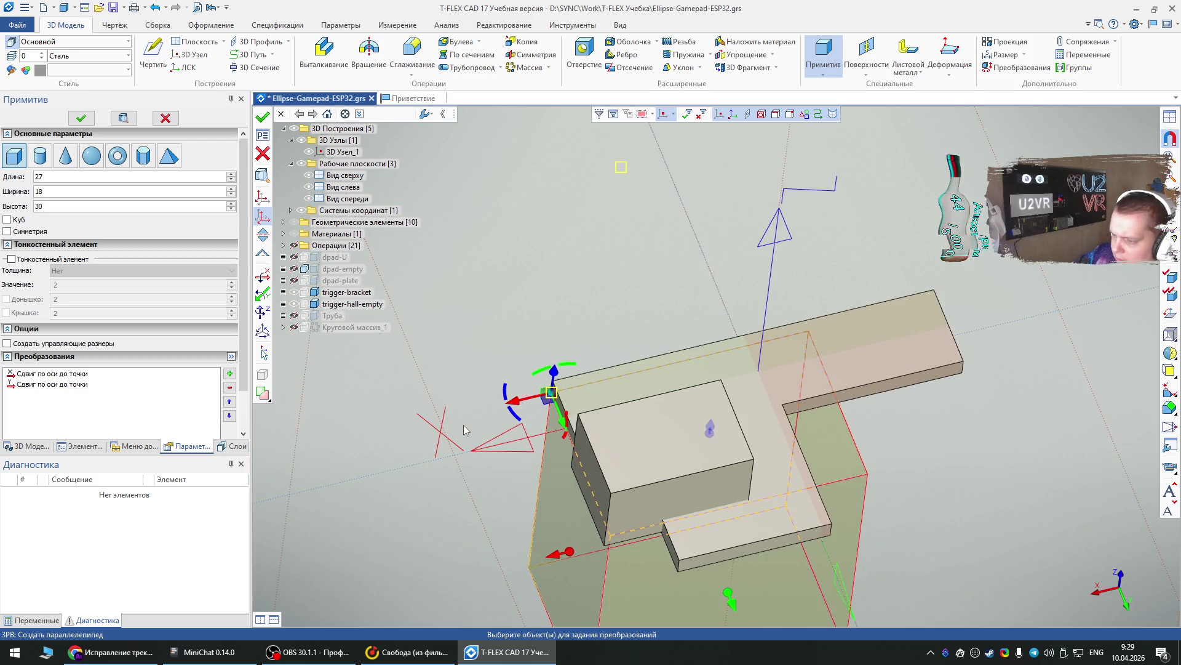
drag(565, 424, 557, 425)
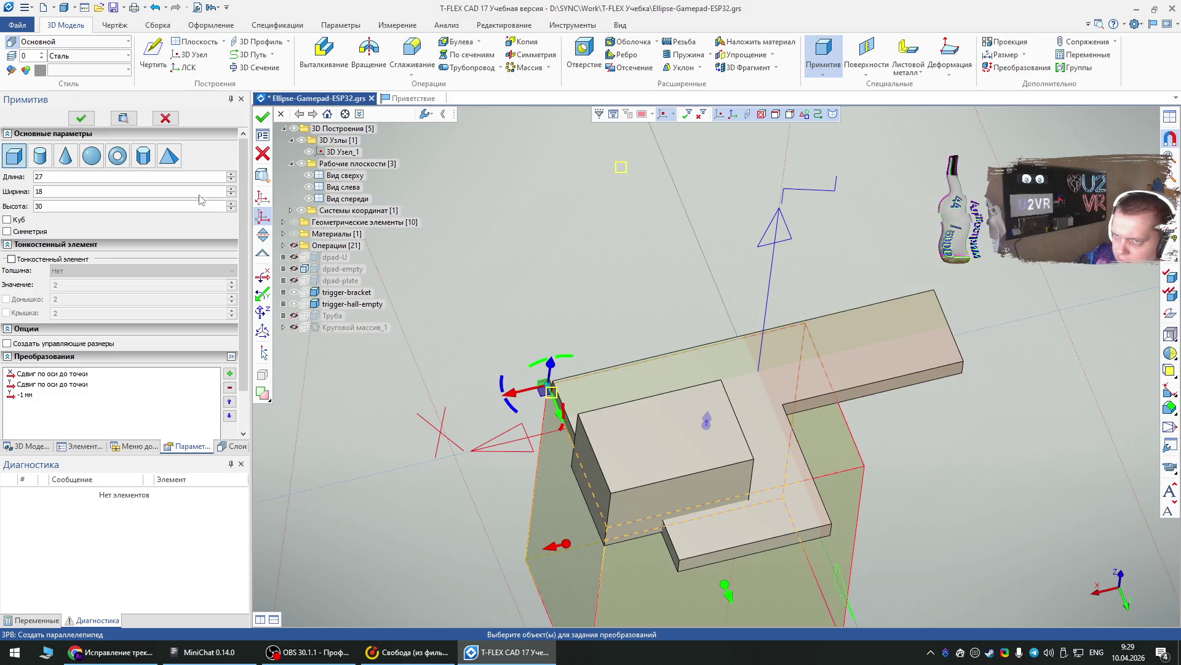
click(81, 117)
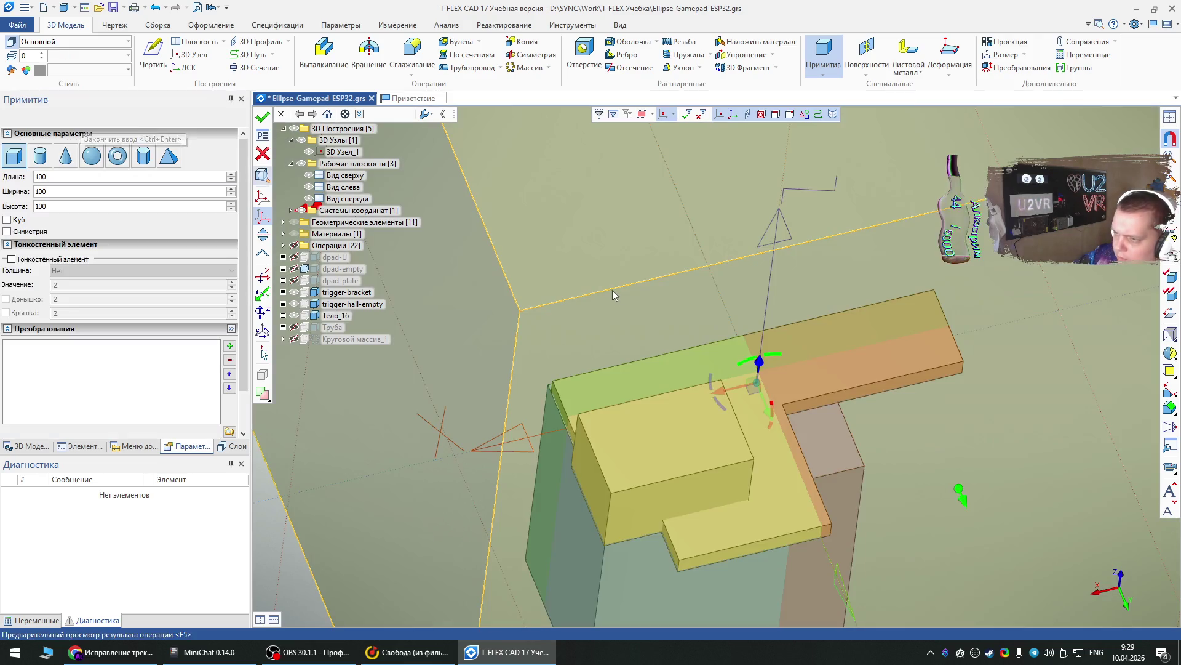
scroll(618, 268, down, 3)
key(Escape)
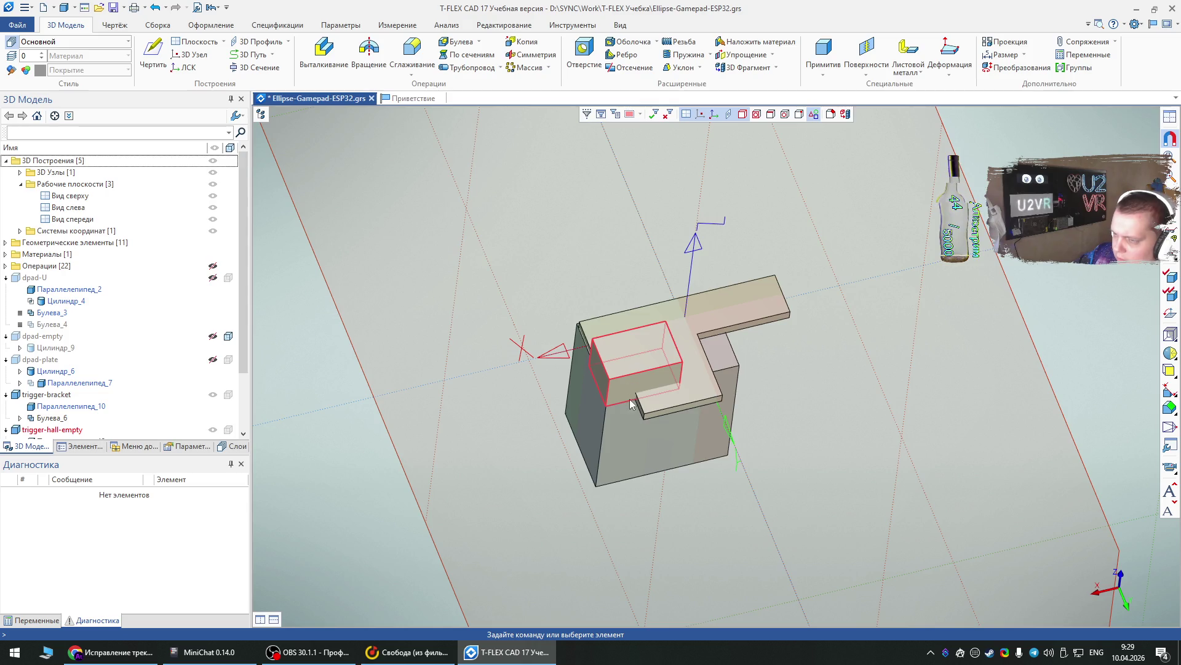
- Set the 27 × 18 × 30 box's Имя тела to trigger-t-empty
click(634, 426)
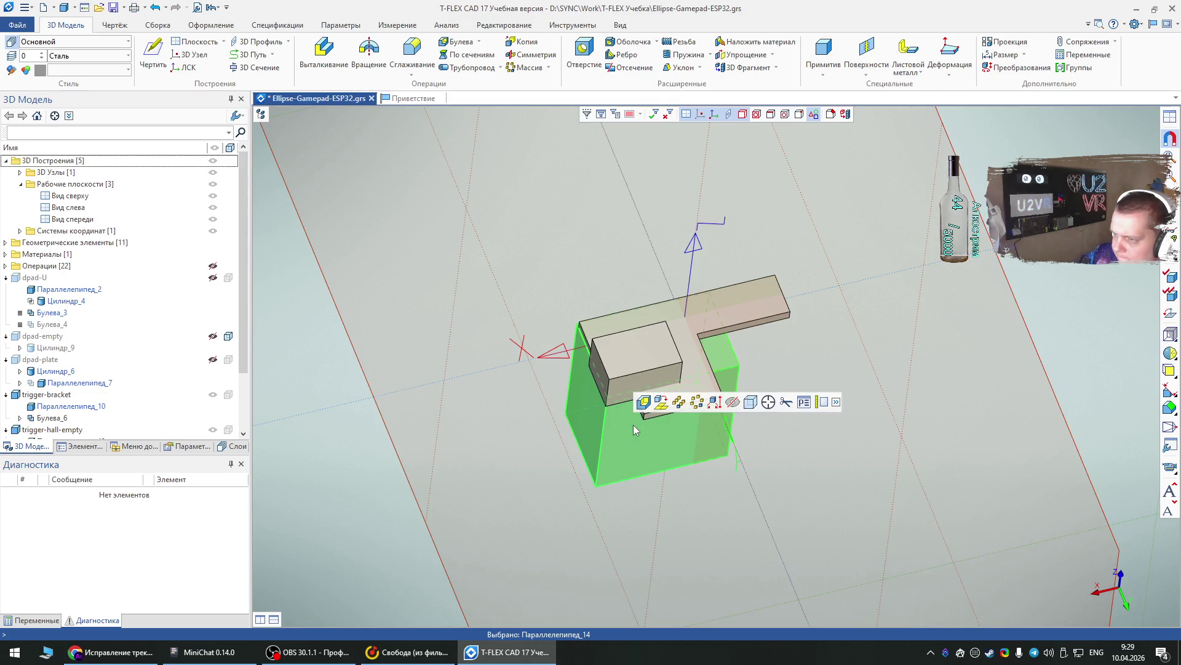
double_click(634, 429)
drag(547, 264, 508, 257)
text(tri)
text(gger-s)
text(pac)
key(BackSpace)
key(BackSpace)
key(BackSpace)
text(empty)
key(Left)
key(Left)
text(t-)
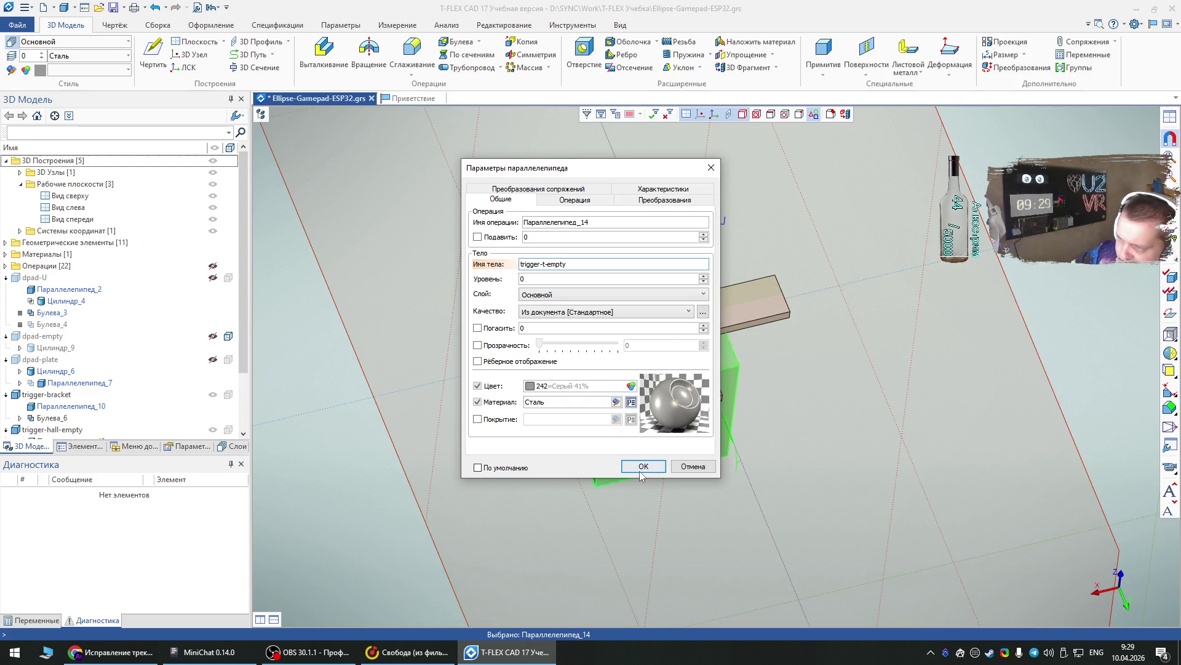
click(640, 470)
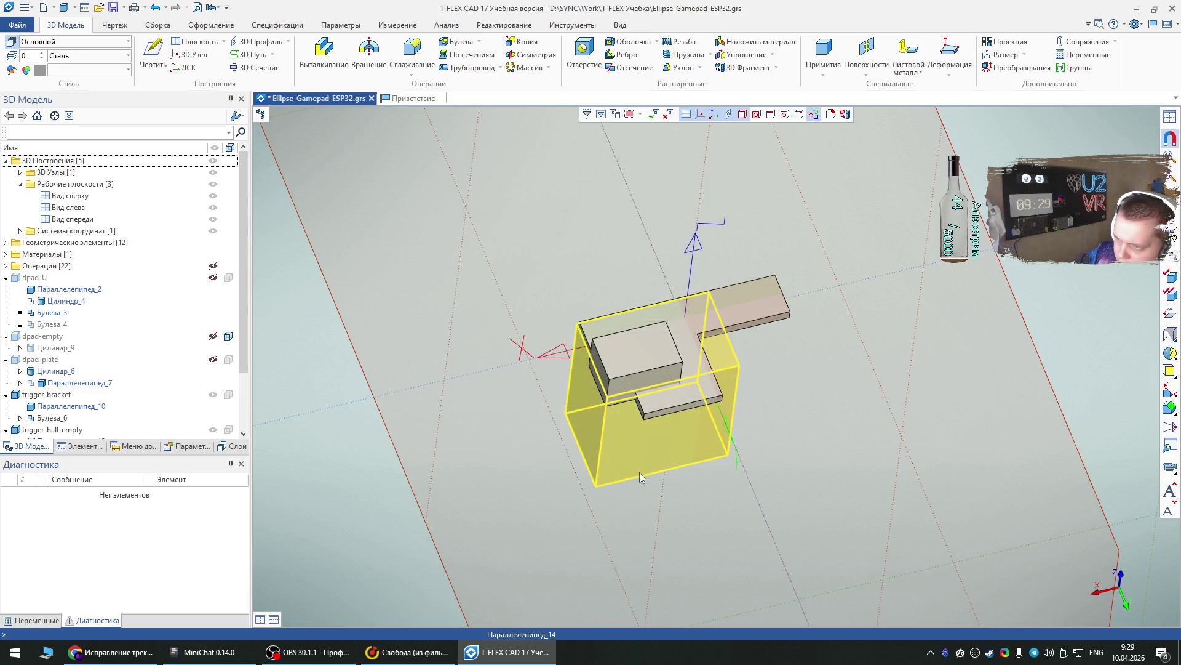
click(520, 481)
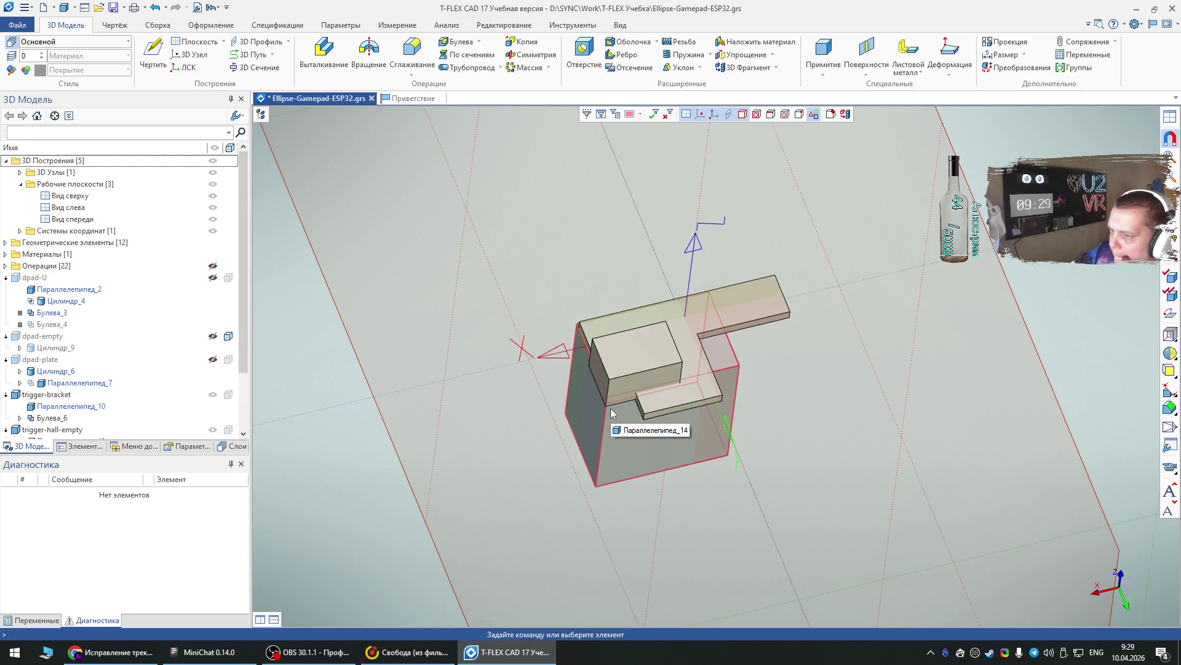
- Hide Параллелепипед_13 to reveal the plate's cut-out and begin a new box primitive
right_click(626, 467)
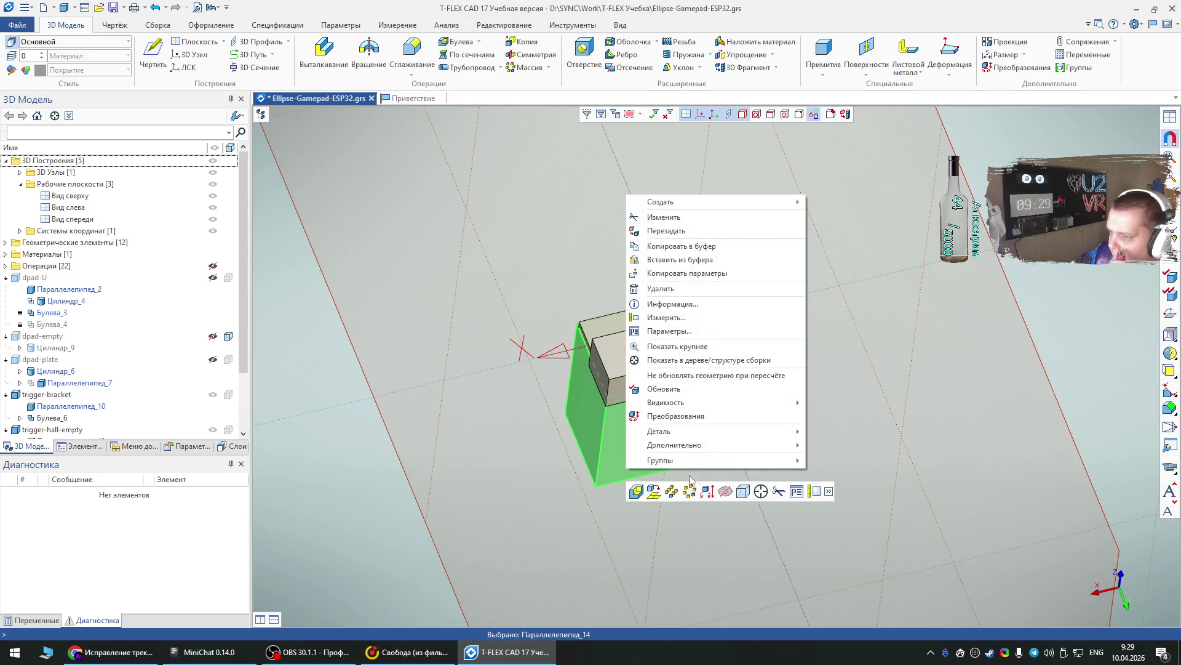
key(Escape)
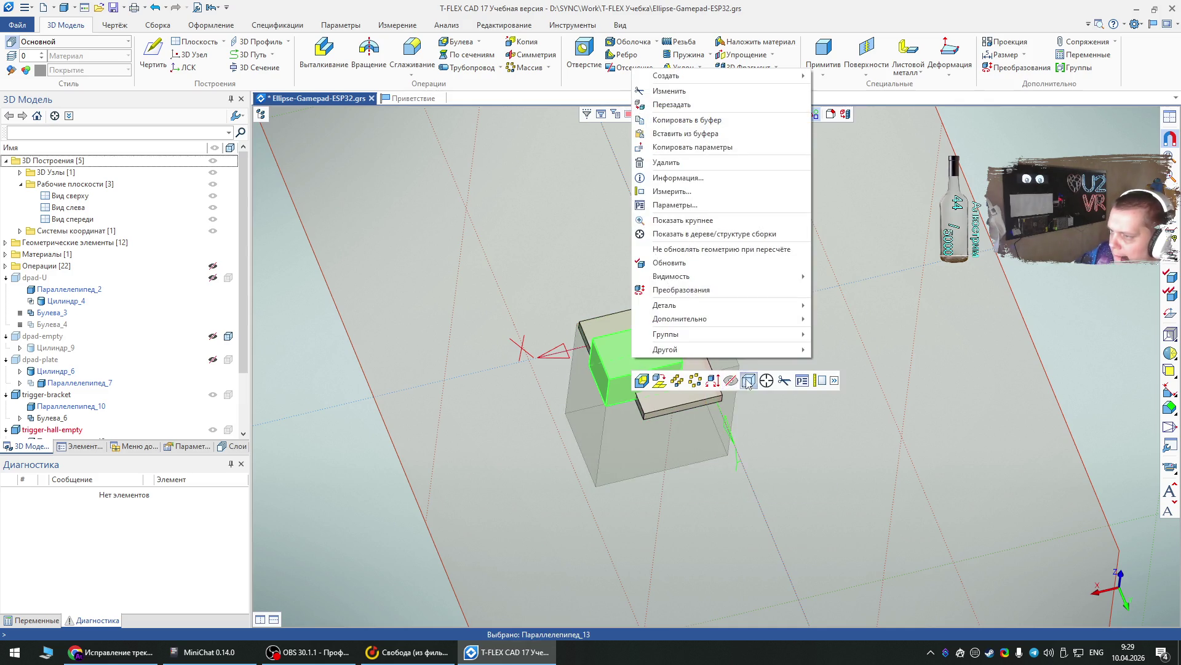
click(731, 381)
scroll(774, 328, up, 4)
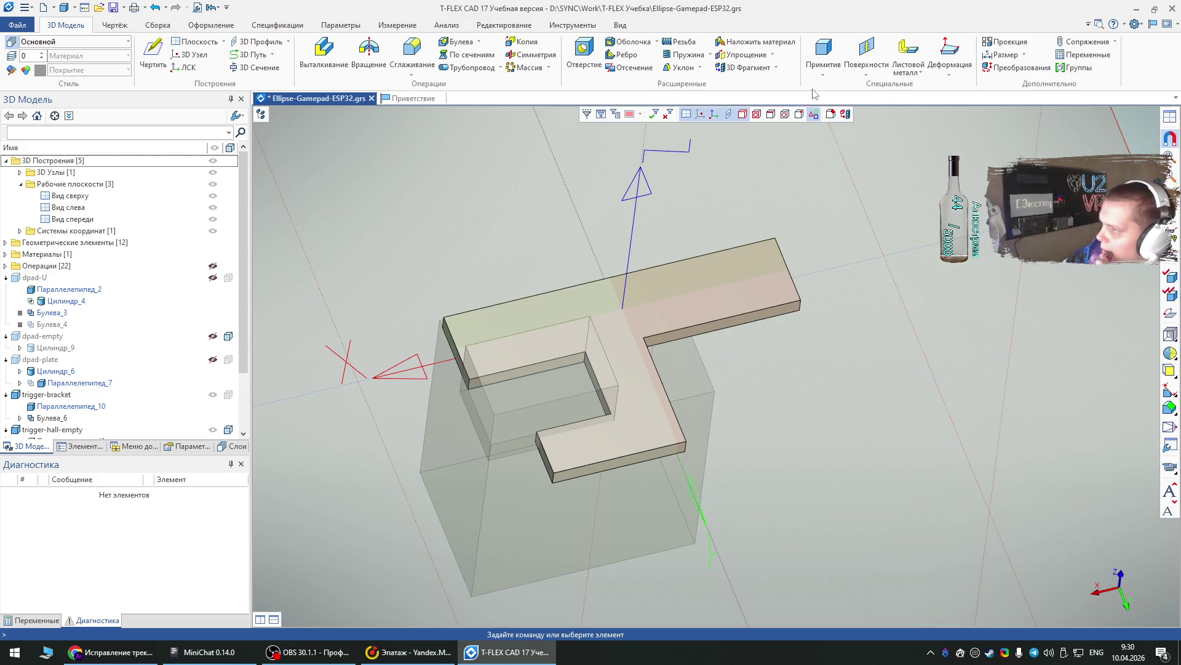
click(816, 57)
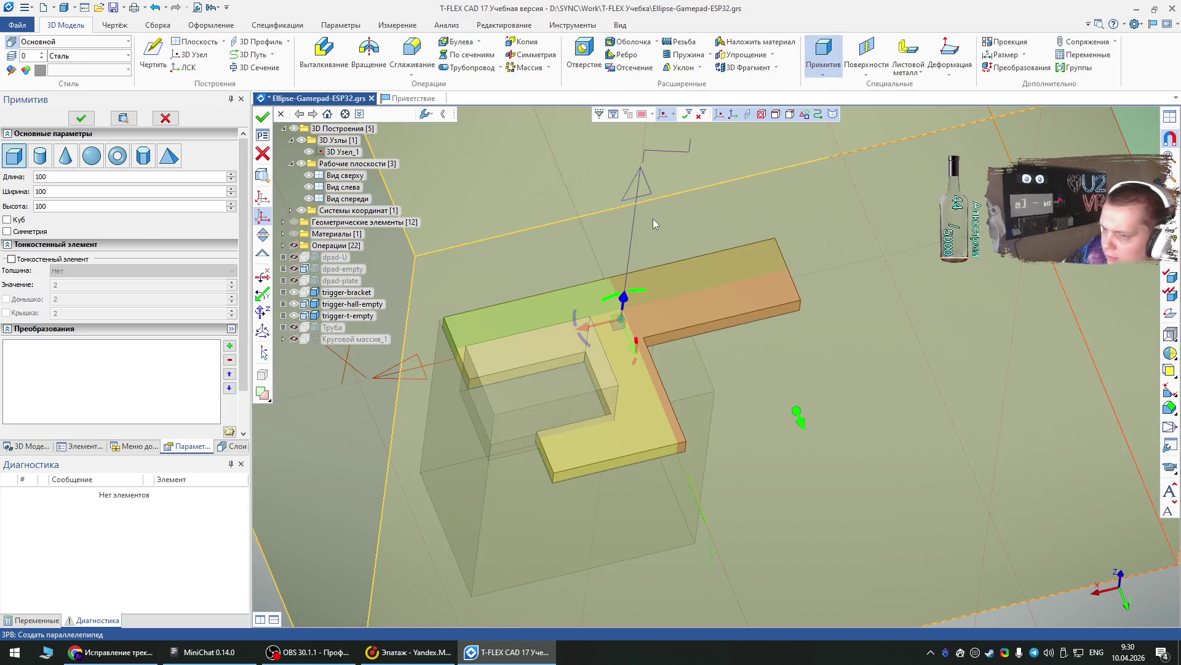
- Bring the Gemini chat about the Steam Controller trackpad fix to the front
click(111, 651)
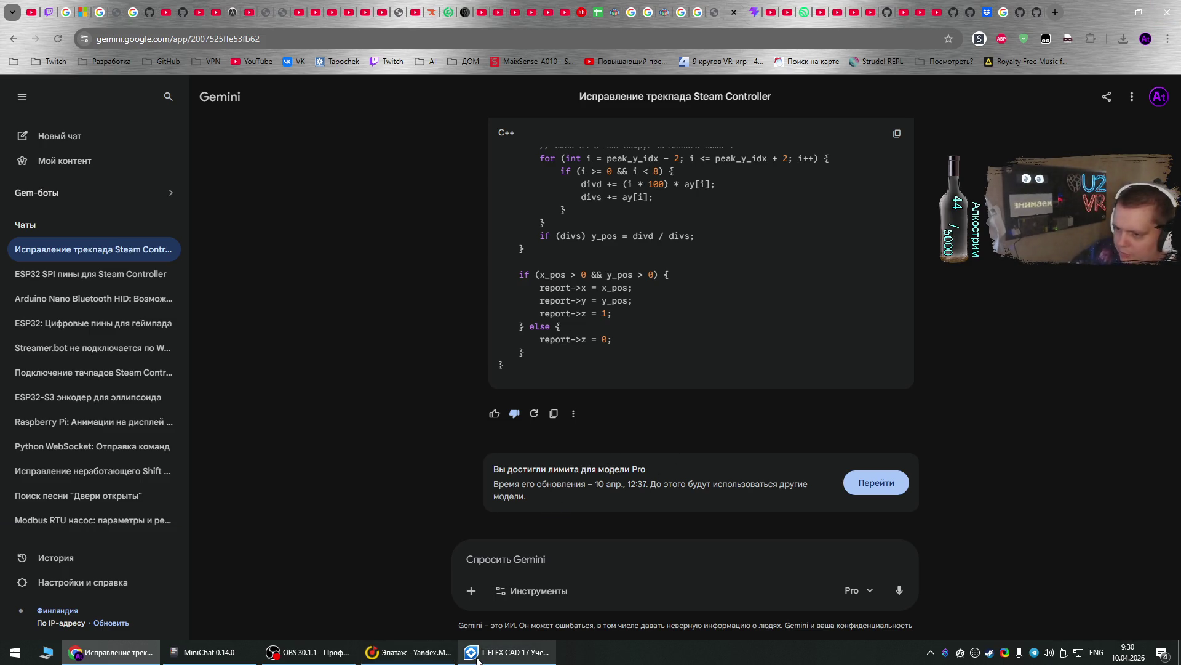
- Return to T-FLEX CAD 17, where the box primitive awaits its dimensions
click(506, 652)
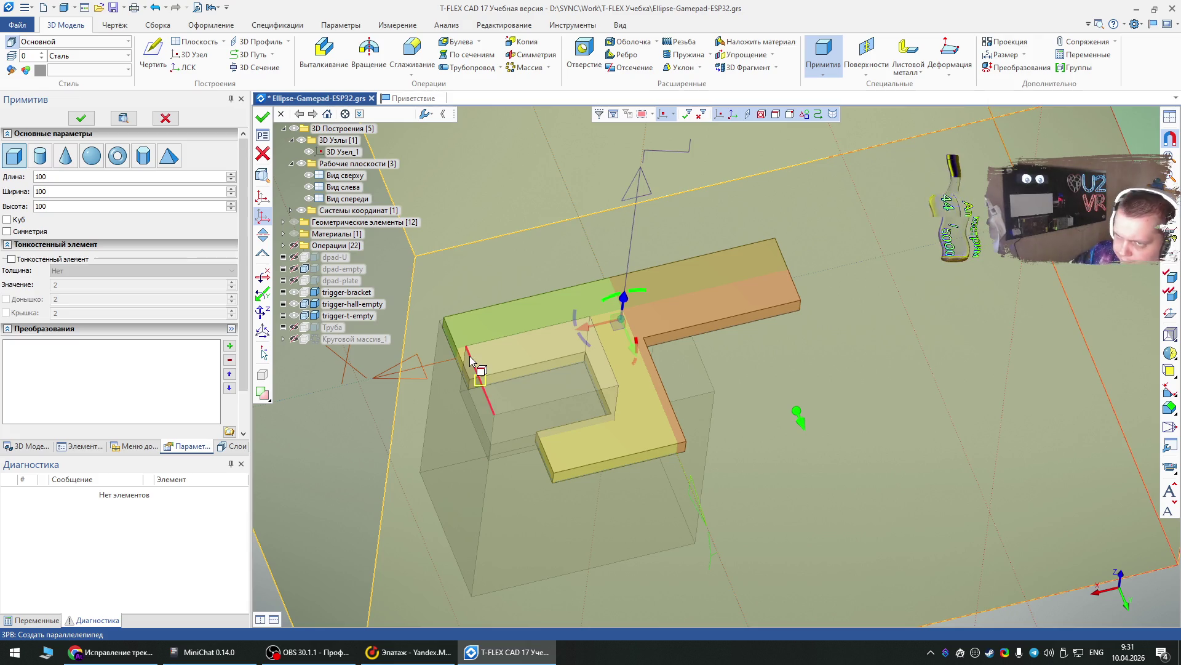
- Set the box primitive to length 3, width 4 and height 2
click(23, 177)
text(4)
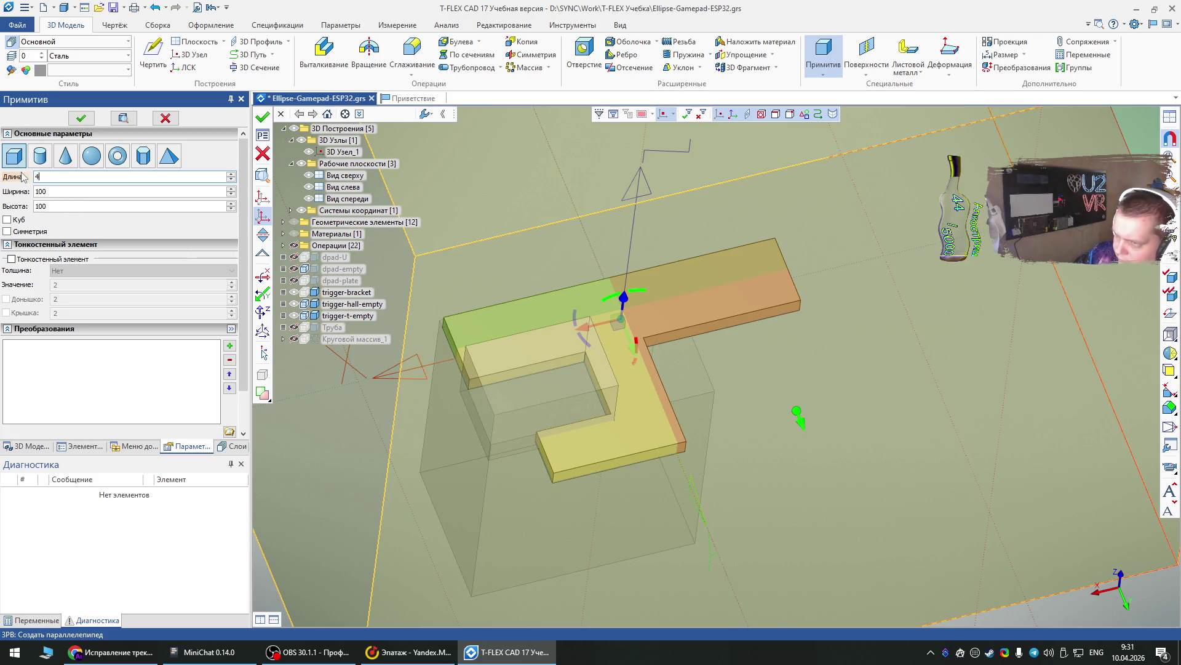
click(21, 189)
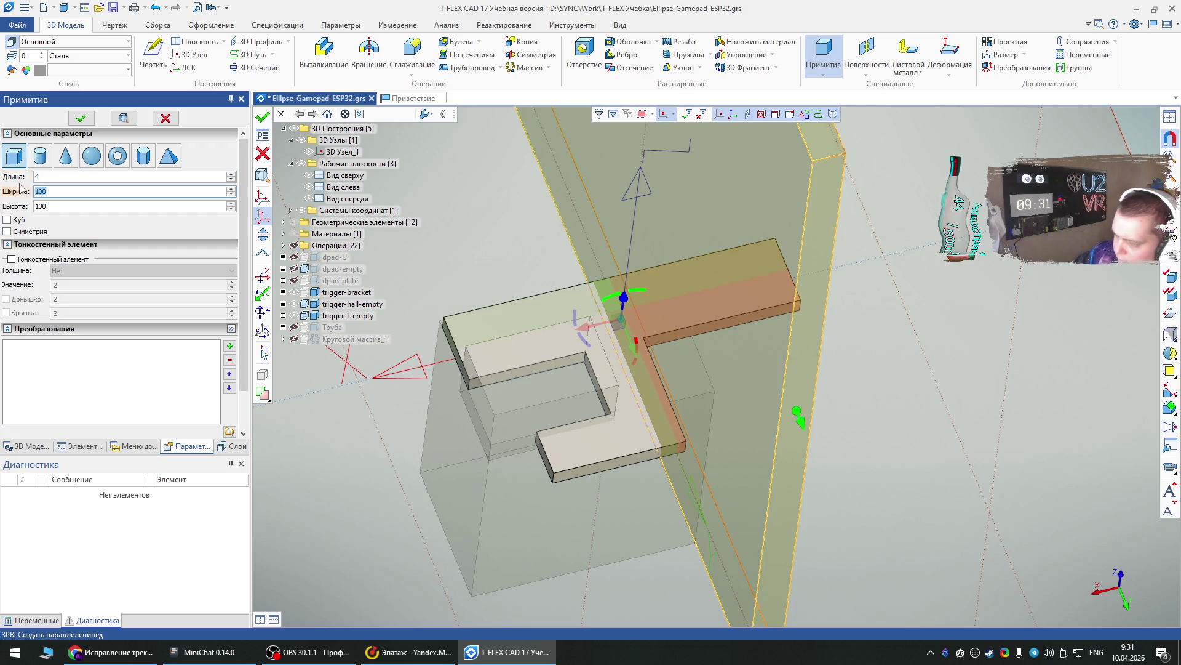
text(3)
click(31, 178)
text(3)
click(30, 189)
text(4)
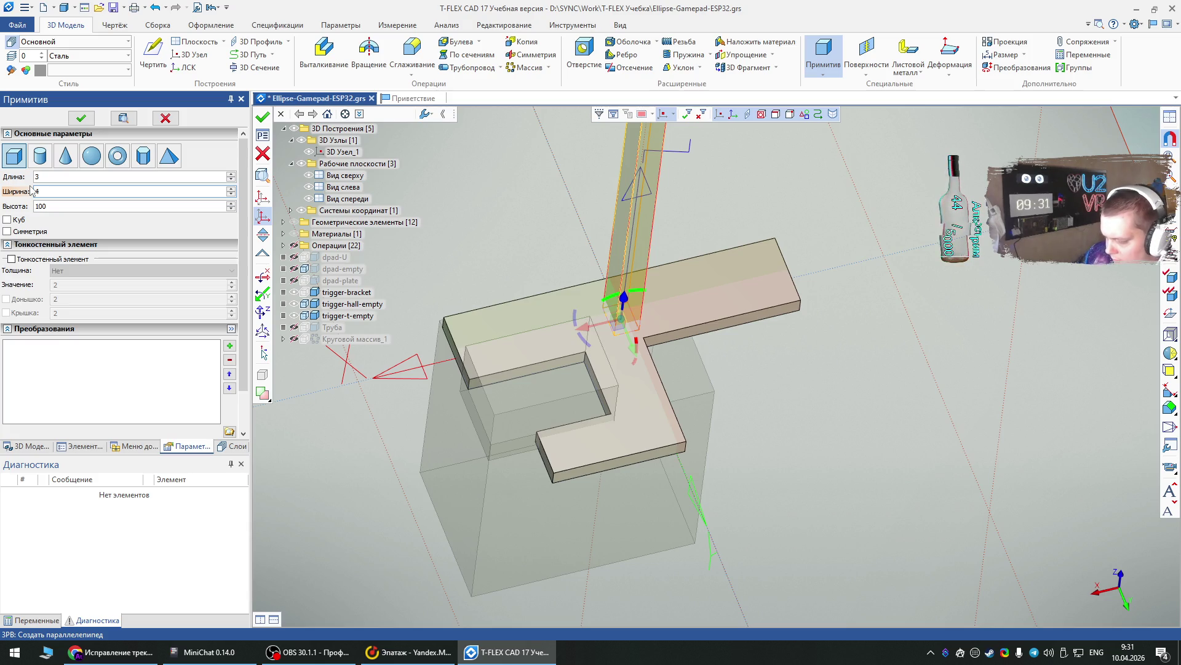
key(Tab)
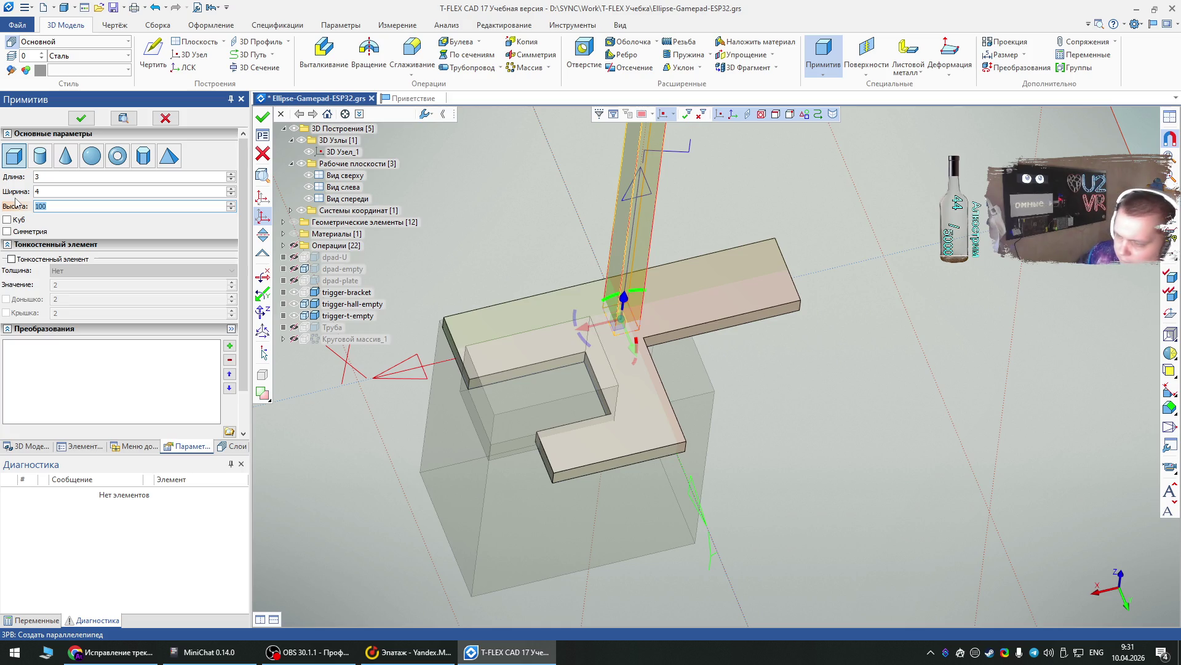
text(2)
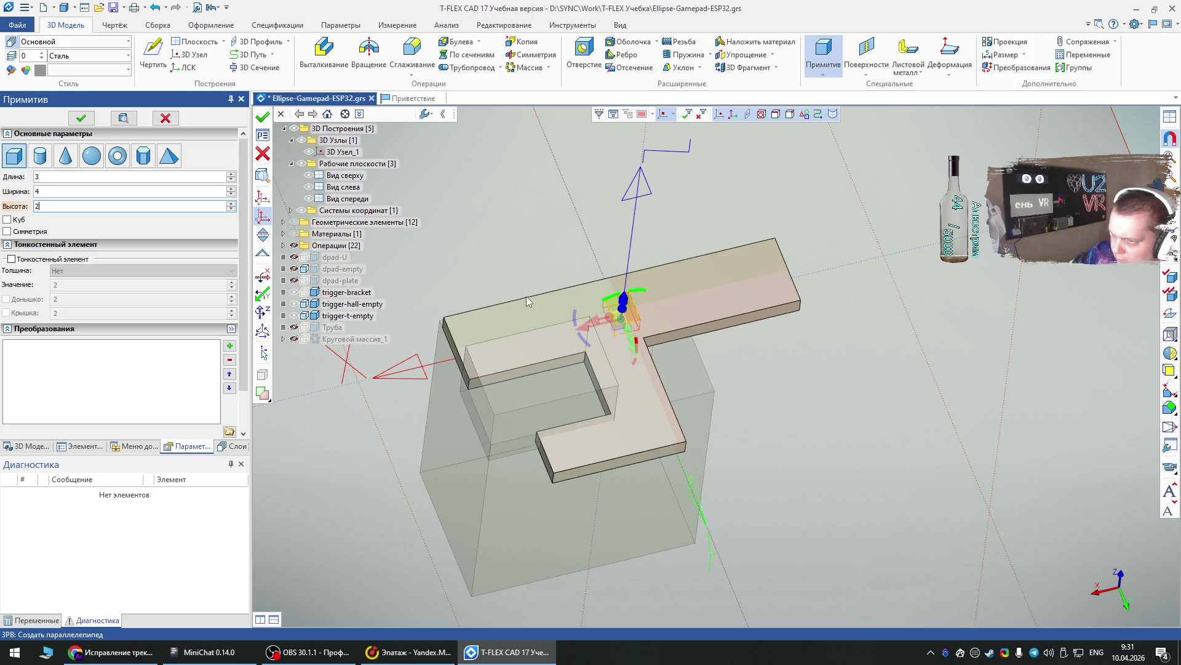
- Slide the box along the plate edge and snap its base point to the edge
mouse_move(440, 456)
right_down()
mouse_move(596, 455)
mouse_move(612, 463)
mouse_move(585, 478)
mouse_move(613, 508)
mouse_move(670, 501)
mouse_move(649, 507)
right_up()
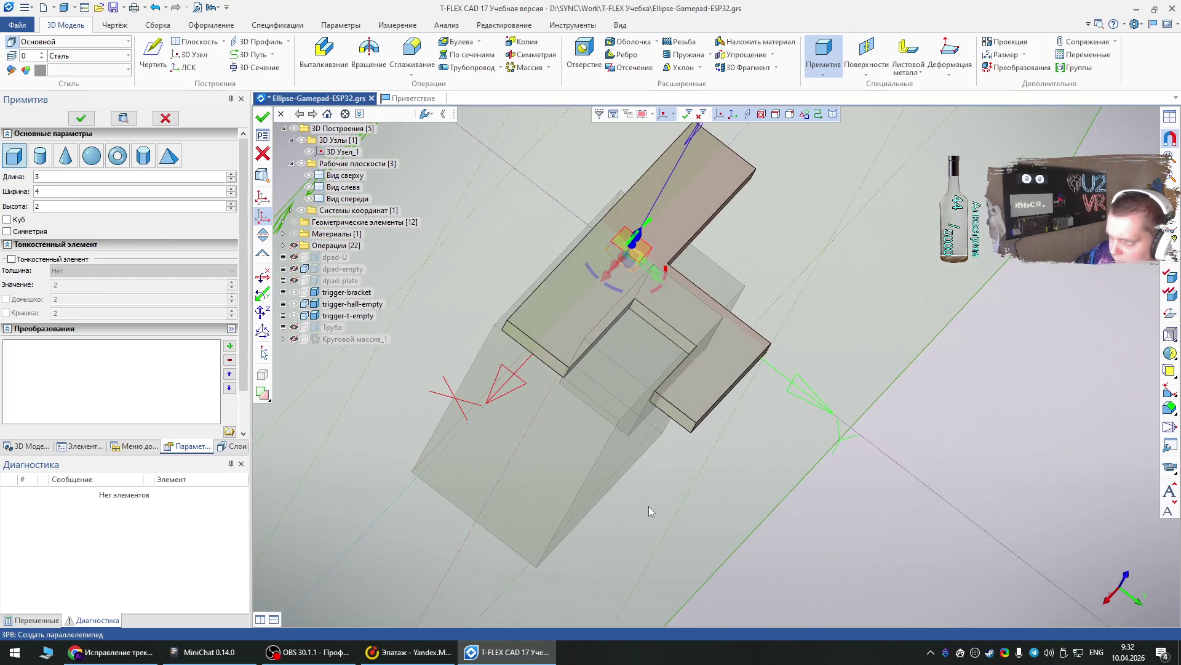
scroll(645, 280, up, 3)
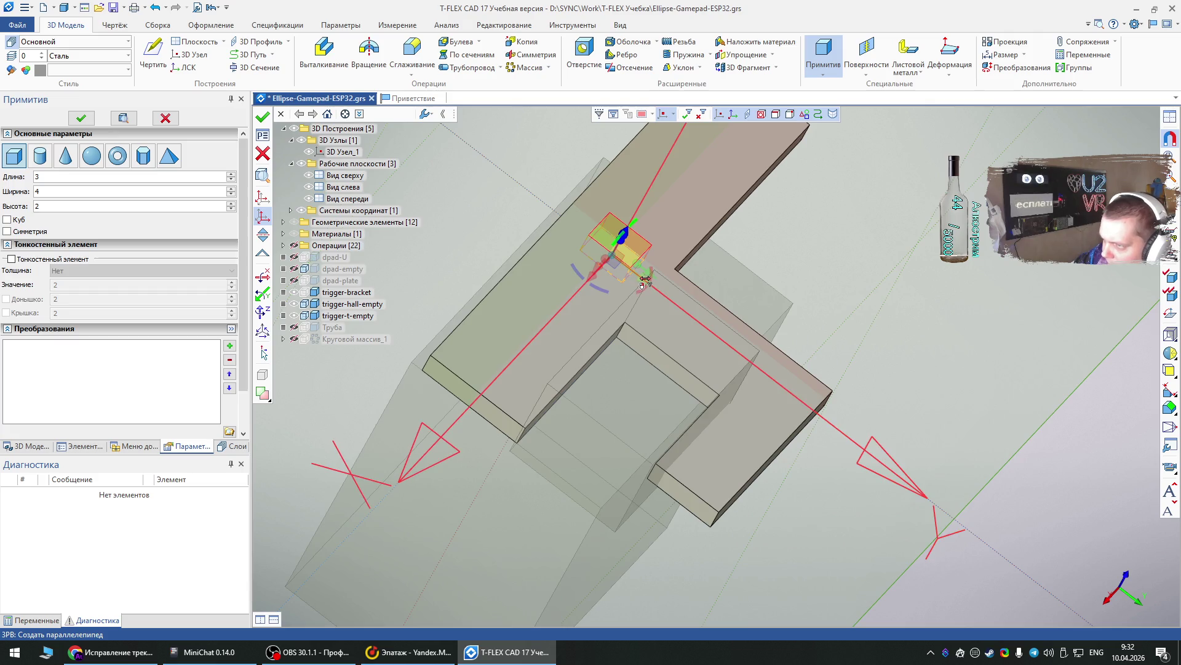
mouse_move(645, 280)
right_down()
mouse_move(550, 290)
mouse_move(655, 297)
right_up()
drag(638, 252, 668, 382)
right_drag(837, 338, 759, 385)
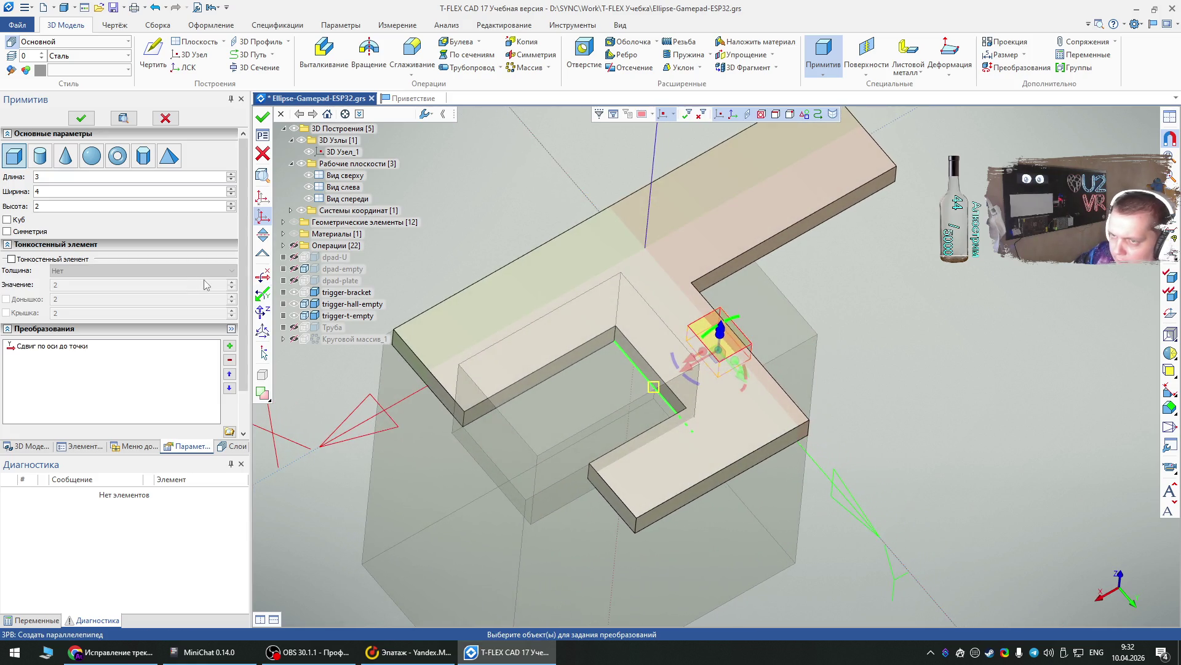
click(266, 201)
scroll(493, 290, up, 5)
mouse_move(492, 290)
right_down()
mouse_move(786, 537)
mouse_move(457, 491)
right_up()
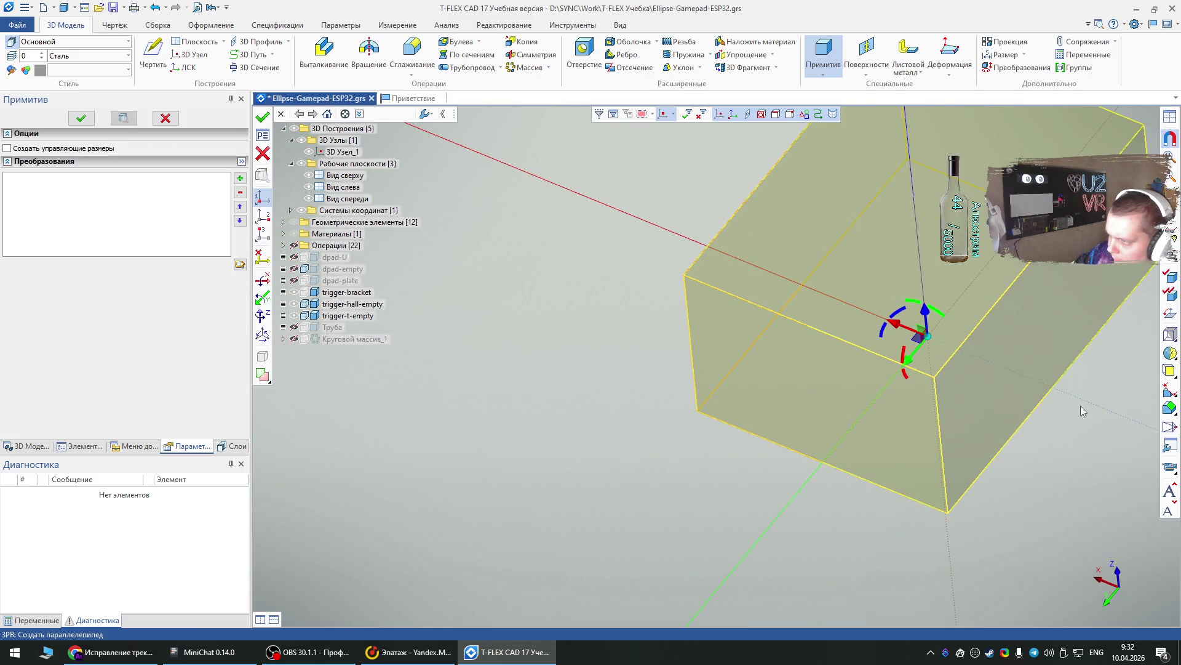
click(1065, 369)
click(81, 118)
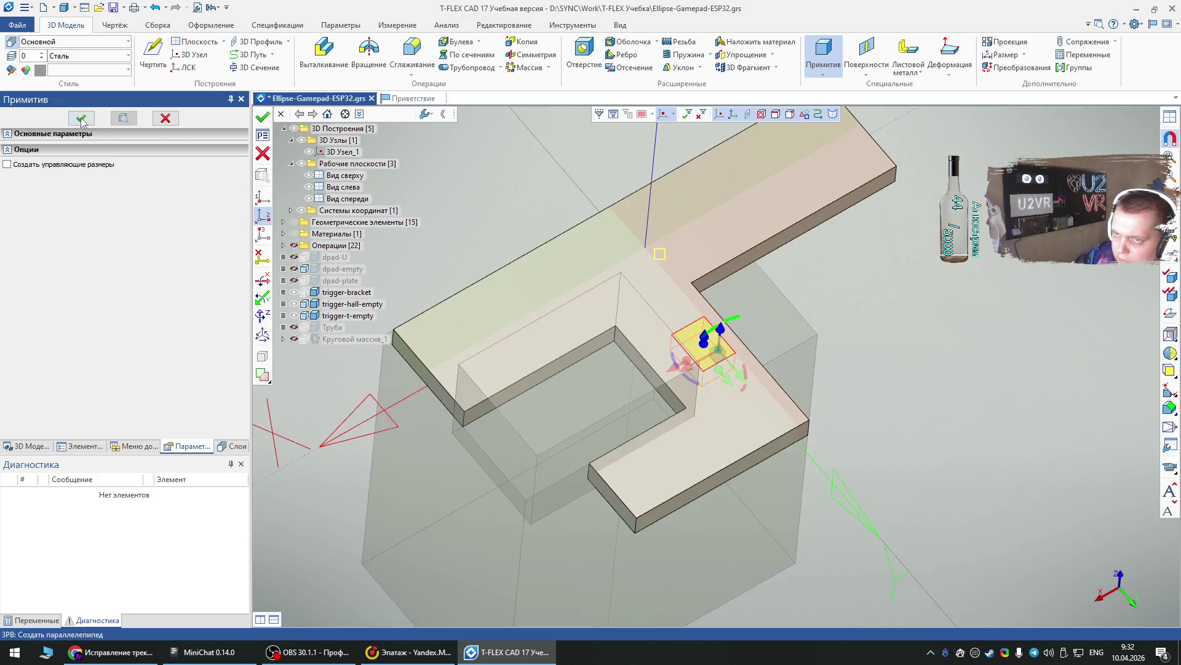
- Shift the box toward the cut-out onto the chosen point and create it as Тело_17
scroll(686, 400, up, 1)
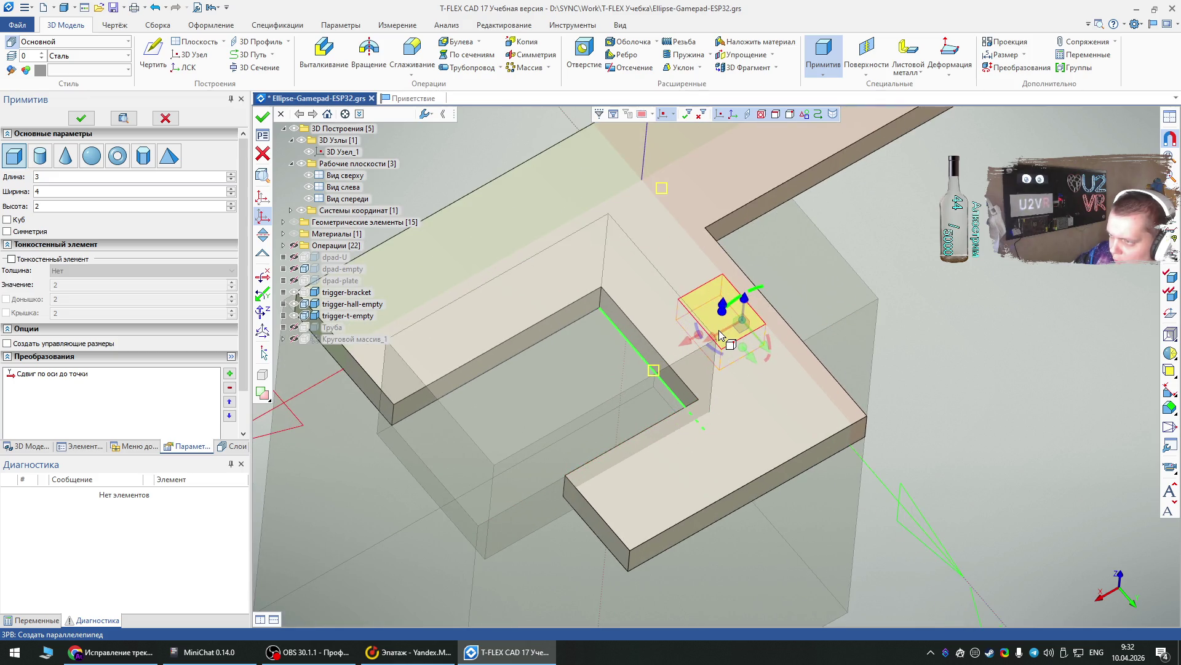
mouse_move(719, 342)
mouse_down()
mouse_move(435, 486)
mouse_move(628, 396)
mouse_move(343, 493)
mouse_move(382, 489)
mouse_up()
scroll(571, 379, down, 1)
scroll(571, 376, down, 1)
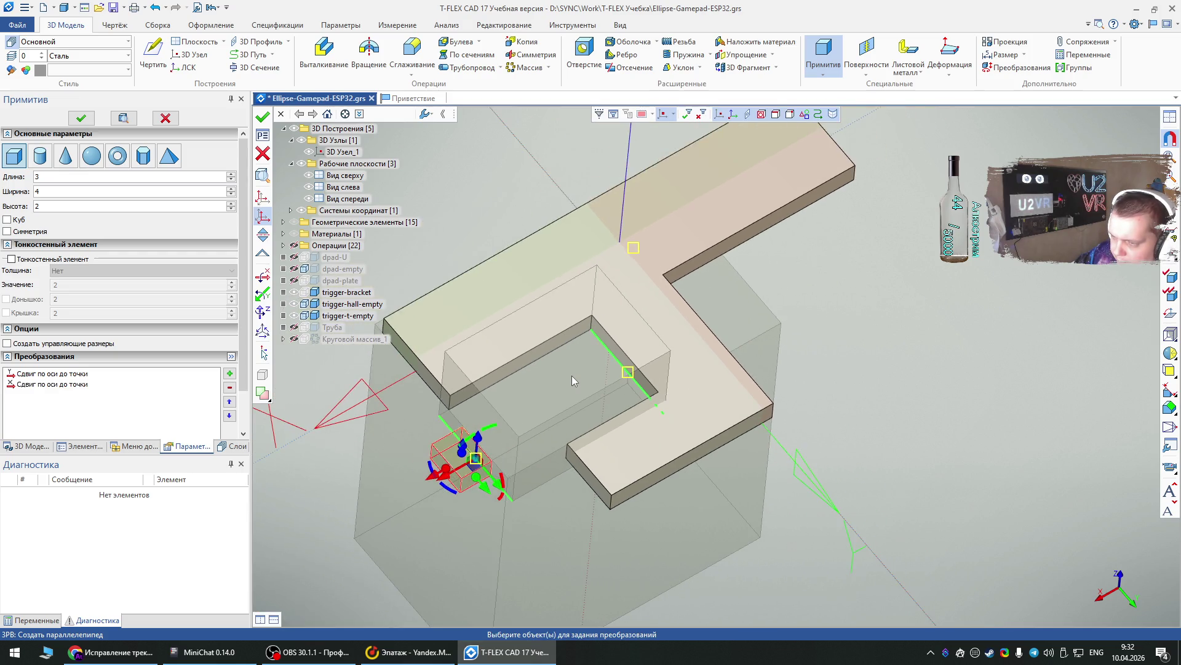
click(268, 197)
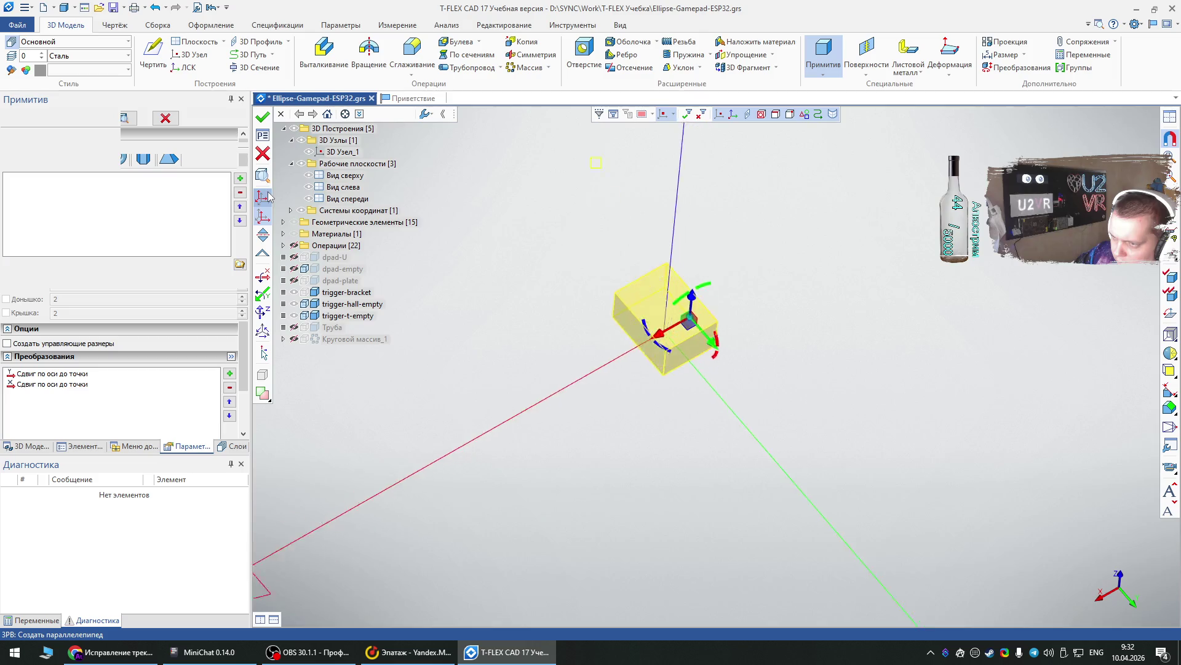
click(558, 314)
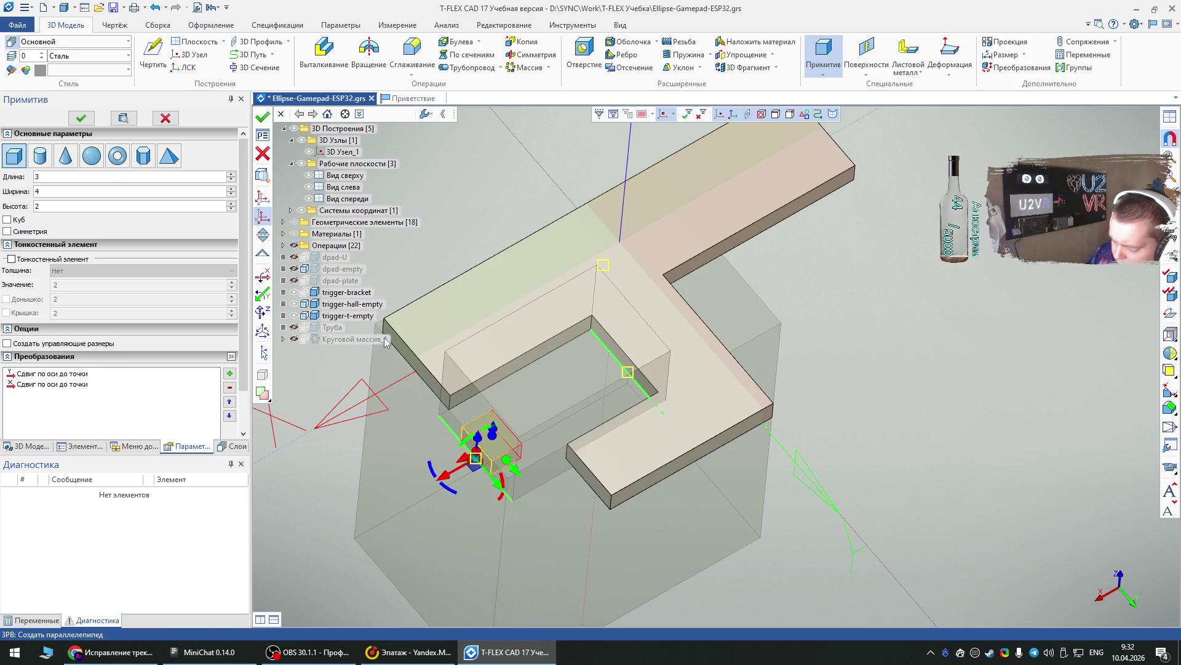
click(82, 118)
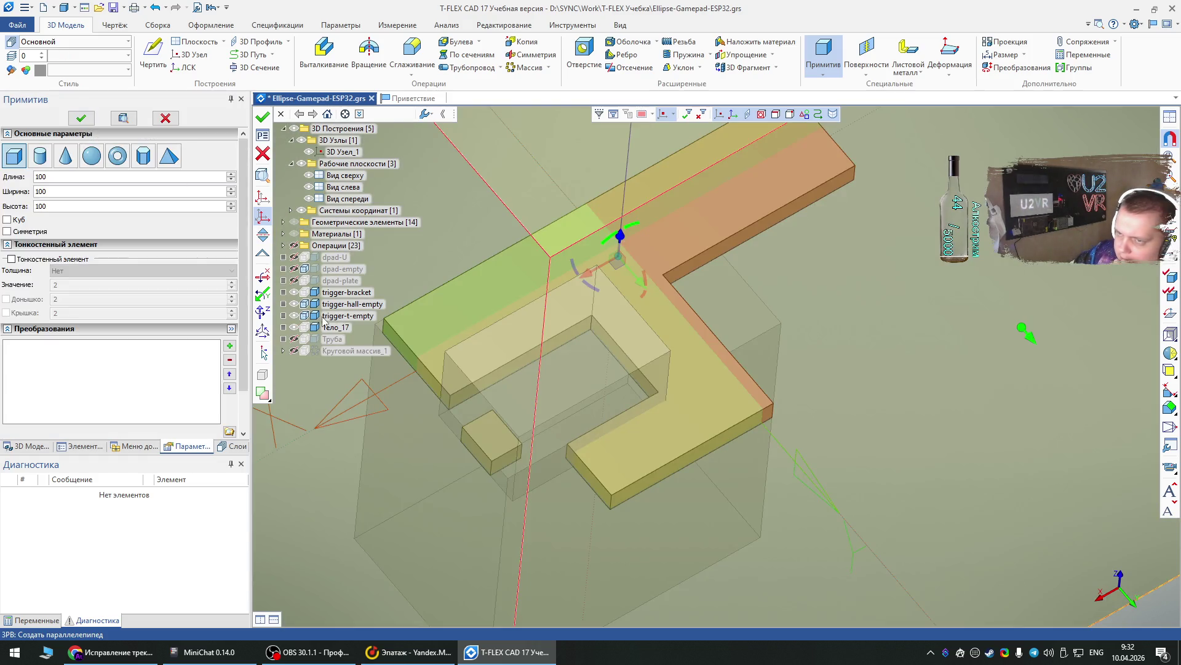
key(Escape)
- Rename body Тело_17 to 'trigger-hall-sendsor' and select the trigger-hall-empty box
click(473, 455)
double_click(473, 455)
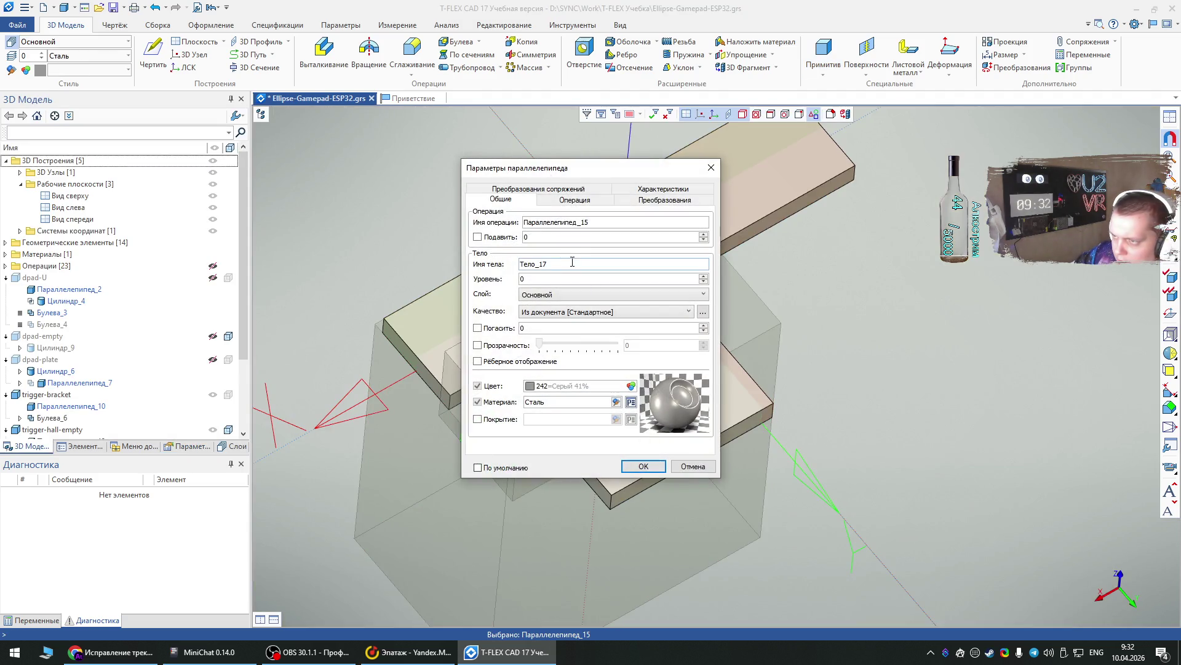
text(tr)
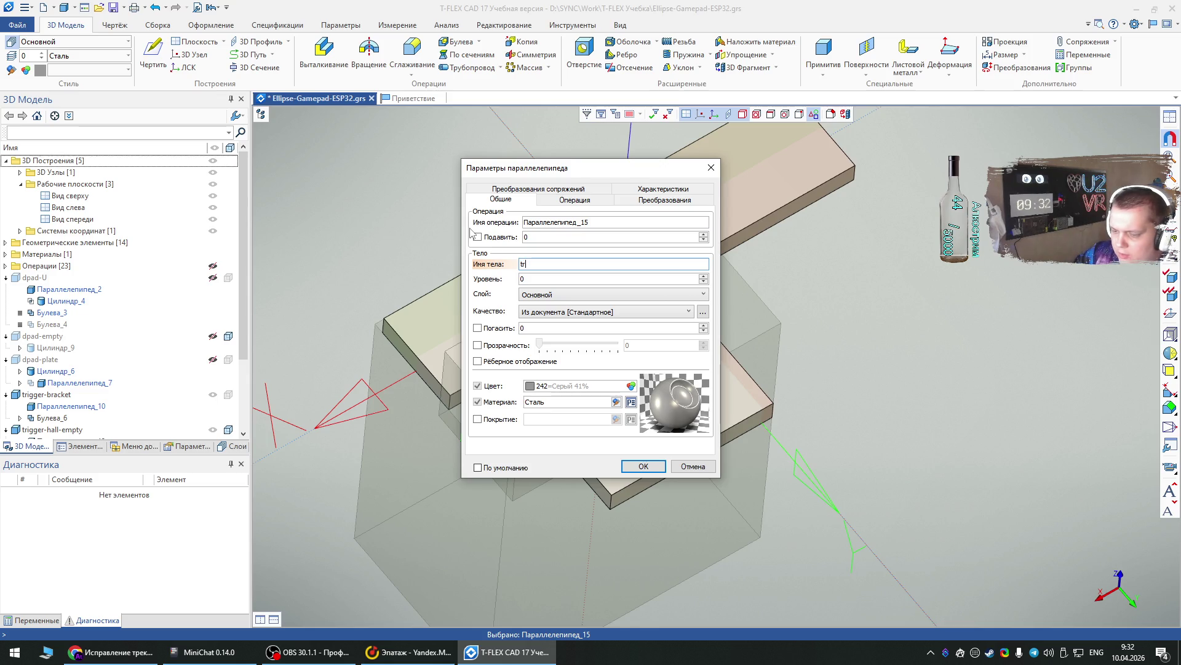
text(igger-hall-sendsor)
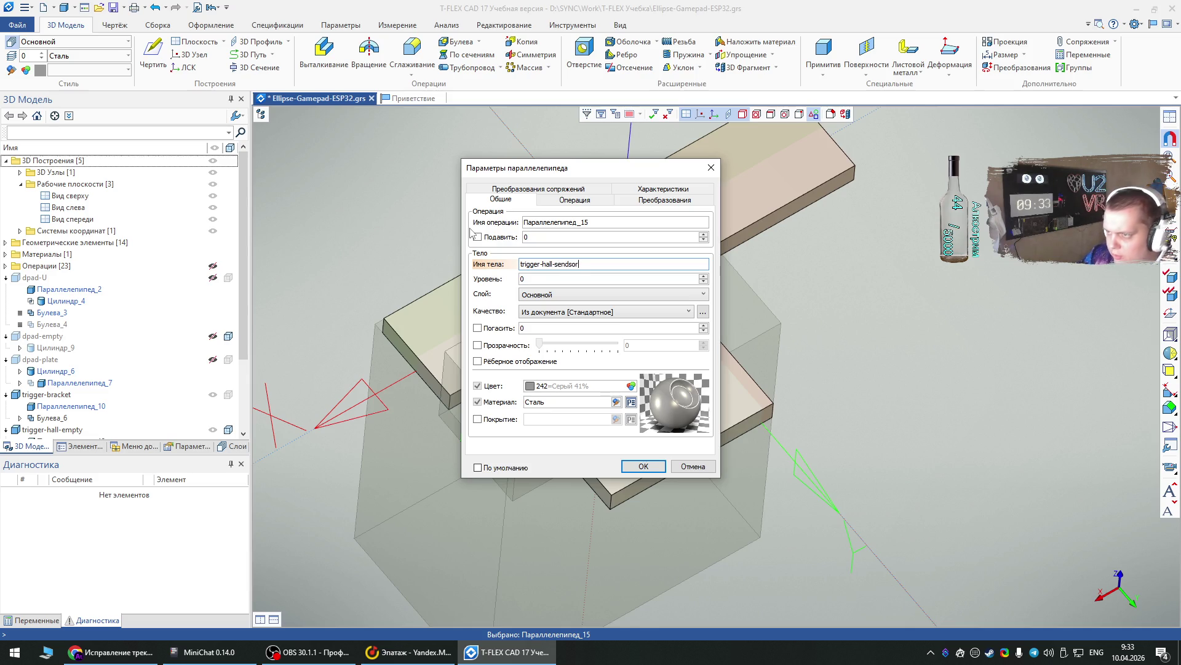
key(Return)
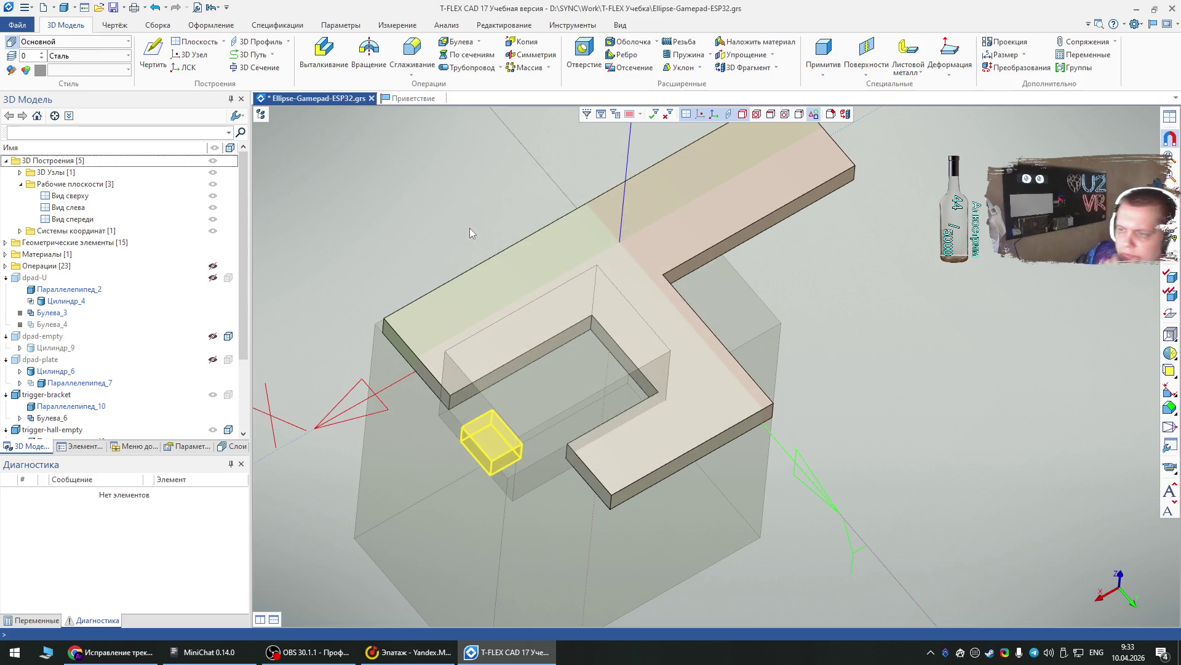
click(486, 204)
scroll(486, 204, down, 5)
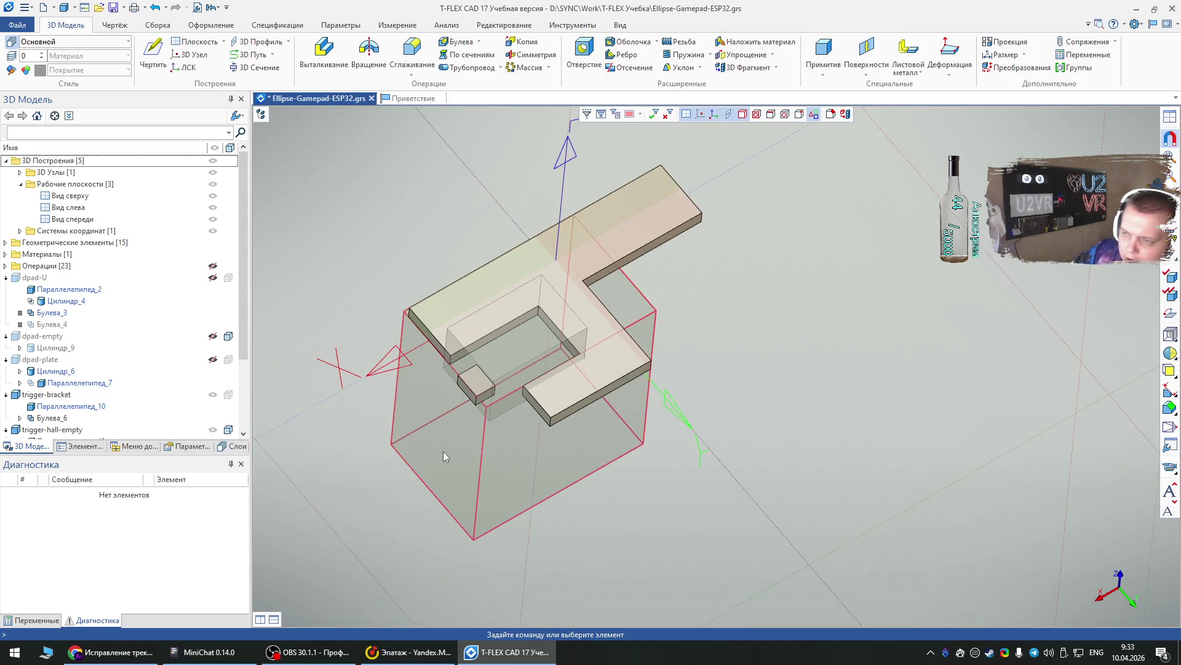
mouse_move(595, 529)
right_down()
mouse_move(562, 488)
mouse_move(678, 391)
mouse_move(662, 407)
mouse_move(545, 363)
right_up()
click(545, 363)
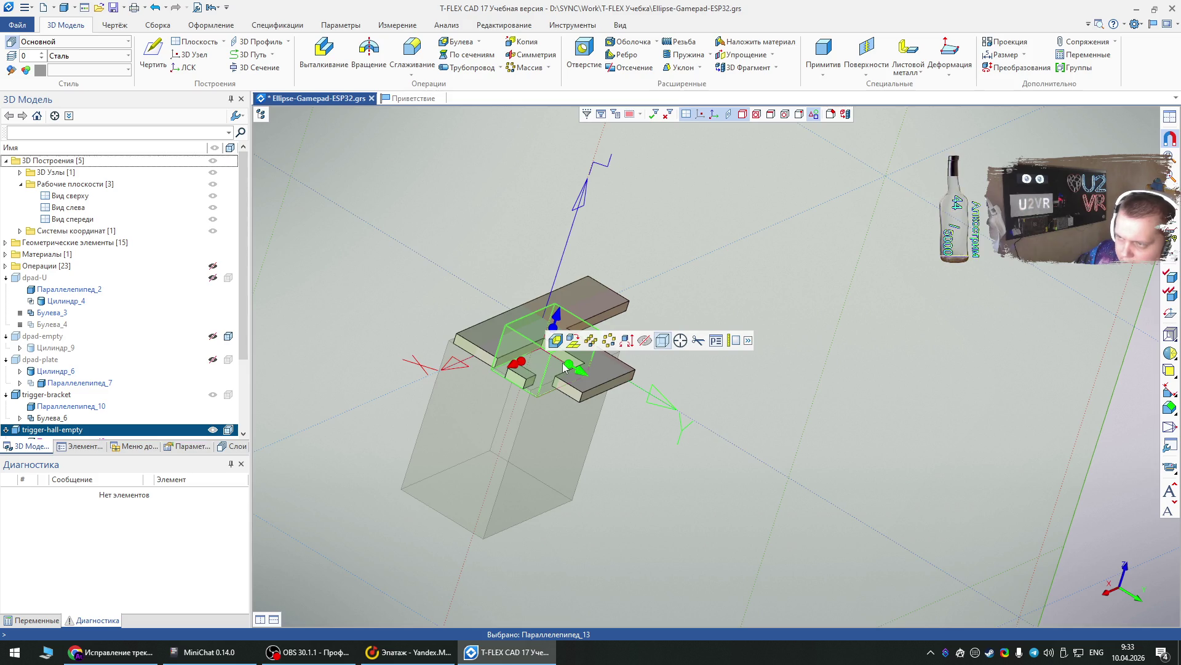
- Move the trigger-hall-empty box so its top corner, snapped via an LCS, meets the plate
click(574, 341)
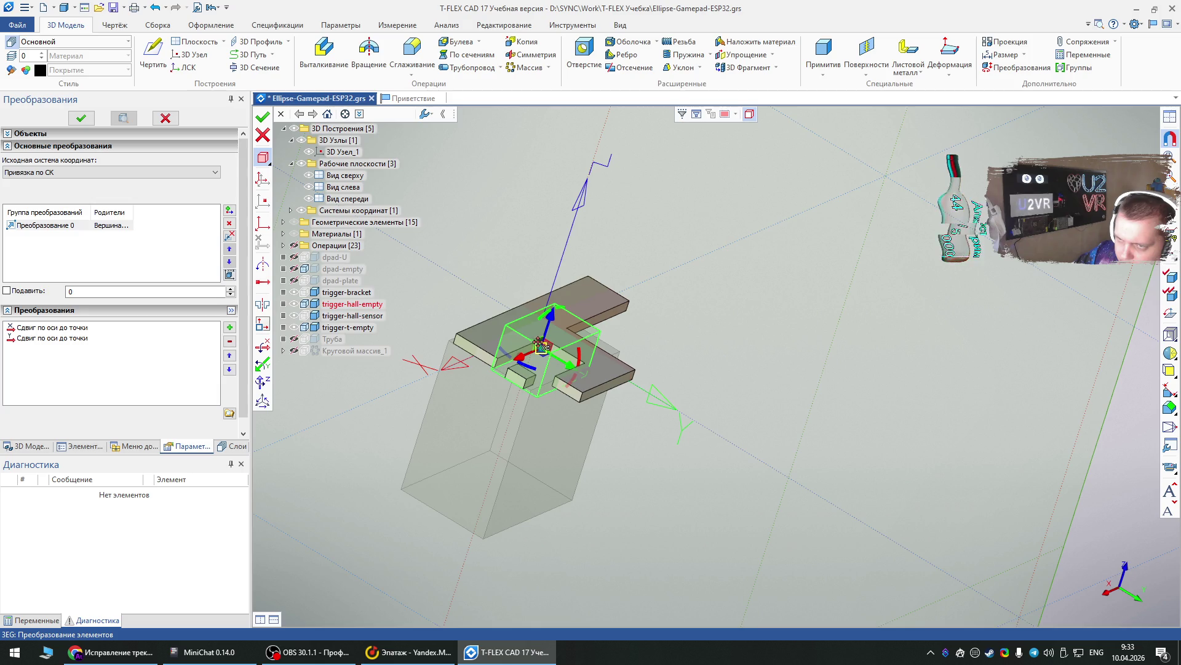
click(262, 225)
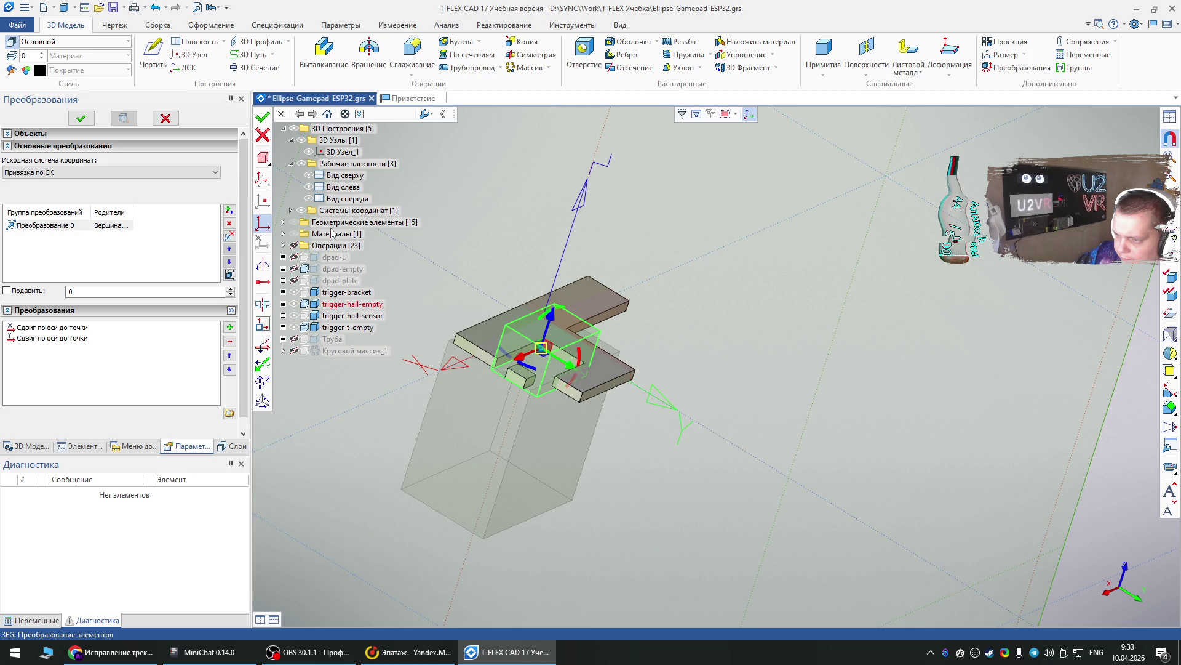
click(259, 220)
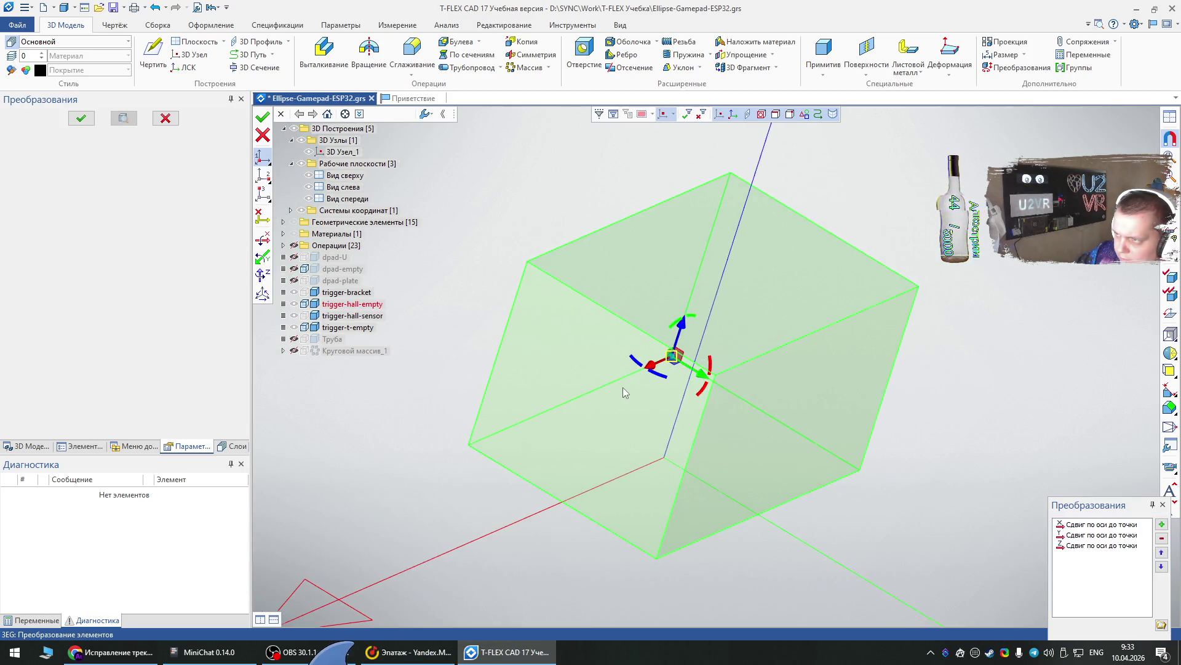
click(729, 175)
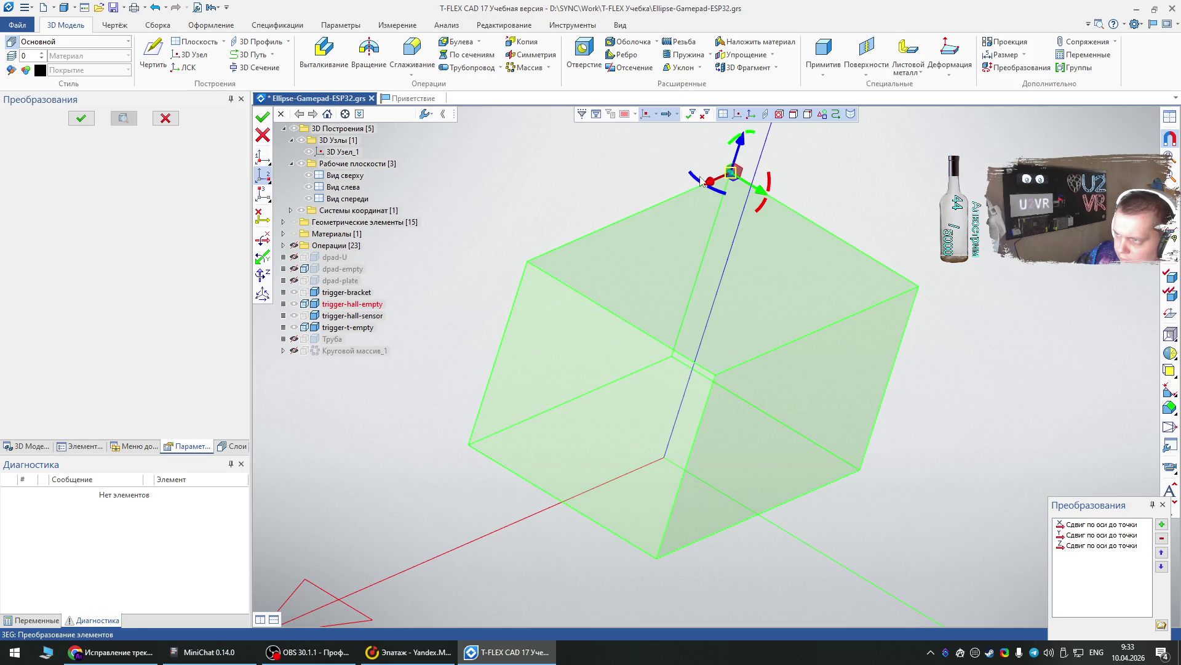
click(263, 117)
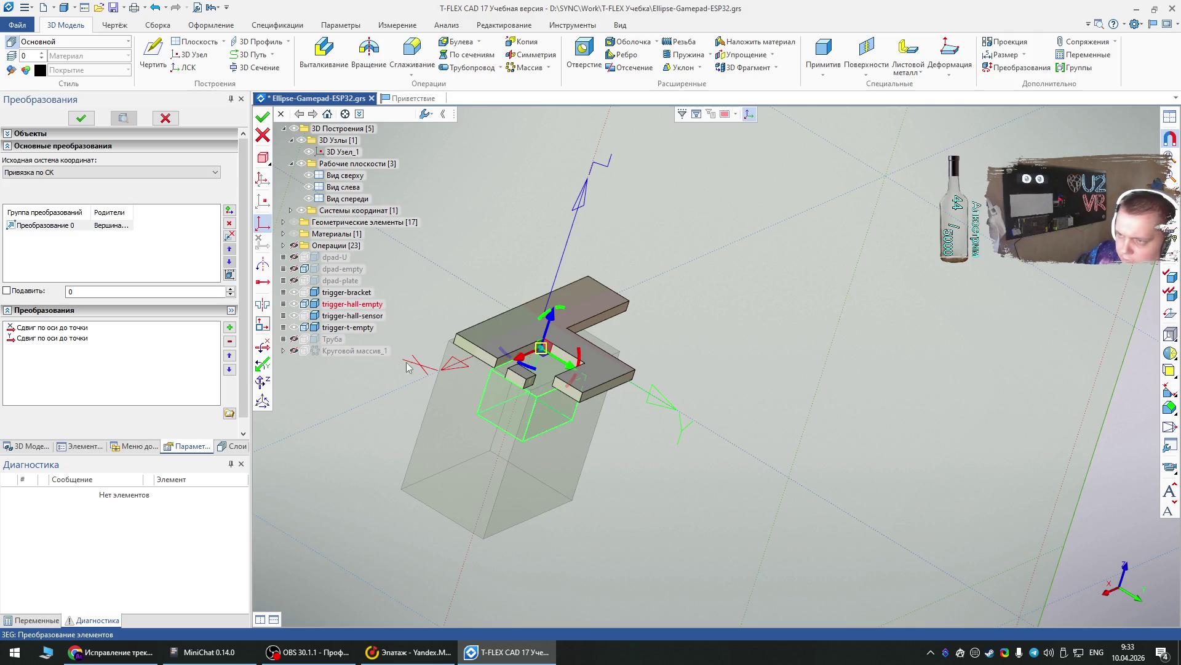
click(81, 117)
mouse_move(745, 353)
right_down()
mouse_move(707, 324)
mouse_move(686, 409)
mouse_move(535, 394)
mouse_move(351, 405)
mouse_move(531, 435)
mouse_move(494, 403)
right_up()
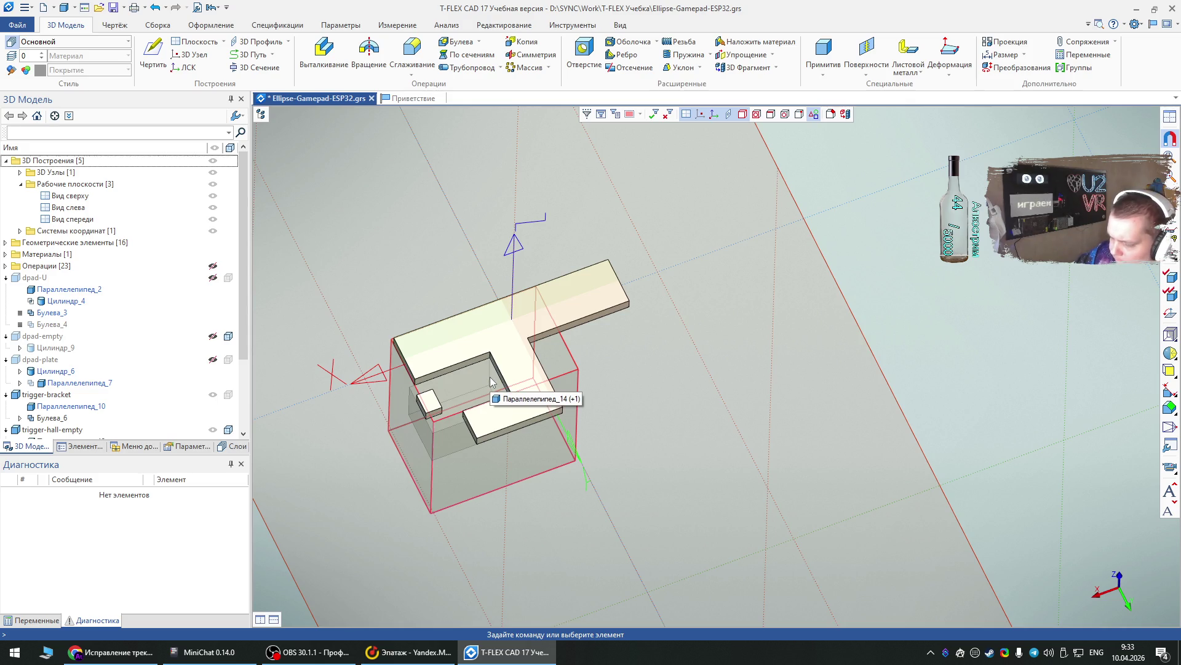
mouse_move(490, 382)
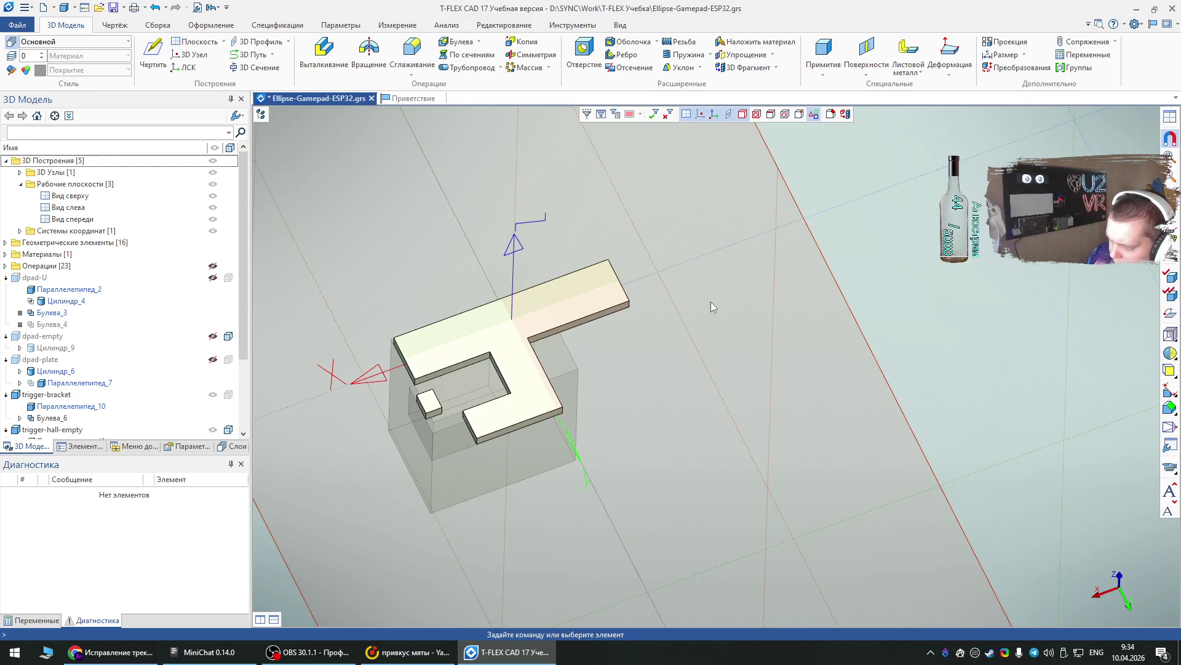
- Create a cylinder with diameter 2 and height 2, raised 2 mm along Z
click(823, 69)
click(828, 98)
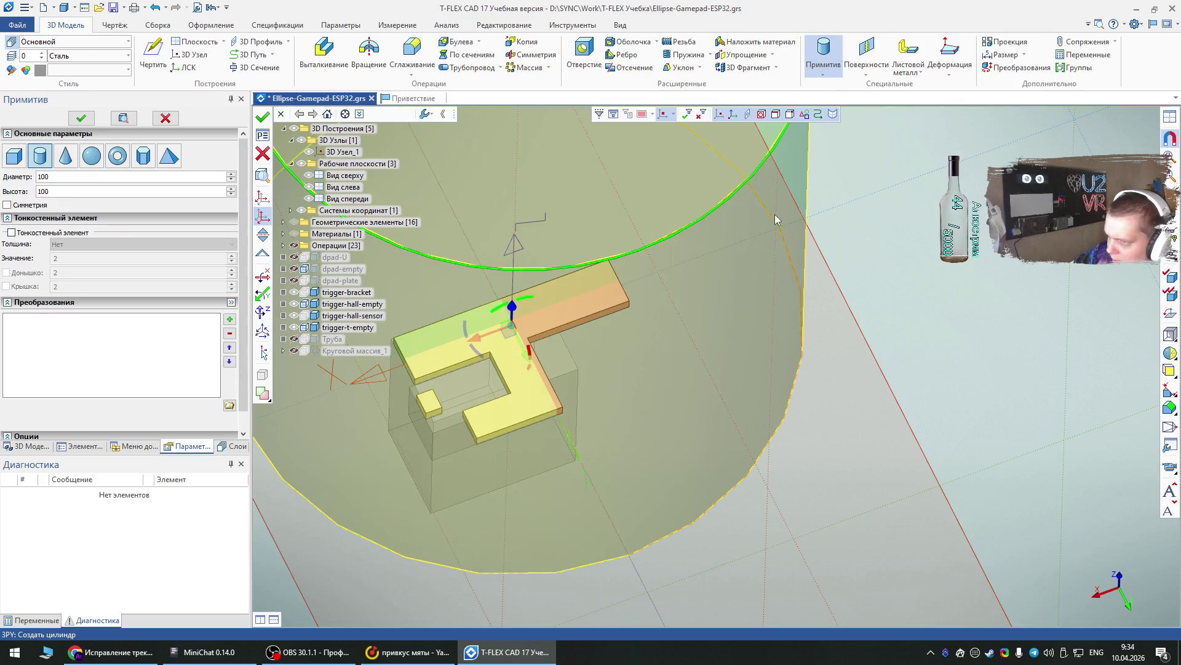
mouse_move(52, 177)
mouse_down()
mouse_move(17, 174)
mouse_move(20, 194)
mouse_up()
text(2)
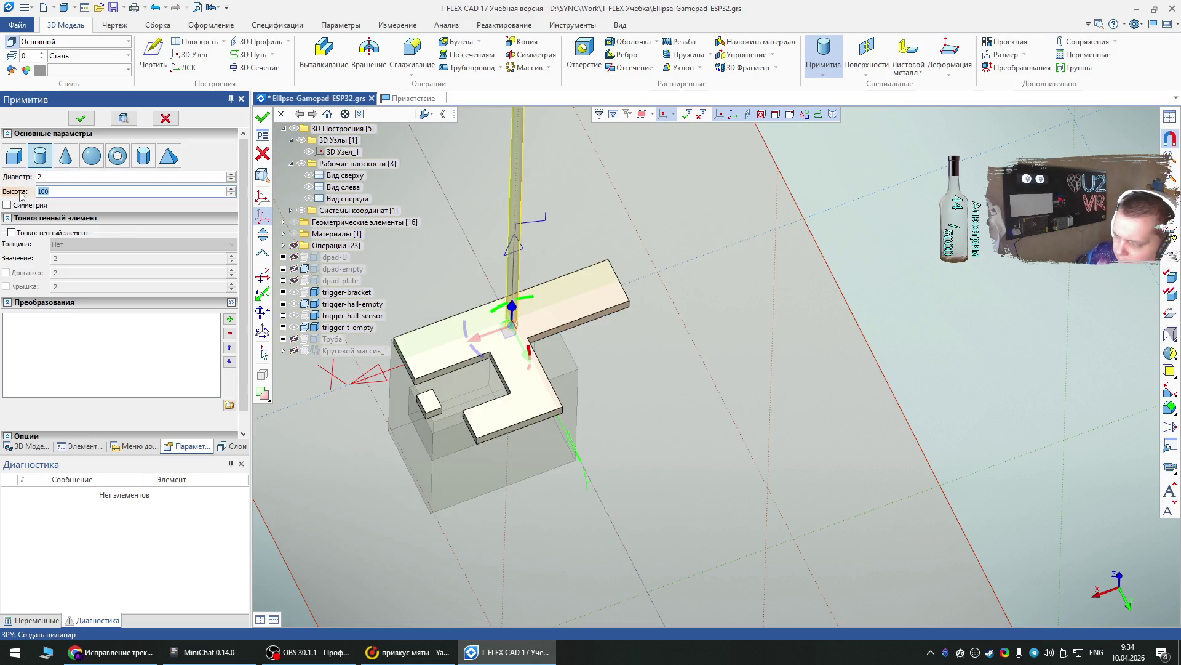
text(2)
scroll(476, 378, up, 4)
mouse_move(475, 378)
right_down()
mouse_move(611, 243)
mouse_move(501, 201)
right_up()
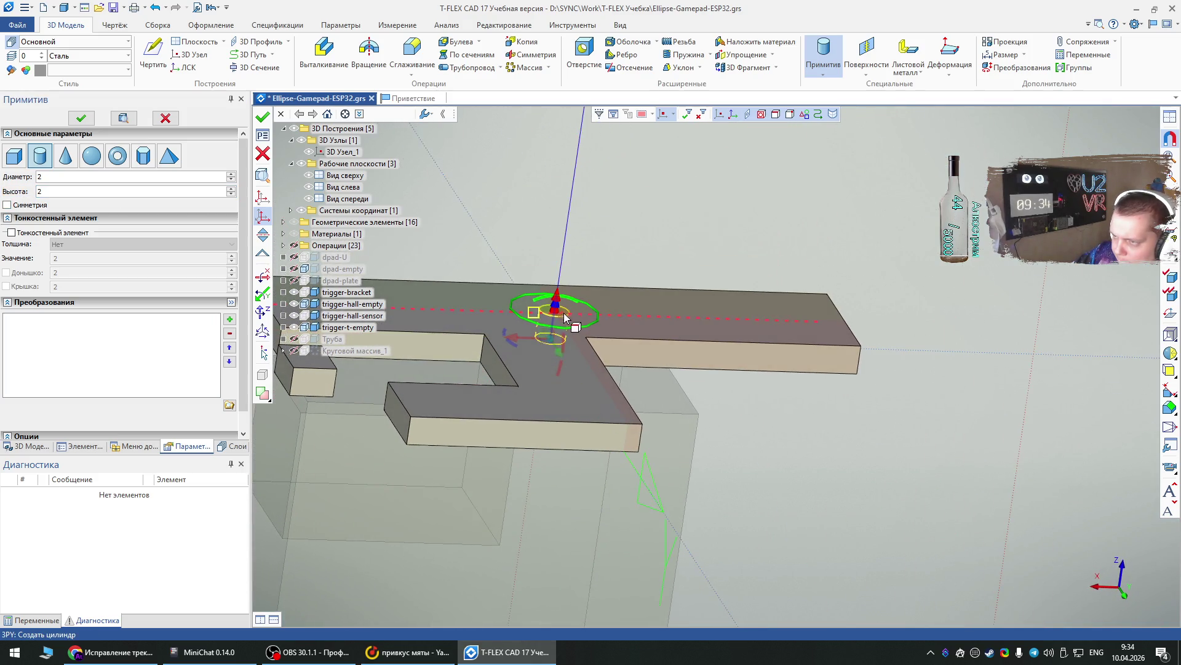
scroll(566, 317, up, 5)
drag(553, 334, 573, 261)
scroll(531, 434, down, 3)
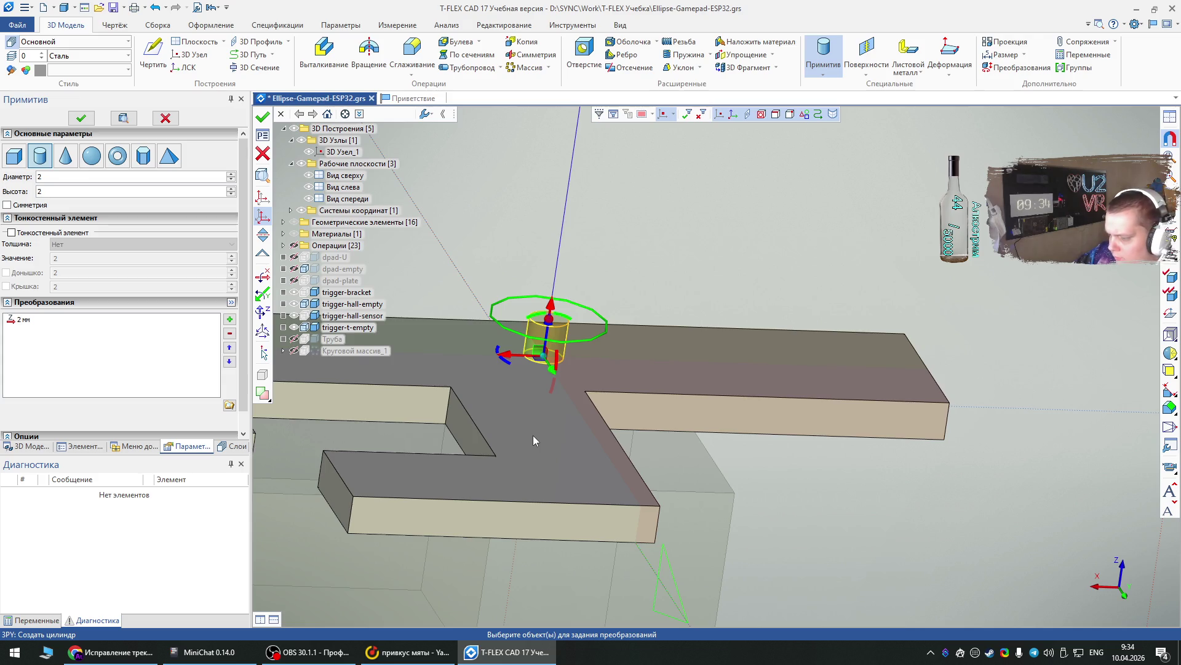
mouse_move(605, 364)
right_down()
mouse_move(614, 322)
mouse_move(644, 396)
mouse_move(609, 443)
right_up()
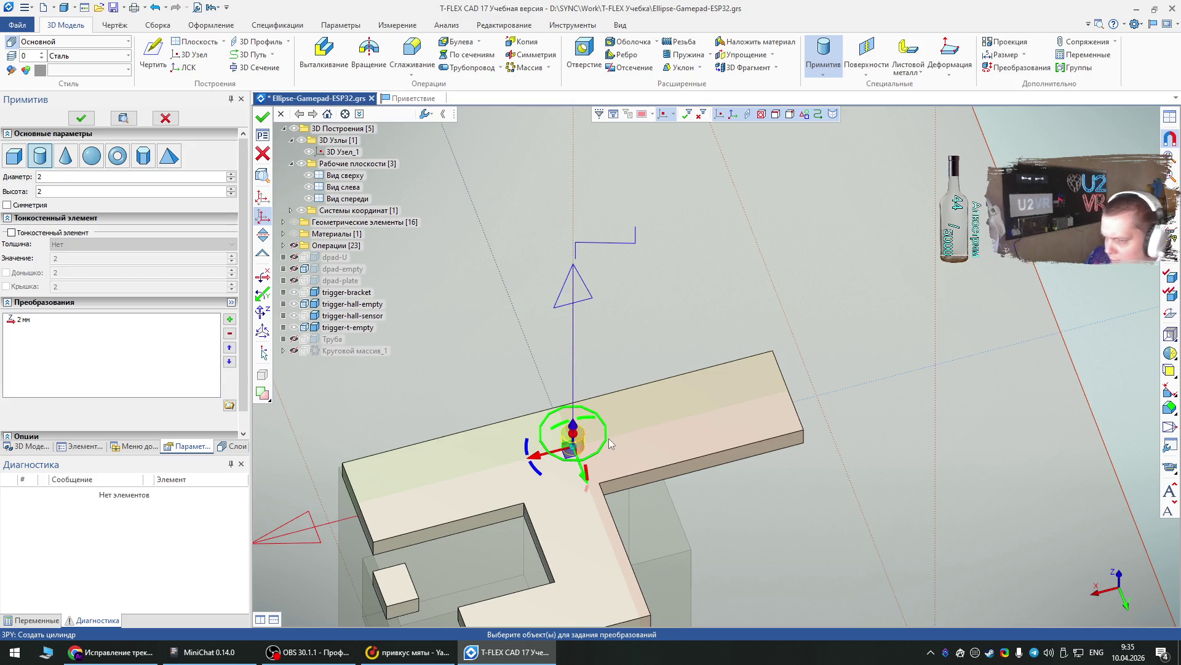
- Shift the cylinder 0.5 mm along Y and −12 mm along X, then create the pin
scroll(606, 452, up, 3)
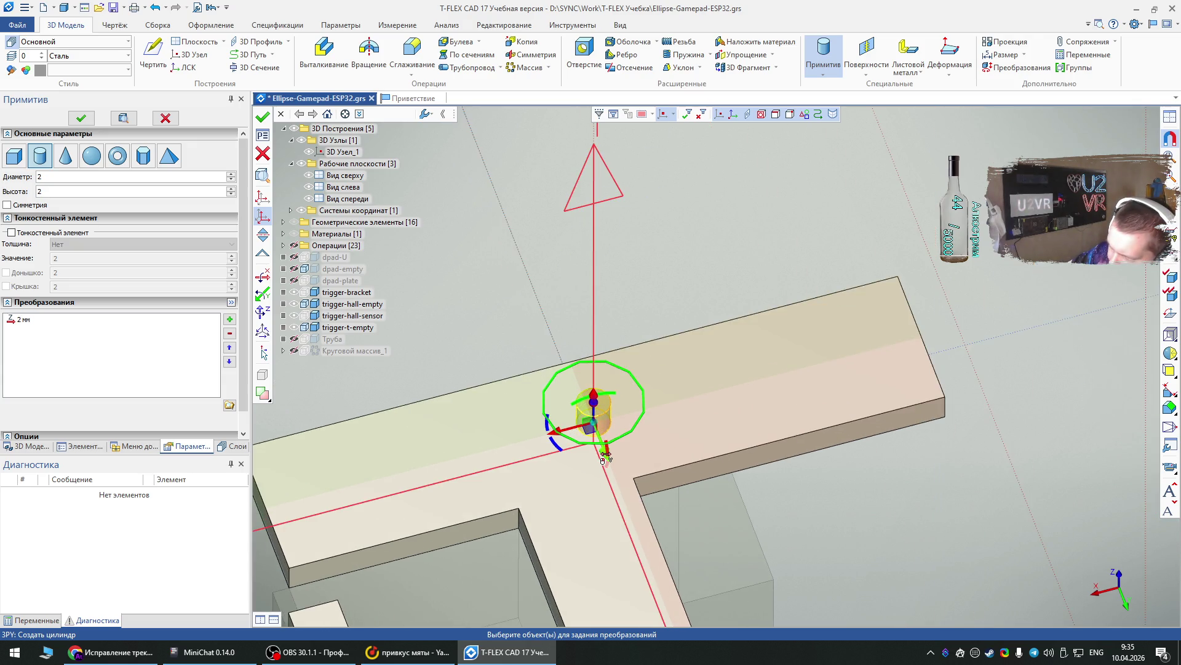
drag(603, 457, 620, 461)
scroll(606, 462, up, 2)
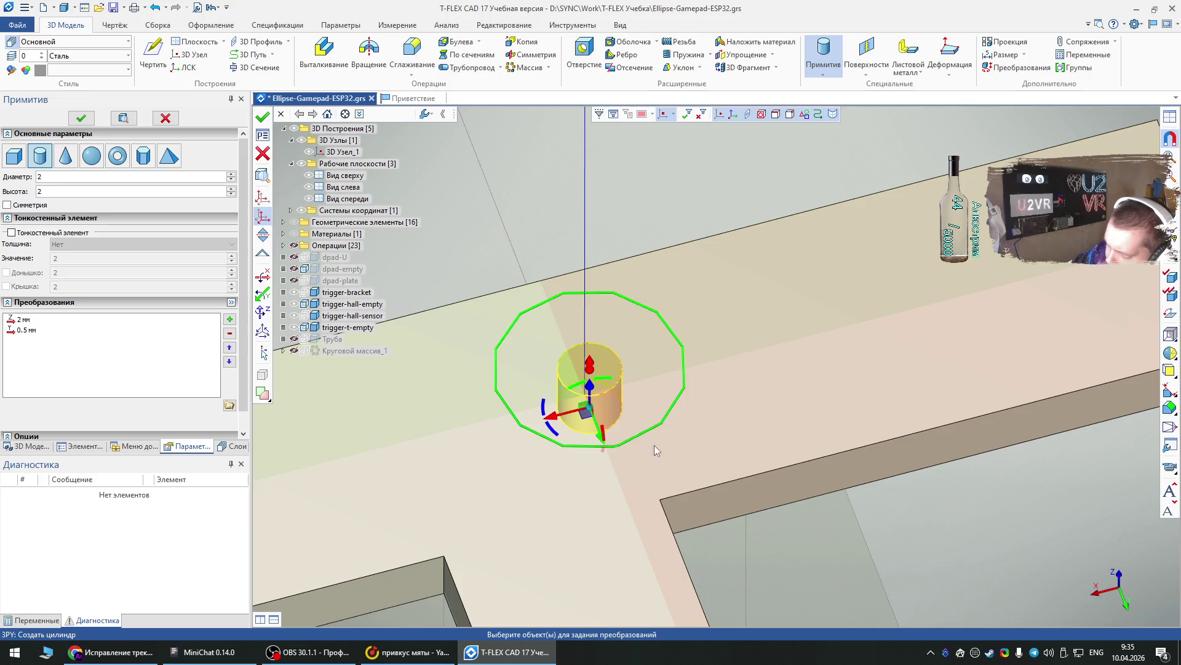
scroll(644, 449, down, 3)
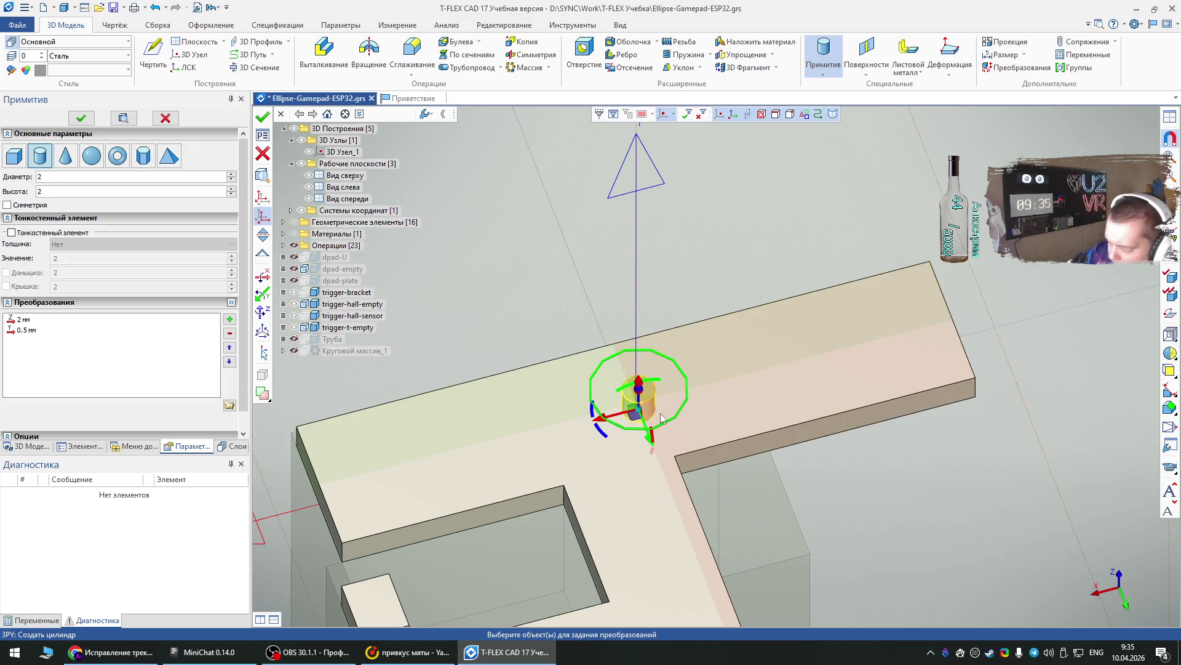
mouse_move(613, 418)
mouse_down()
mouse_move(320, 491)
mouse_move(518, 475)
mouse_move(509, 478)
mouse_up()
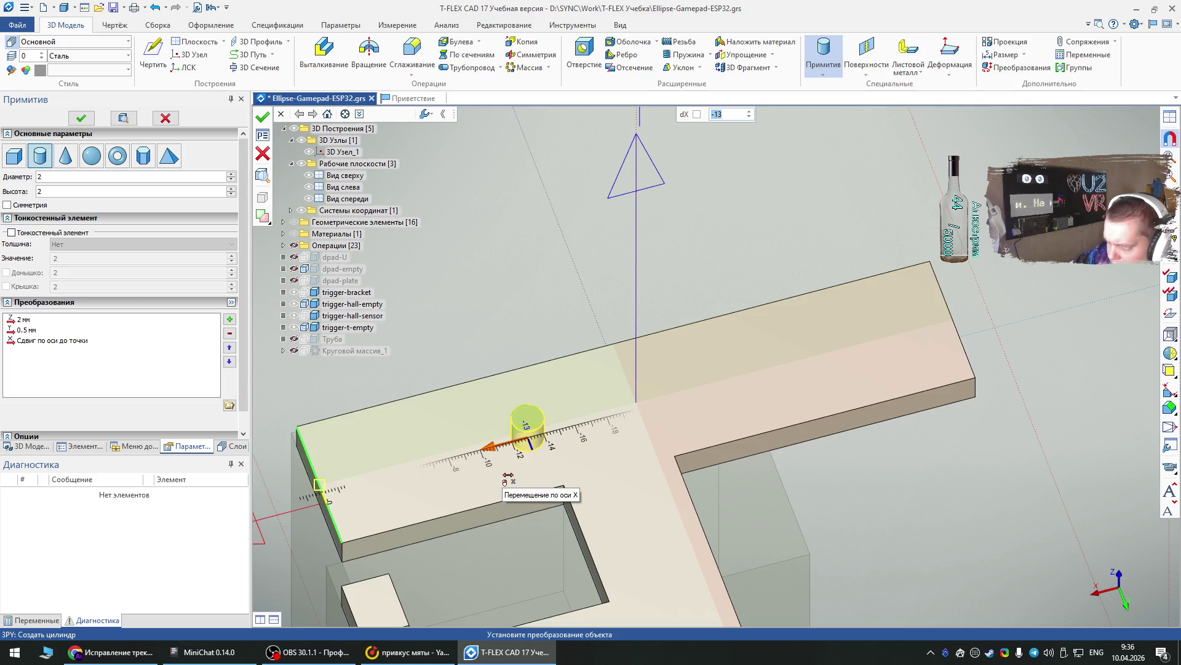
drag(509, 477, 495, 483)
right_drag(646, 542, 539, 477)
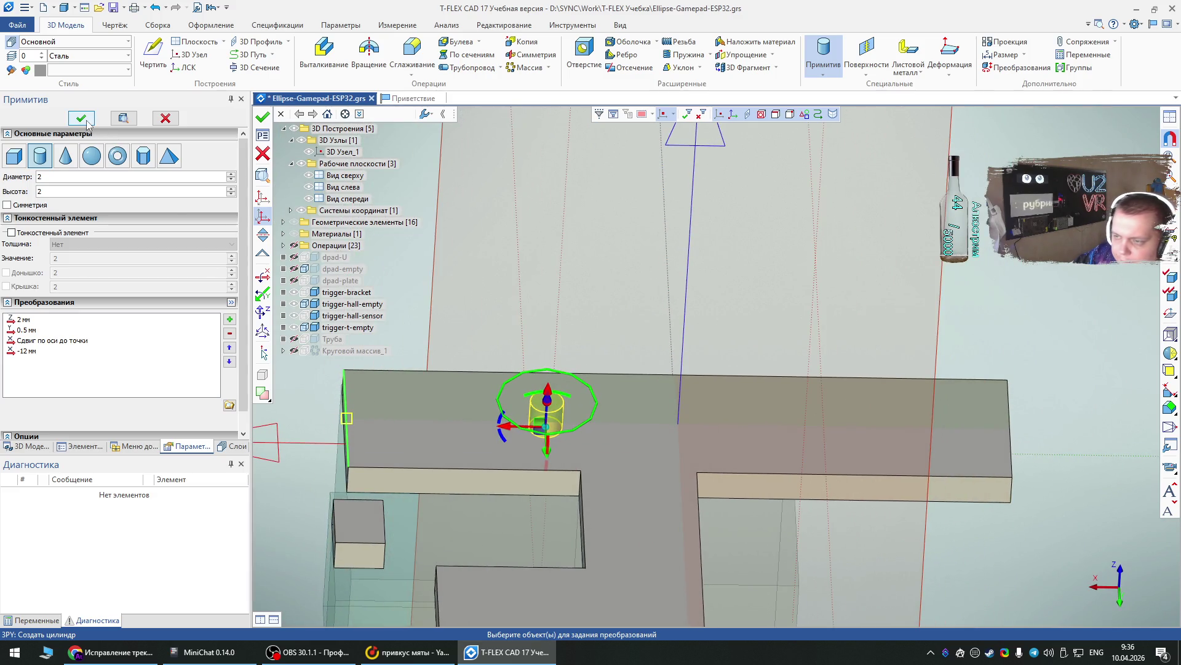
click(86, 122)
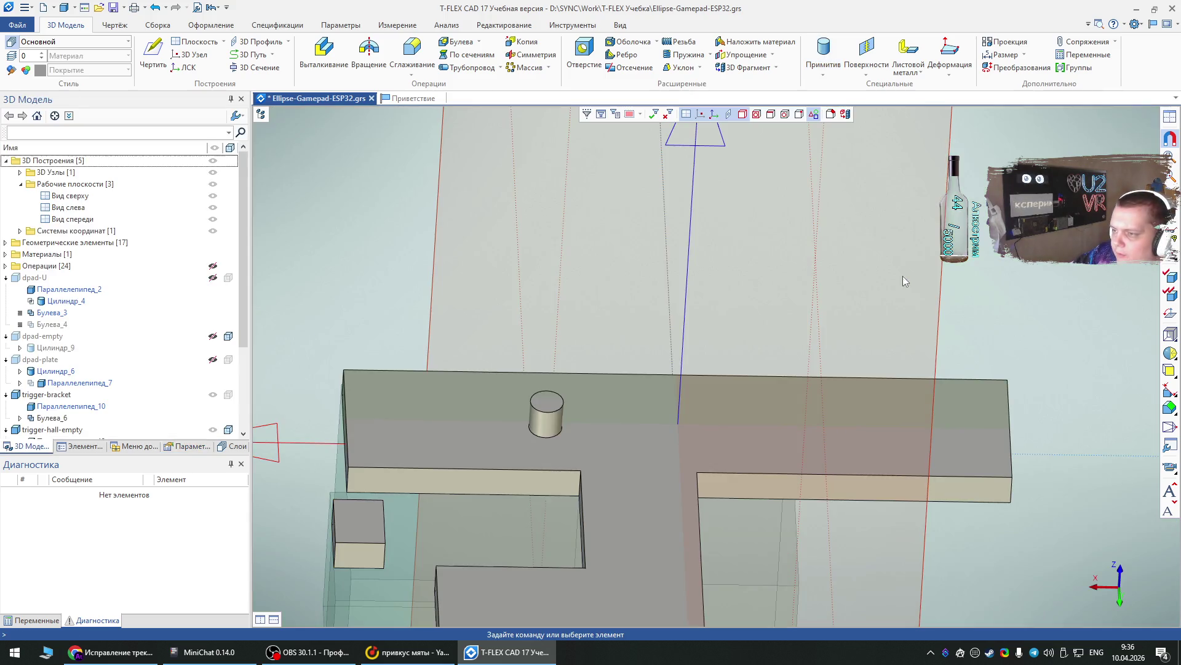
- Copy the cylinder pin Цилиндр_16, producing Копия_2
click(527, 41)
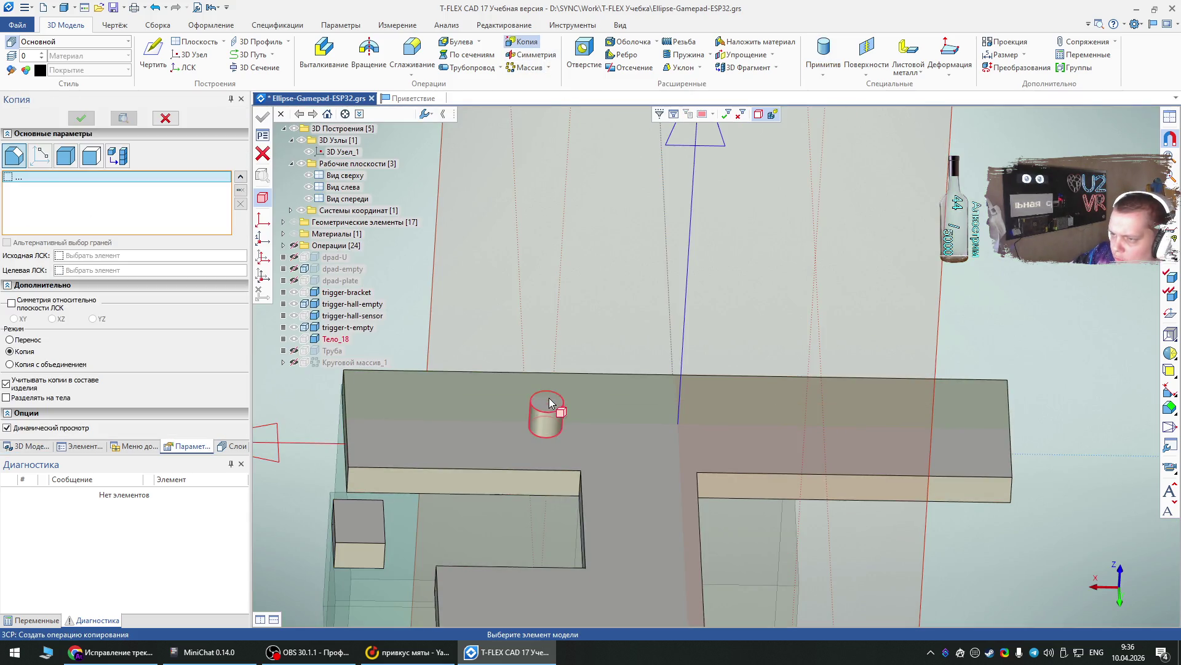
click(549, 402)
click(688, 289)
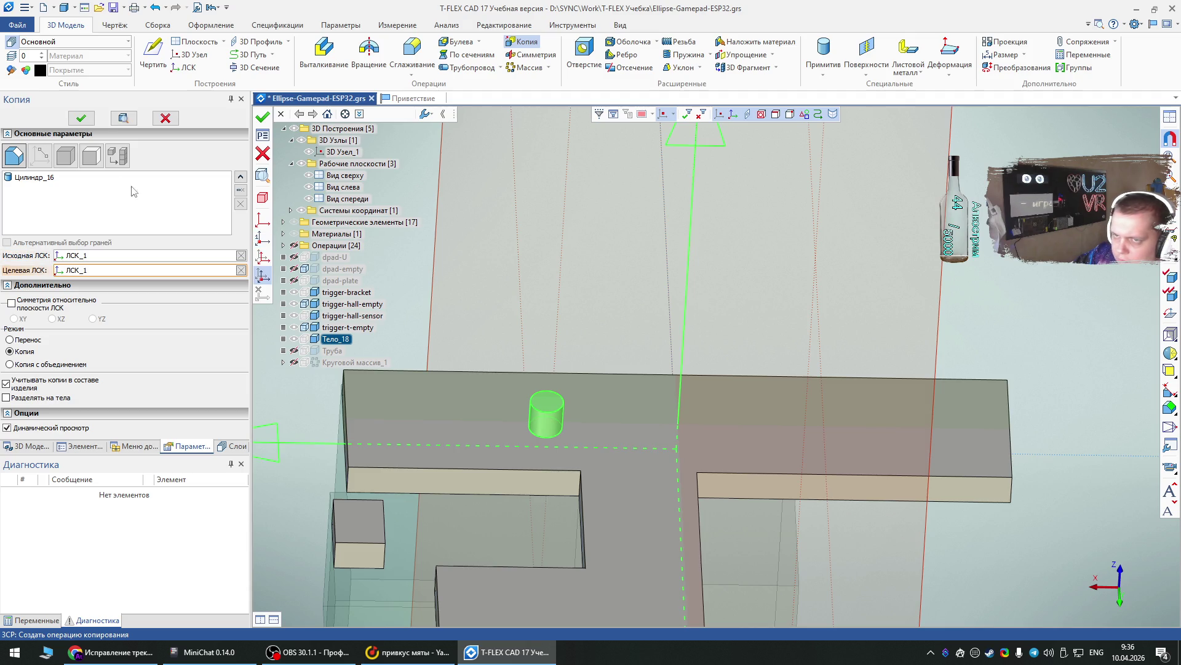
click(80, 117)
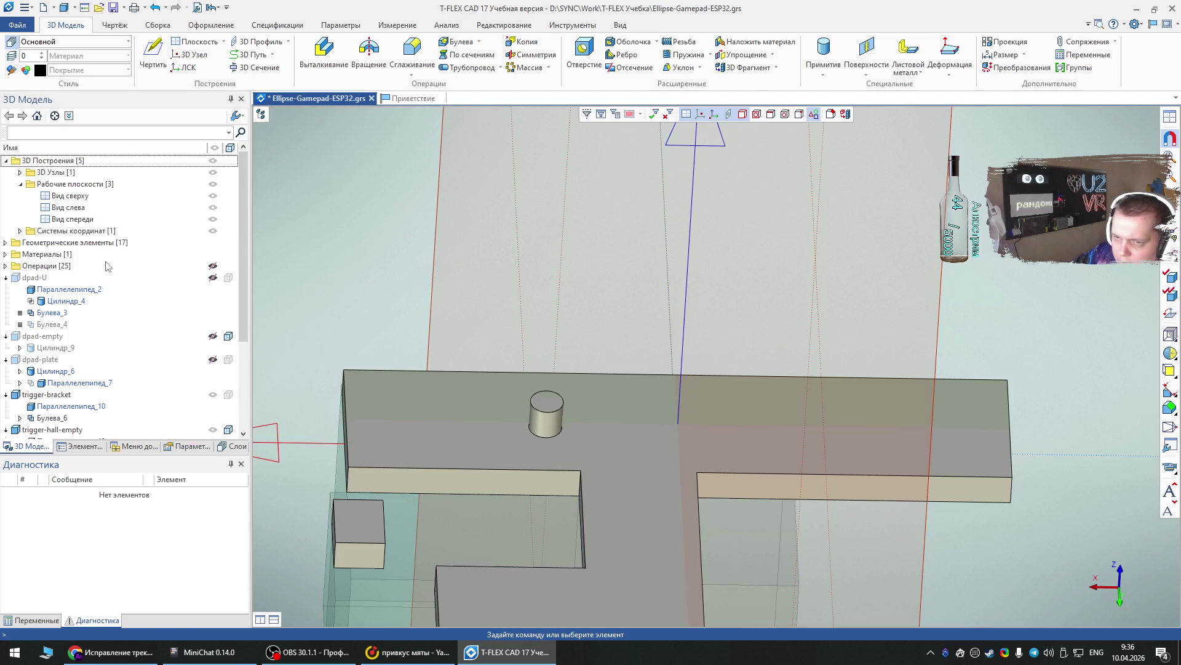
- Move the copied pin Копия_2 by −14 mm along X
scroll(108, 257, down, 4)
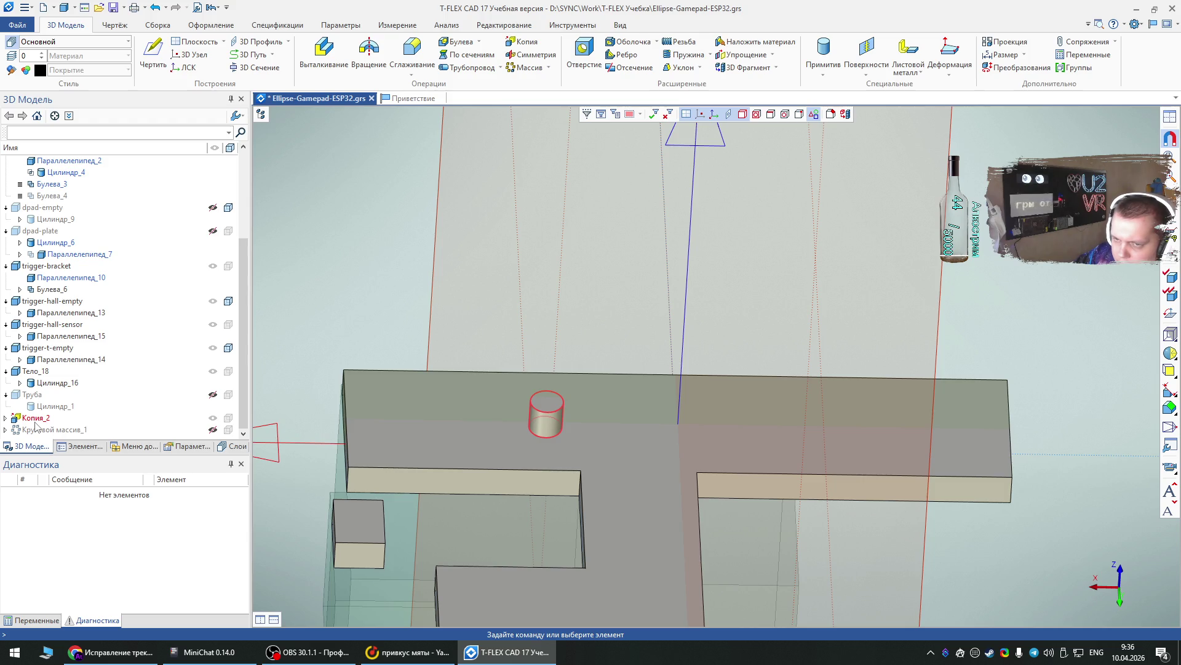
right_click(35, 425)
click(122, 454)
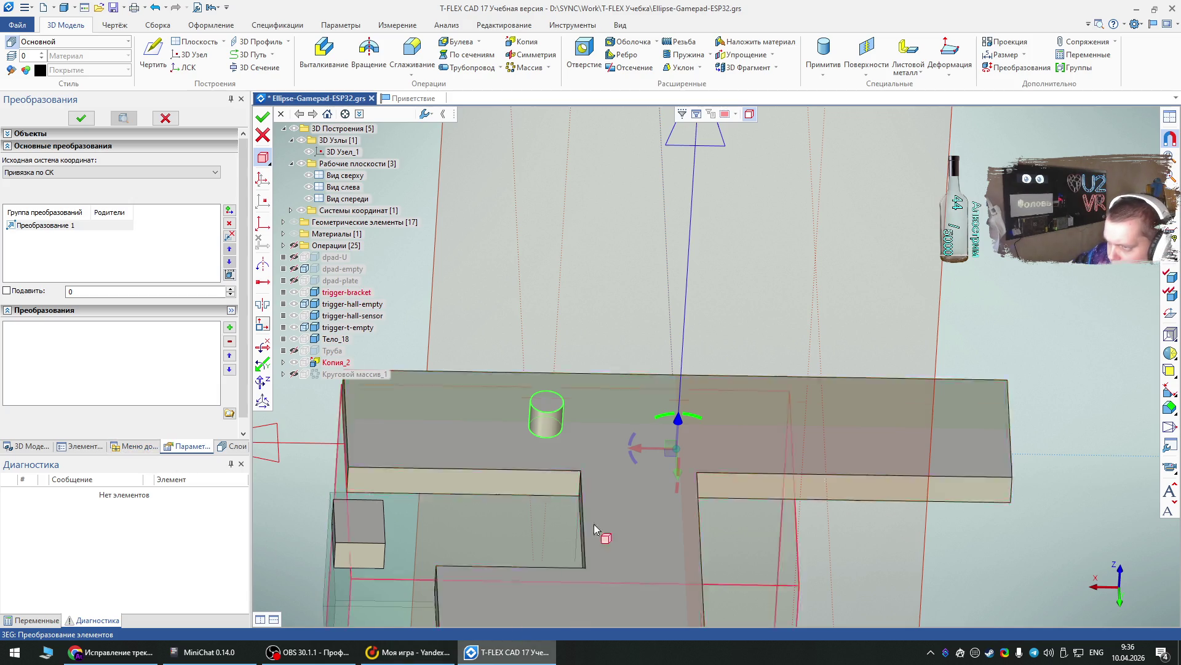
drag(640, 453, 858, 471)
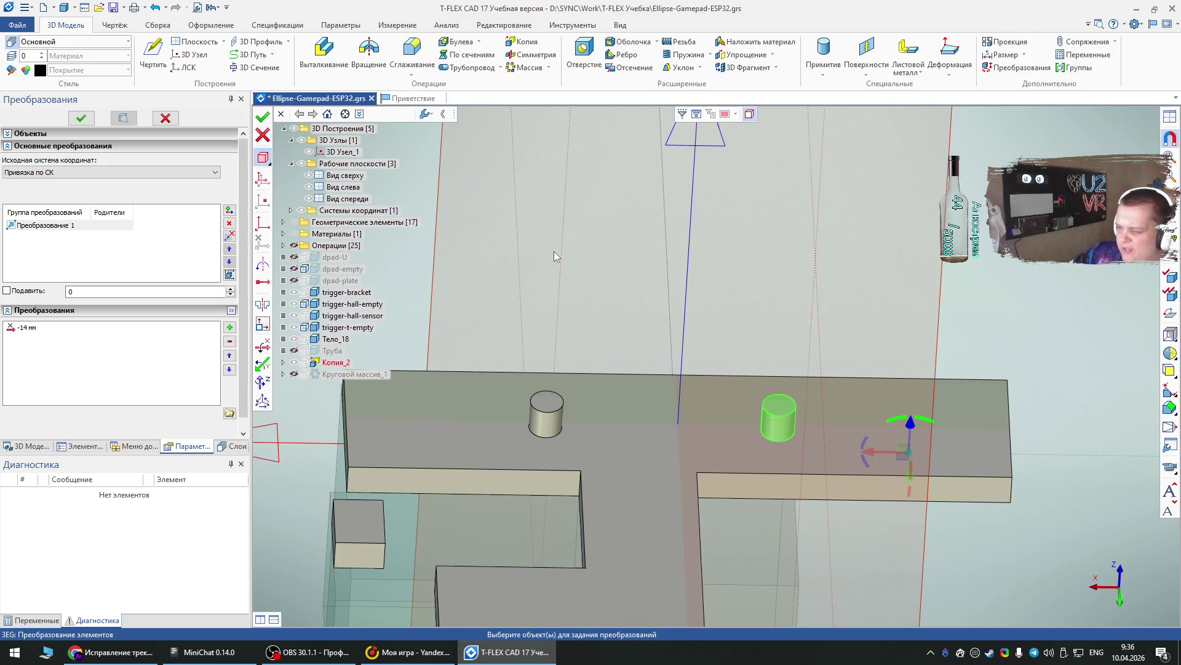
click(81, 117)
scroll(462, 397, down, 3)
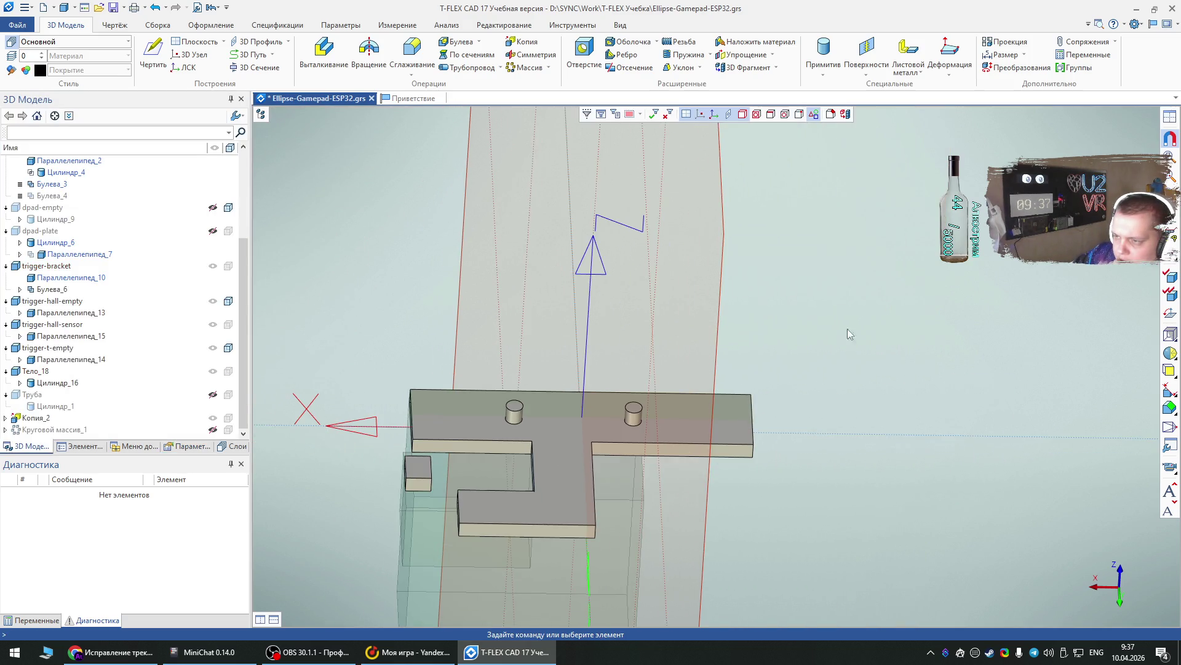
right_click(900, 319)
key(Escape)
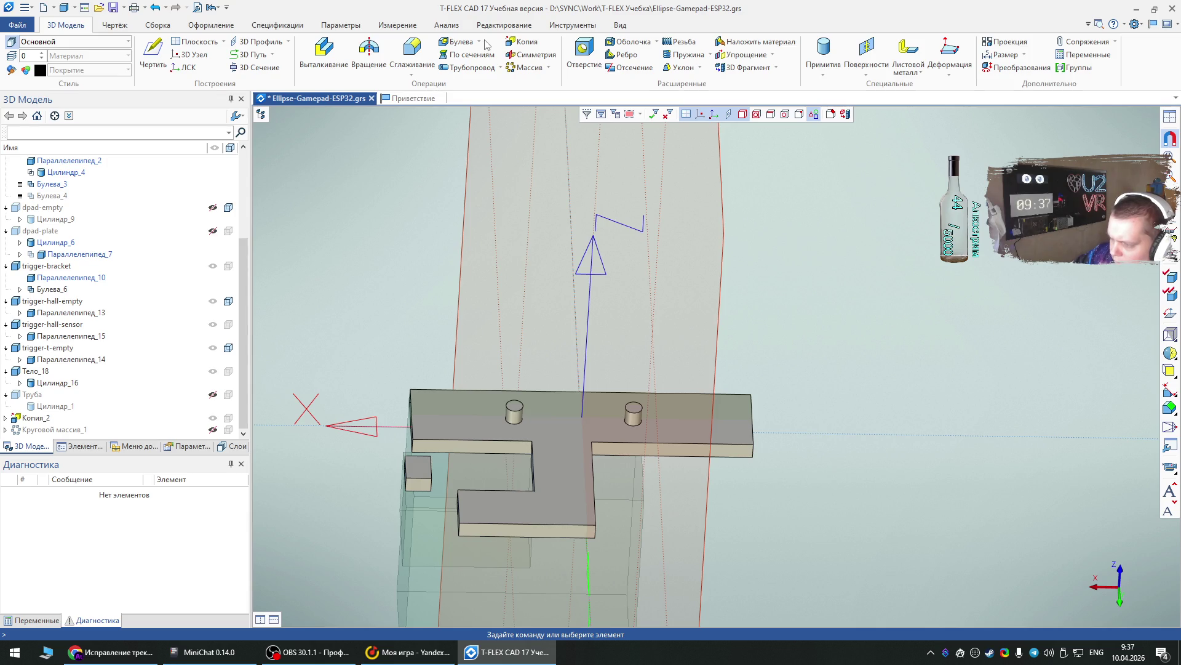
- Unite the two cylinder pins with a Boolean addition
click(477, 42)
click(478, 56)
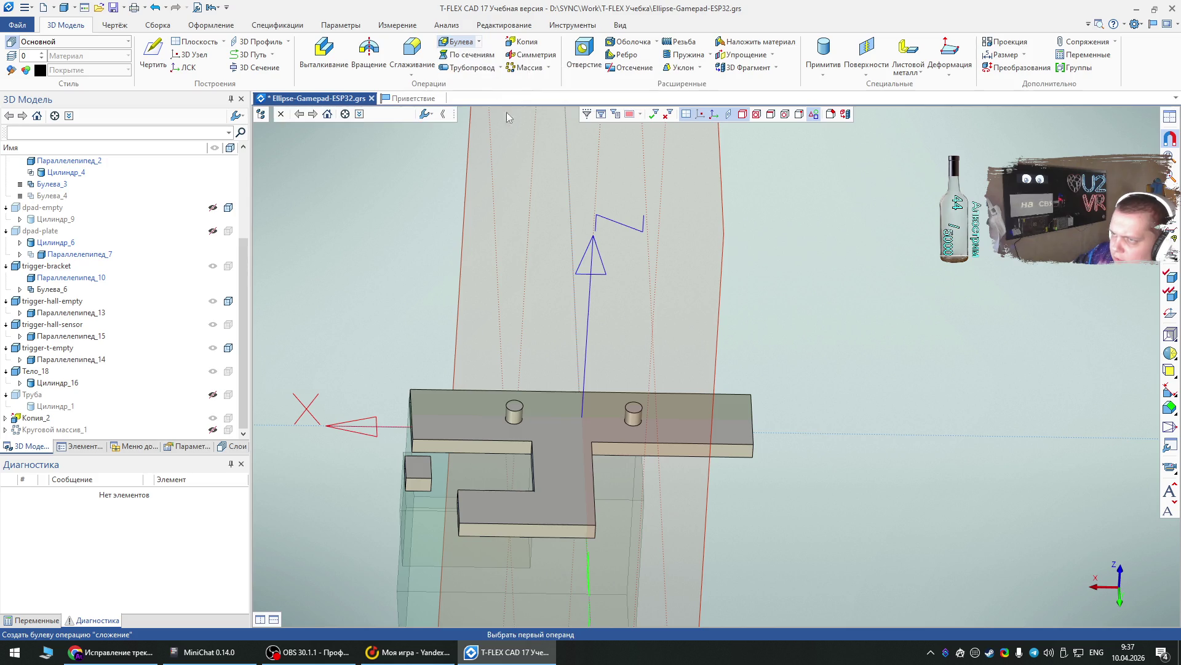
click(516, 413)
click(634, 416)
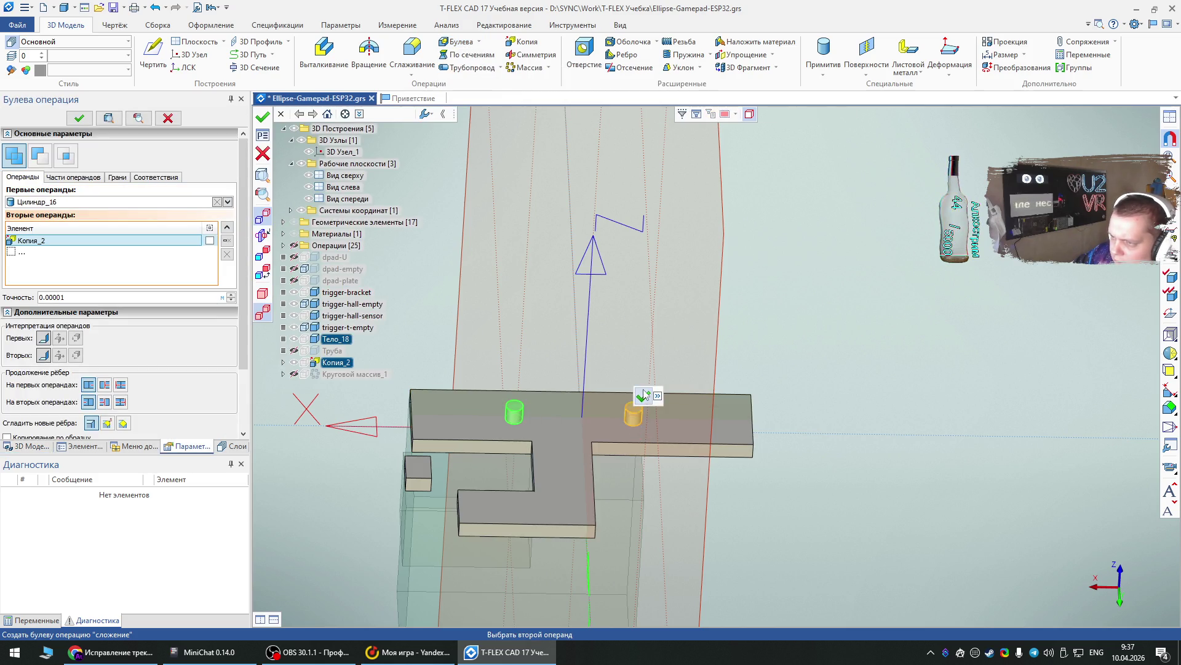
- Add the joined pins to the trigger-bracket body with a second Boolean addition
click(477, 42)
click(487, 61)
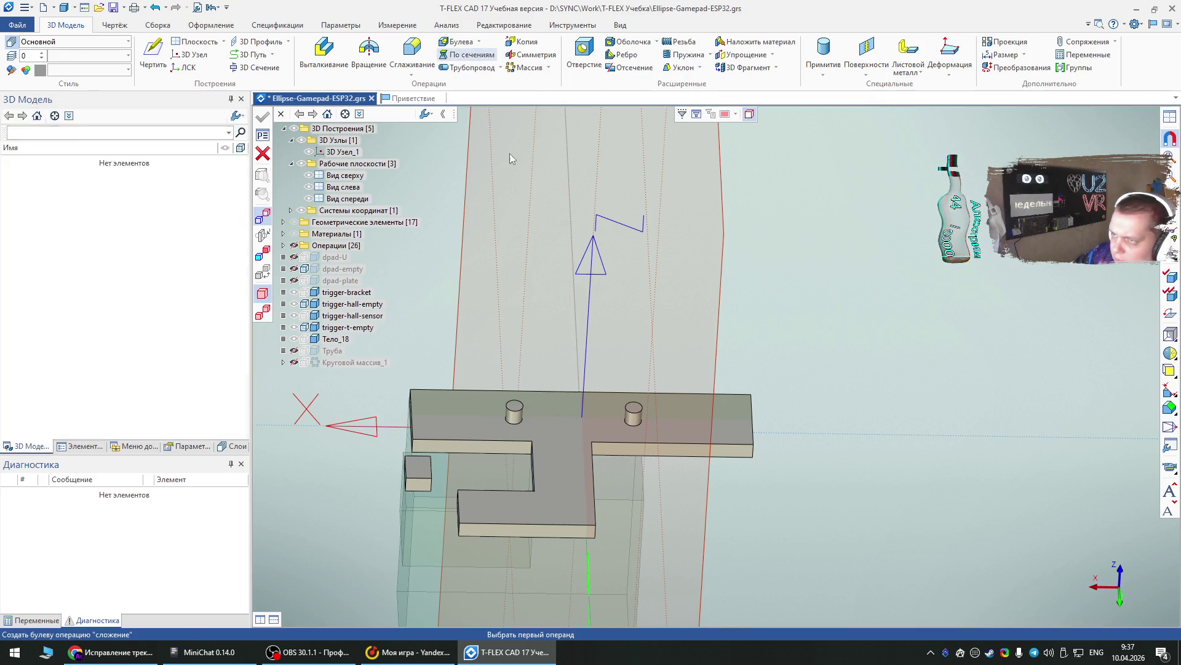
click(563, 430)
click(515, 407)
click(524, 386)
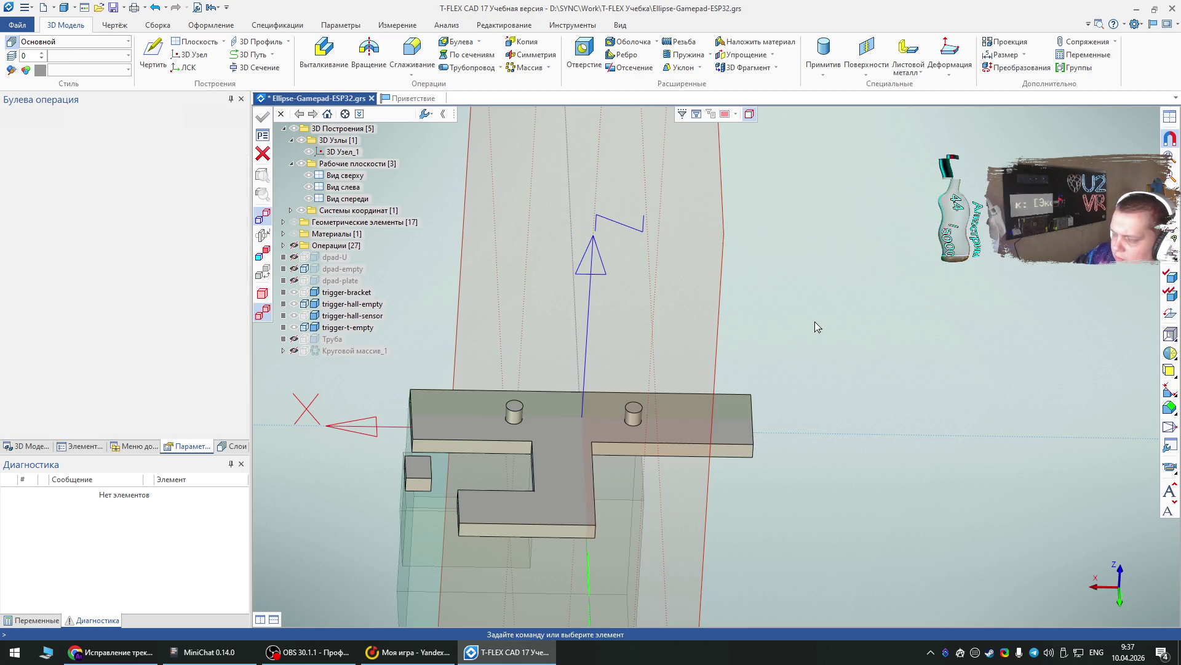
- Collapse the dpad, trigger and Труба branches in the model tree, then start a cylinder primitive
mouse_move(816, 312)
right_down()
mouse_move(773, 334)
mouse_move(794, 336)
right_up()
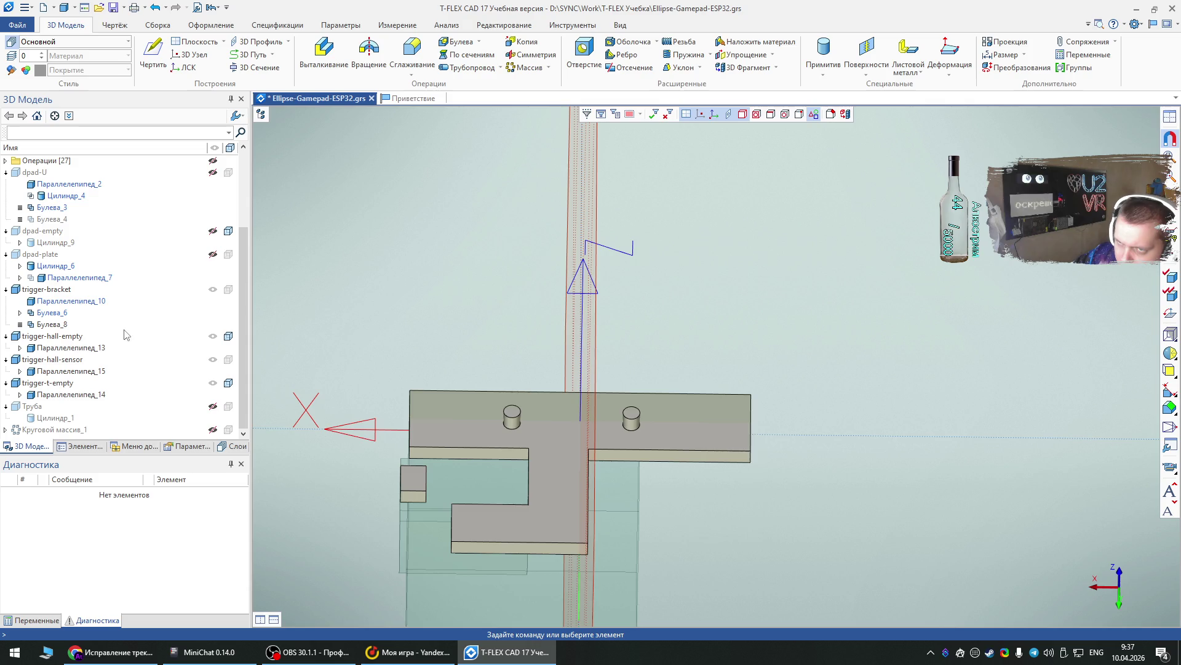
click(6, 172)
click(5, 230)
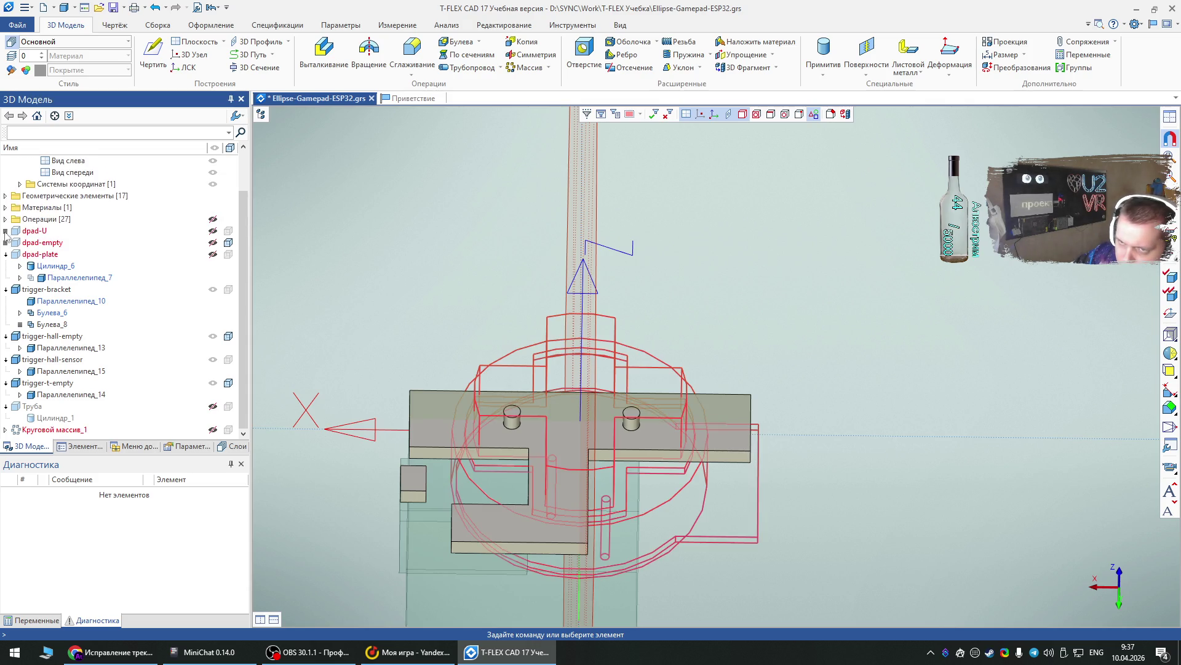
click(6, 254)
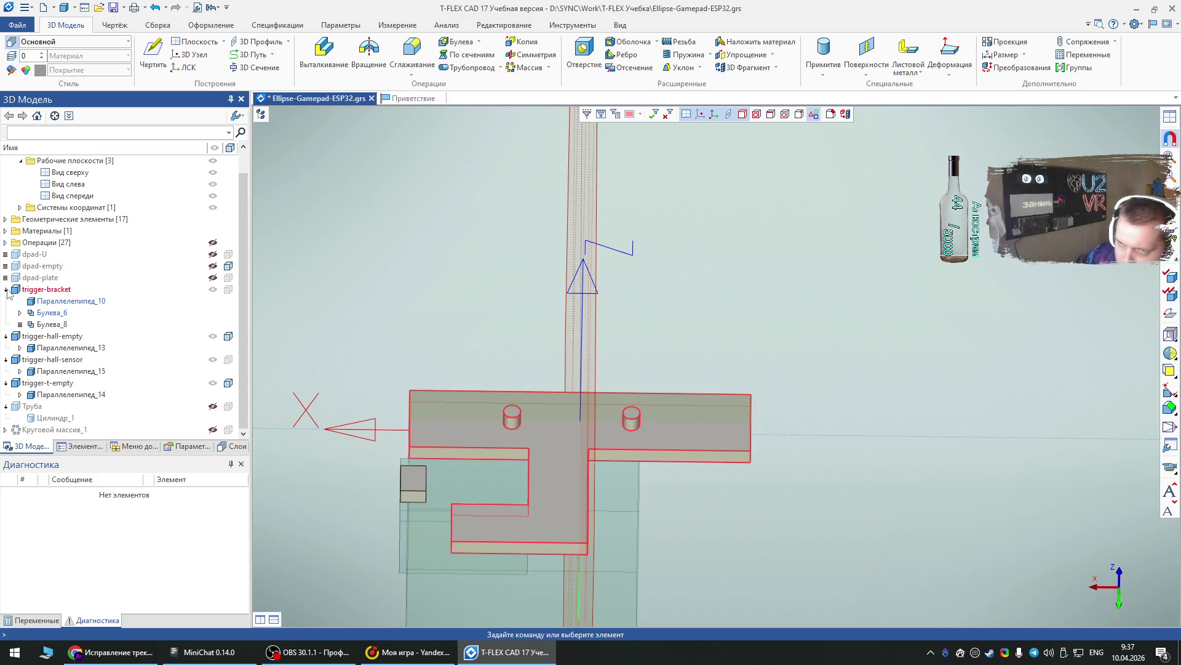
click(5, 289)
click(6, 325)
click(5, 336)
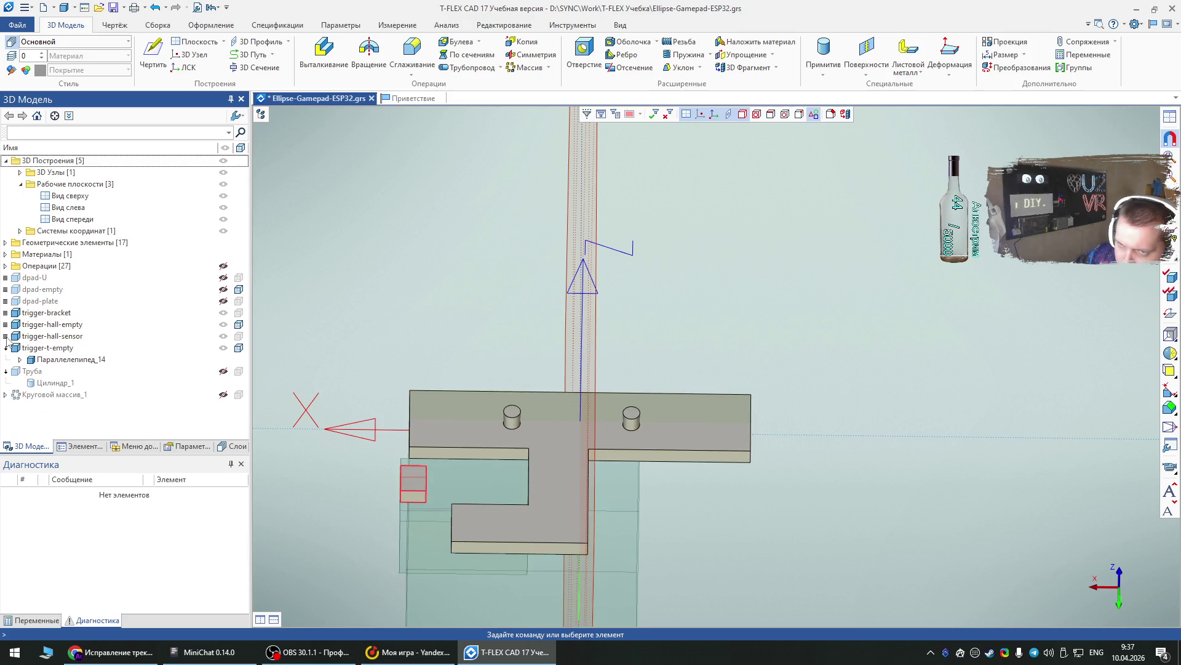
click(5, 348)
click(6, 359)
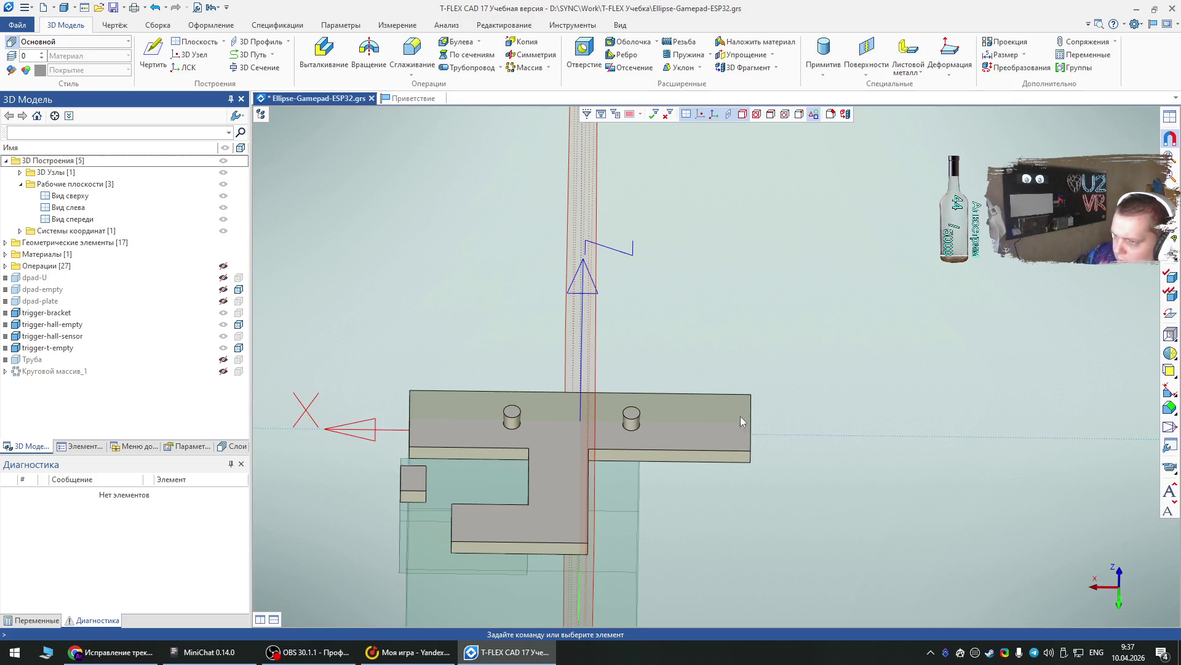
click(824, 51)
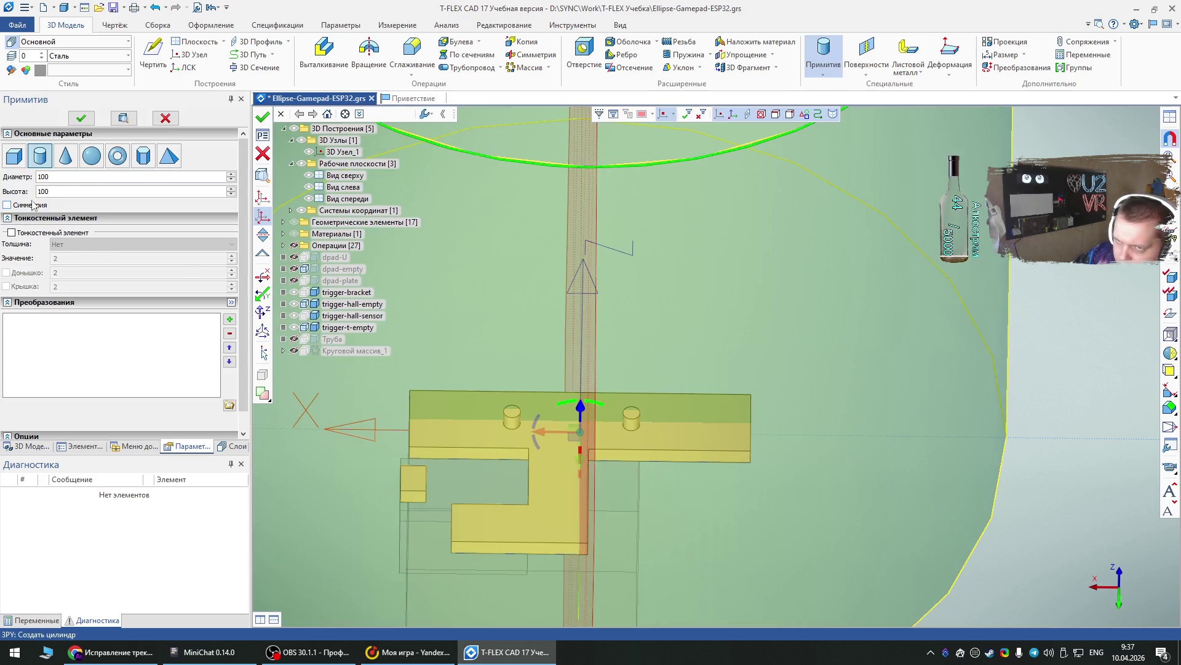
- Create a 2 mm diameter, 10 mm tall cylinder pin moved onto the plate's right end
click(32, 176)
text(2)
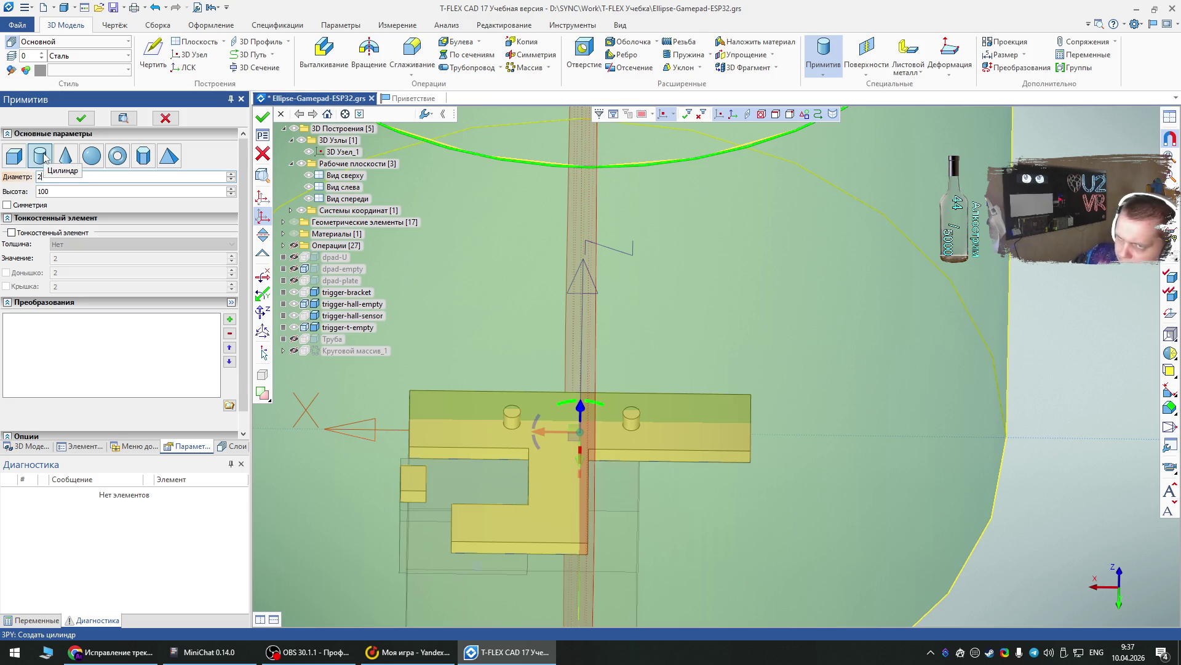
click(26, 192)
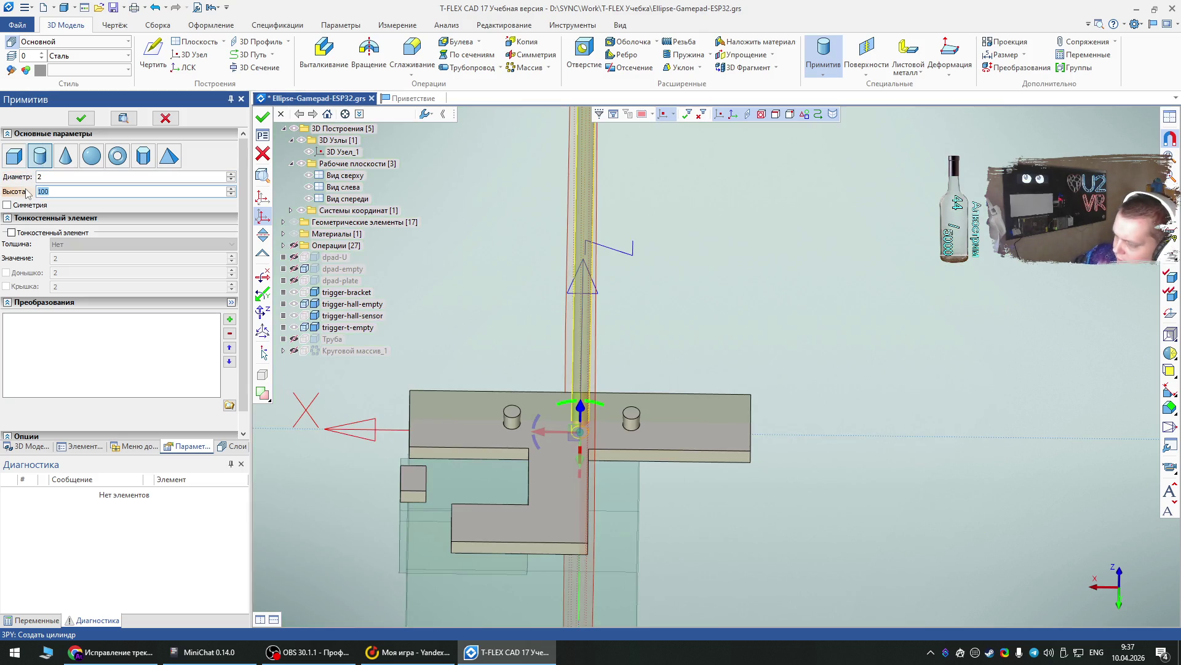
text(10)
mouse_move(572, 444)
right_down()
mouse_move(603, 435)
mouse_move(672, 538)
right_up()
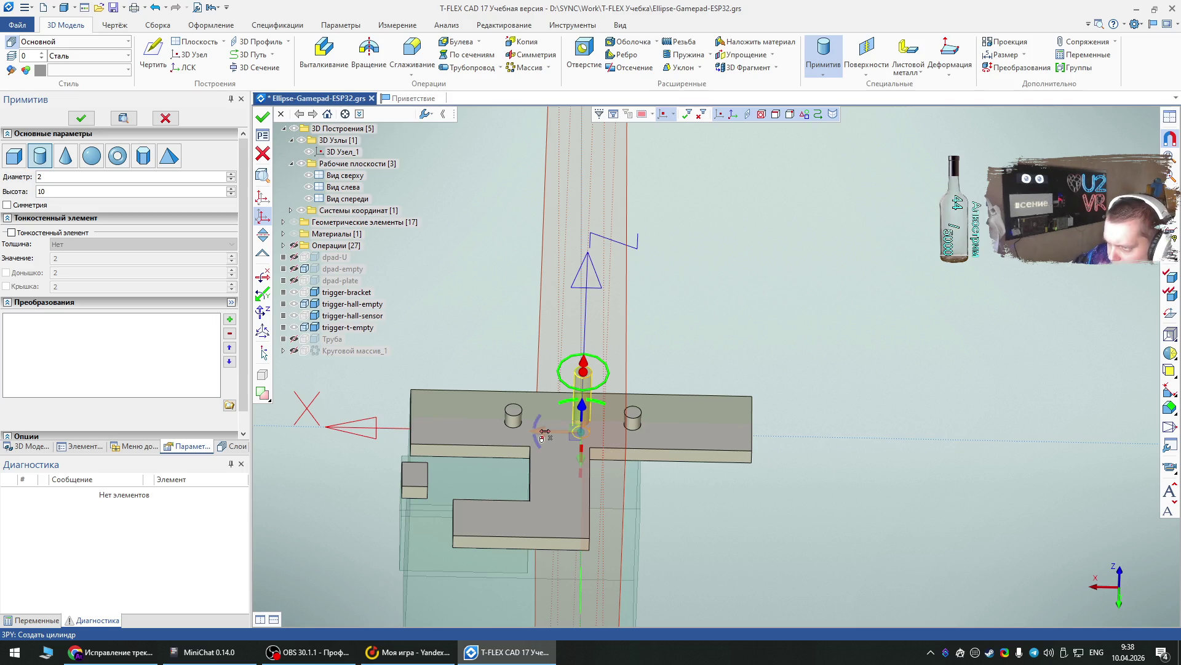
mouse_move(545, 435)
mouse_down()
mouse_move(739, 441)
mouse_move(653, 439)
mouse_up()
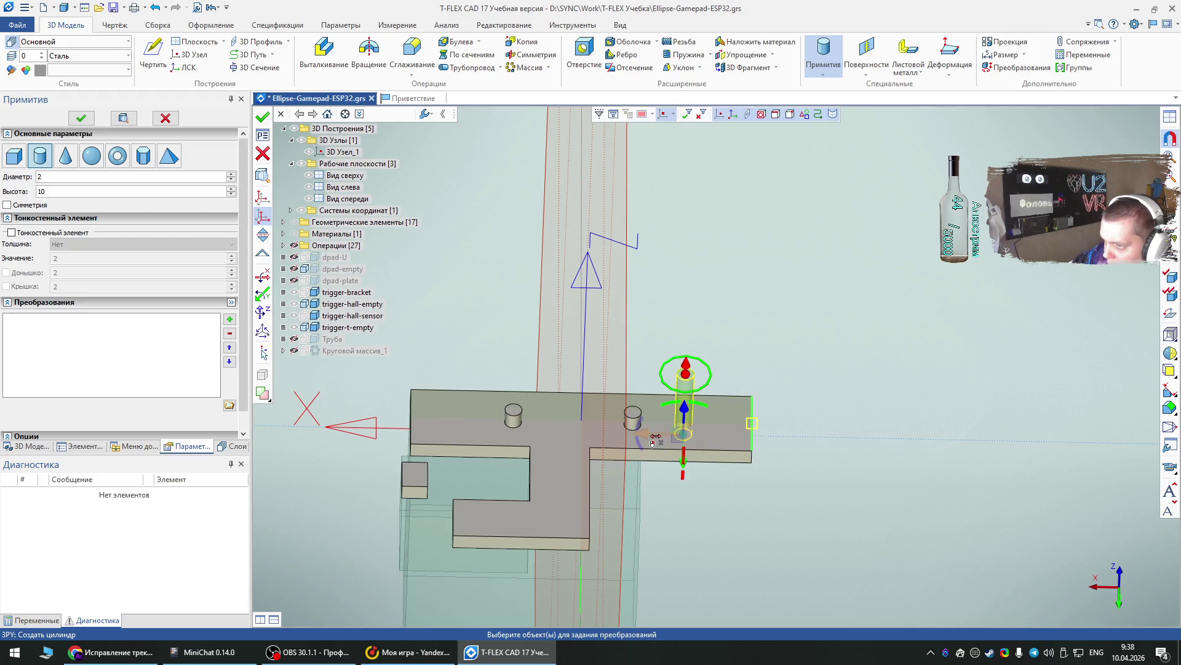
click(81, 117)
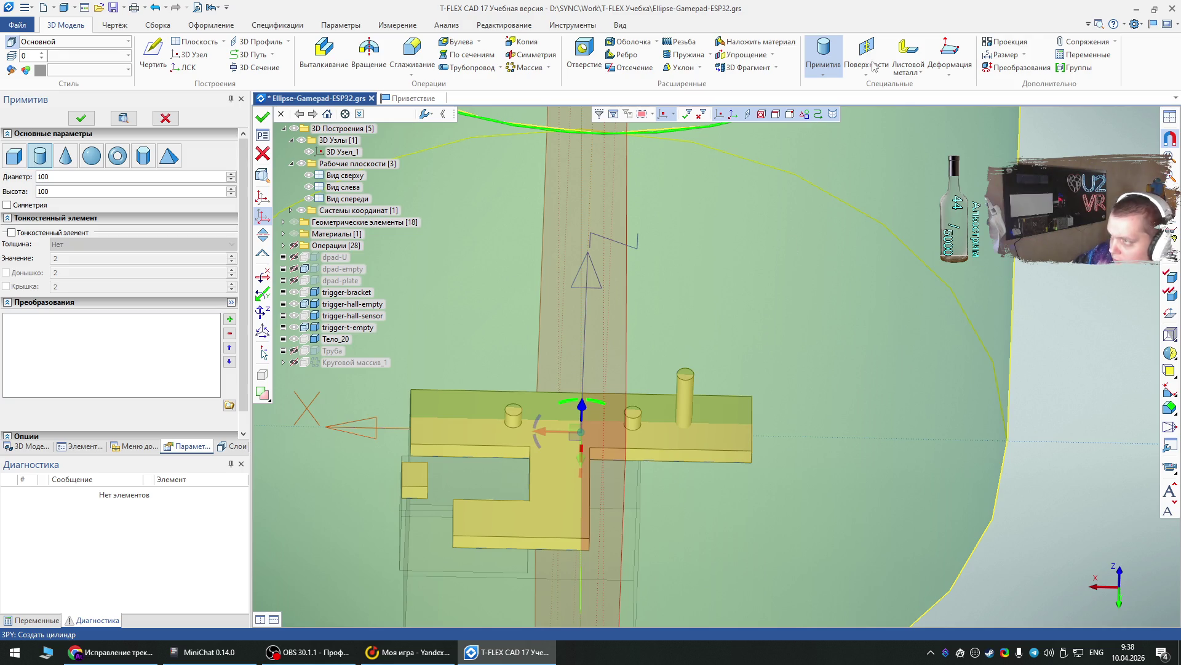
- Set the second cylinder's diameter to 2 and height to 10
click(65, 178)
drag(64, 177, 37, 176)
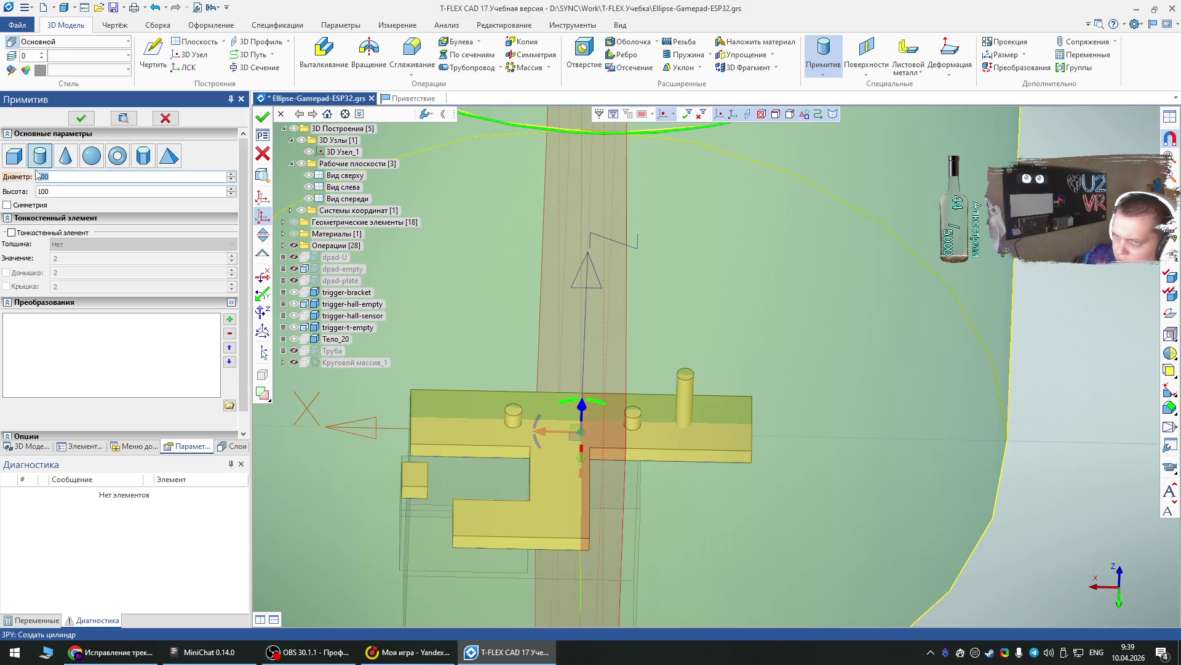
text(2)
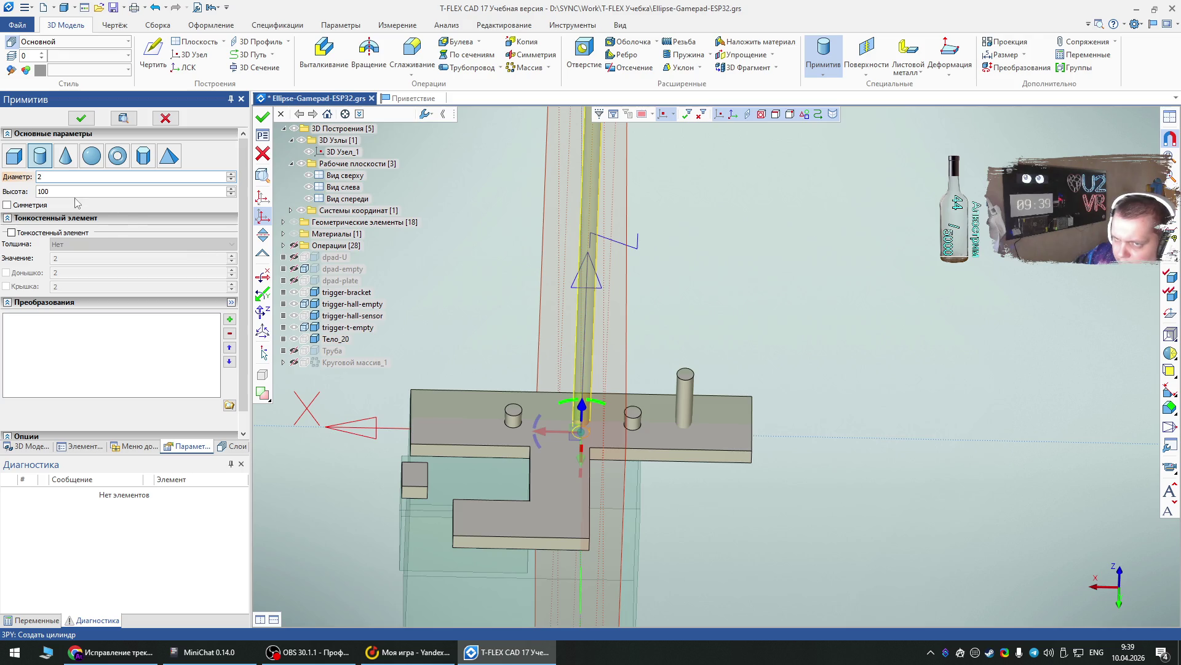
click(66, 191)
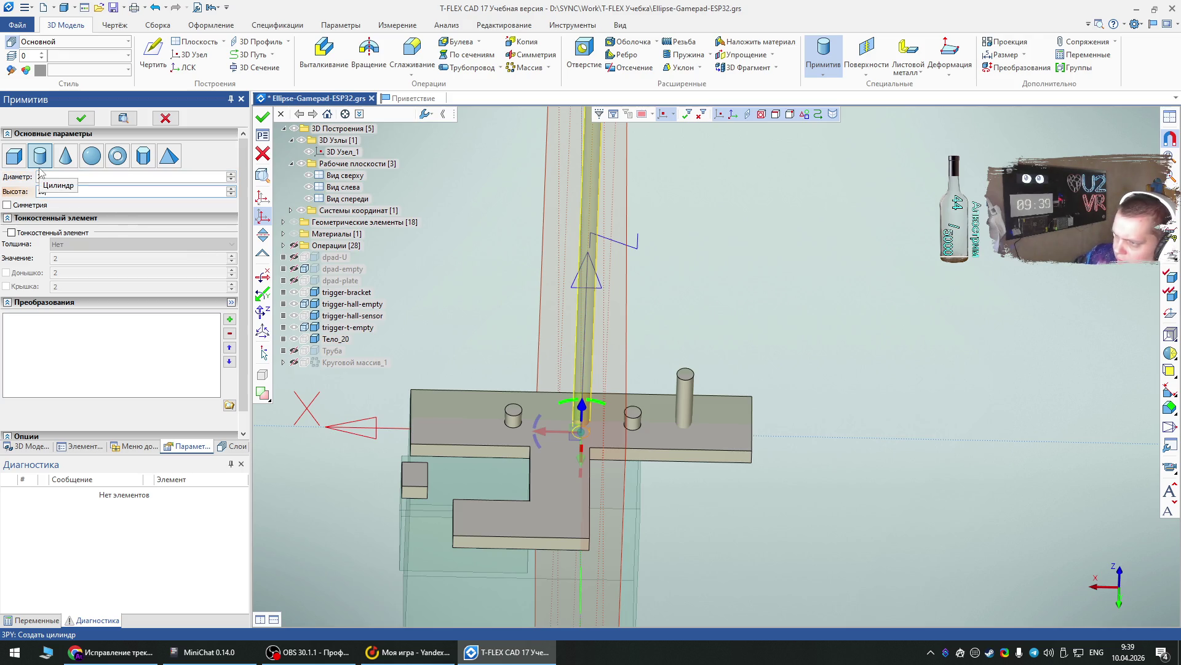
key(BackSpace)
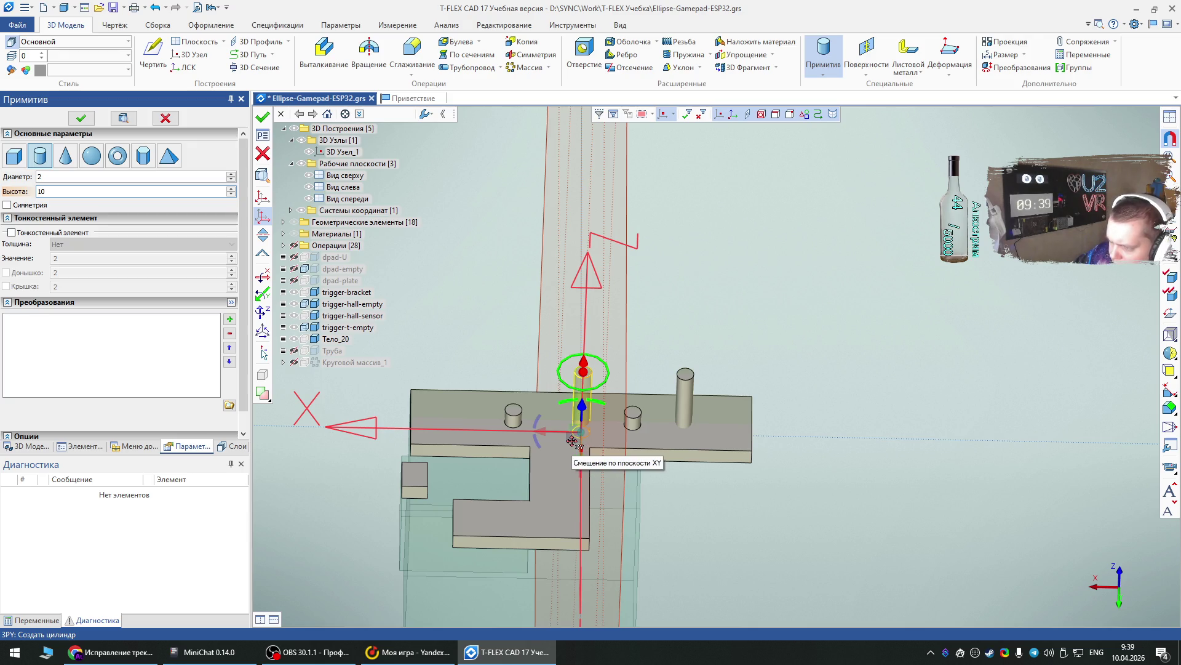
- Place the pin on the plate's lower arm, shifted -2 mm along X, and confirm
drag(572, 441, 448, 489)
right_drag(468, 529, 509, 548)
mouse_move(555, 459)
right_down()
mouse_move(659, 523)
mouse_move(571, 474)
right_up()
scroll(500, 548, up, 5)
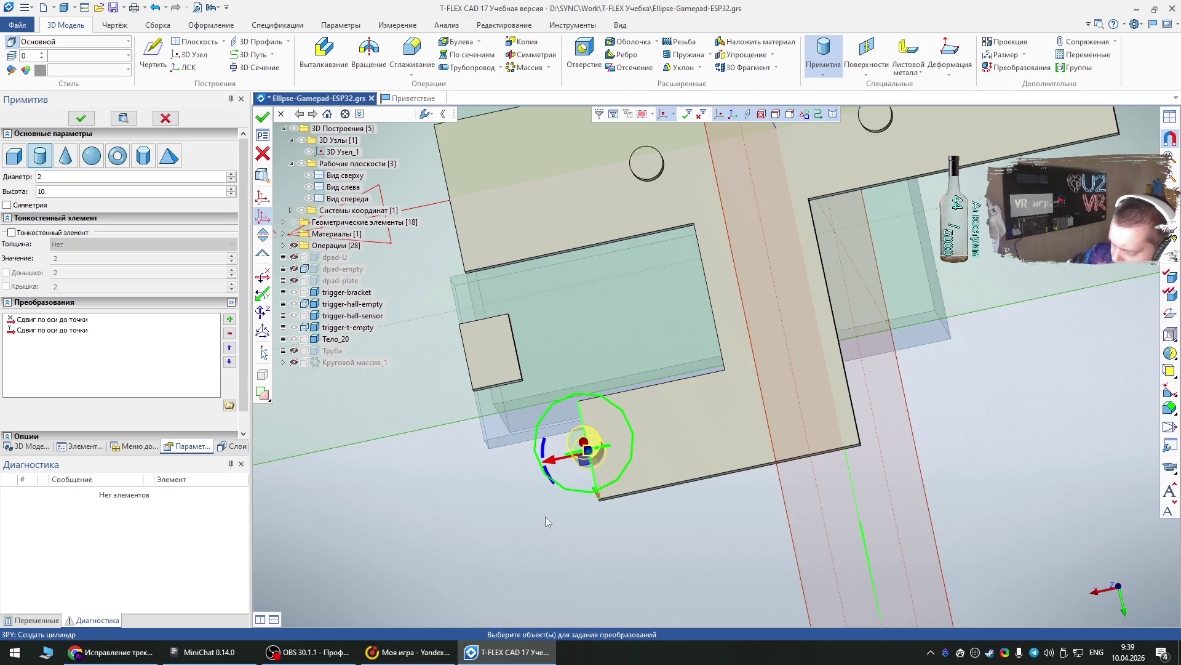
drag(560, 460, 597, 469)
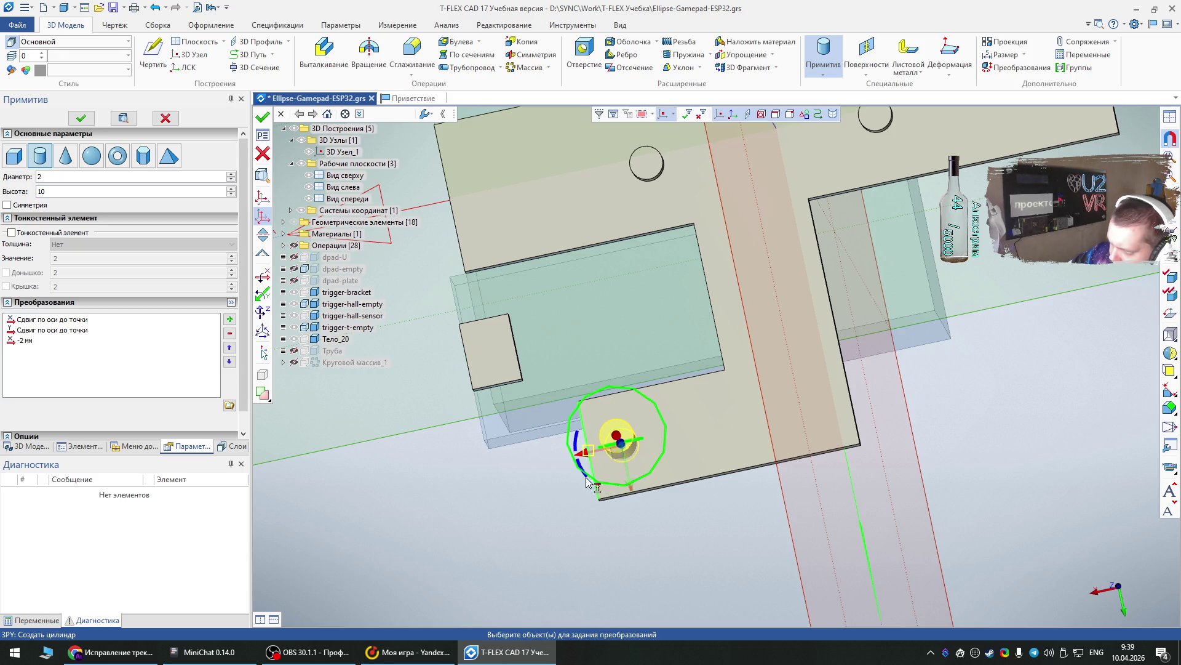
right_drag(726, 541, 695, 433)
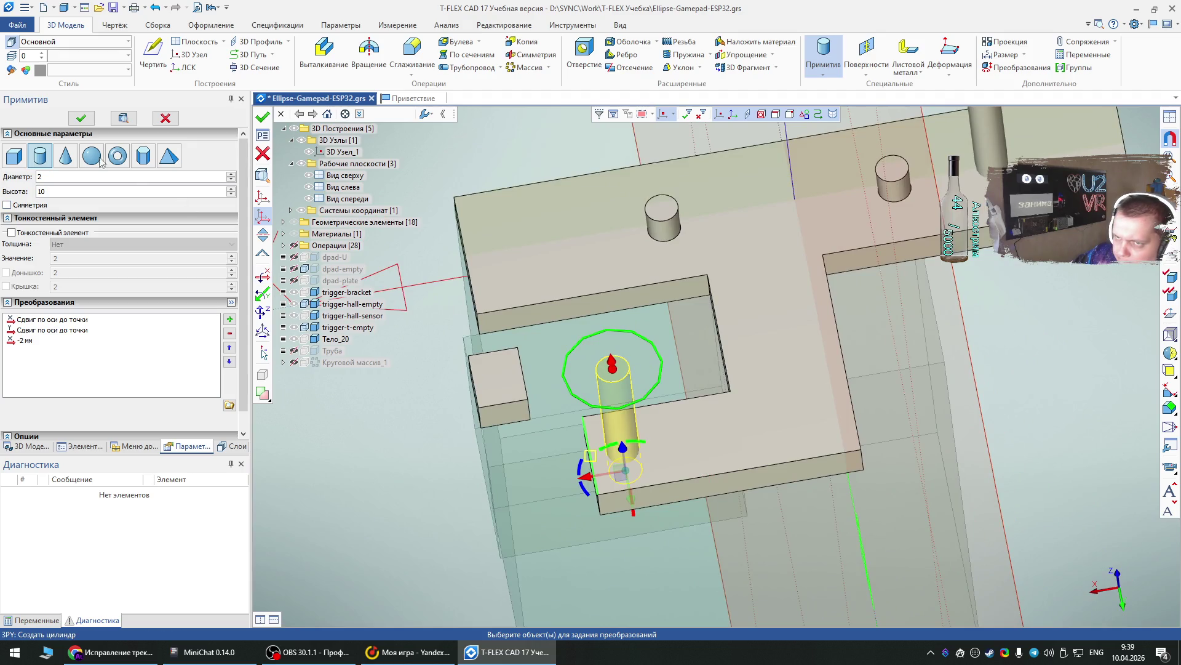
click(80, 118)
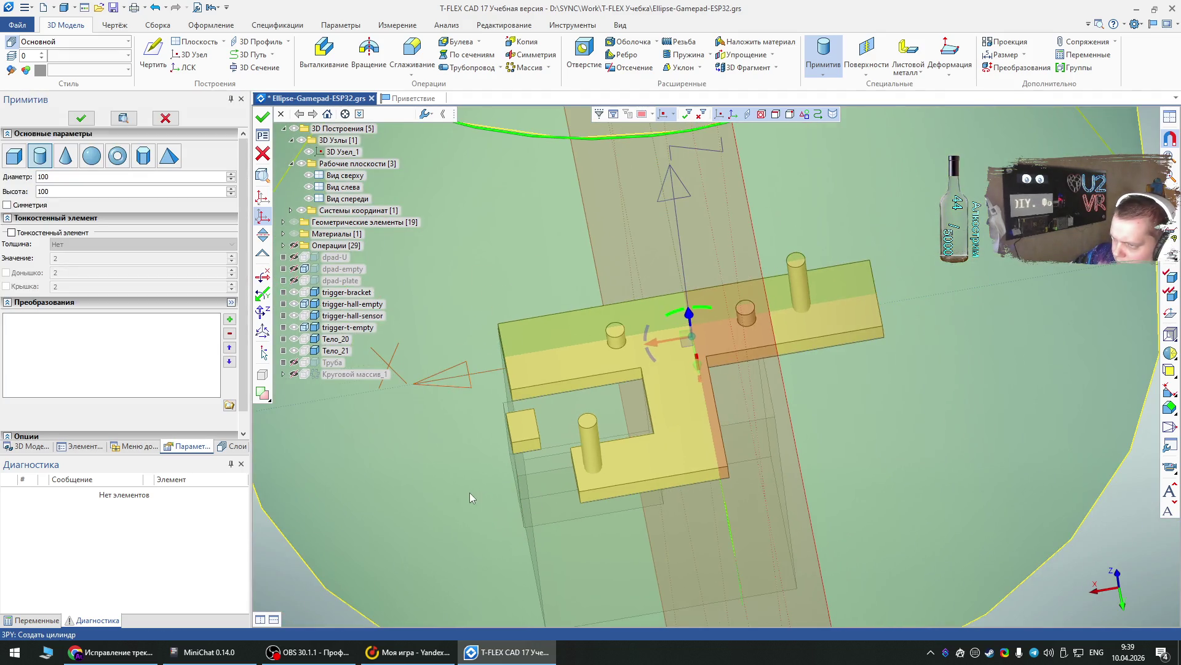
- Copy the lower-arm cylinder pin with the Копия (3cp) command
key(Escape)
key(3)
key(c)
key(p)
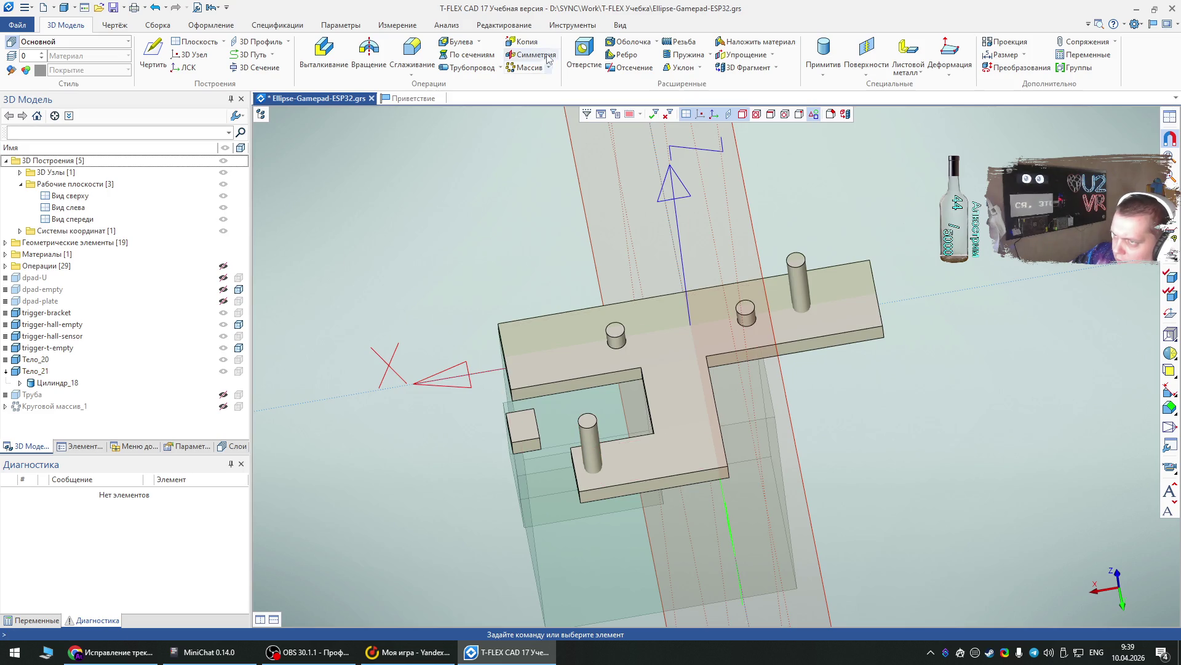
click(589, 446)
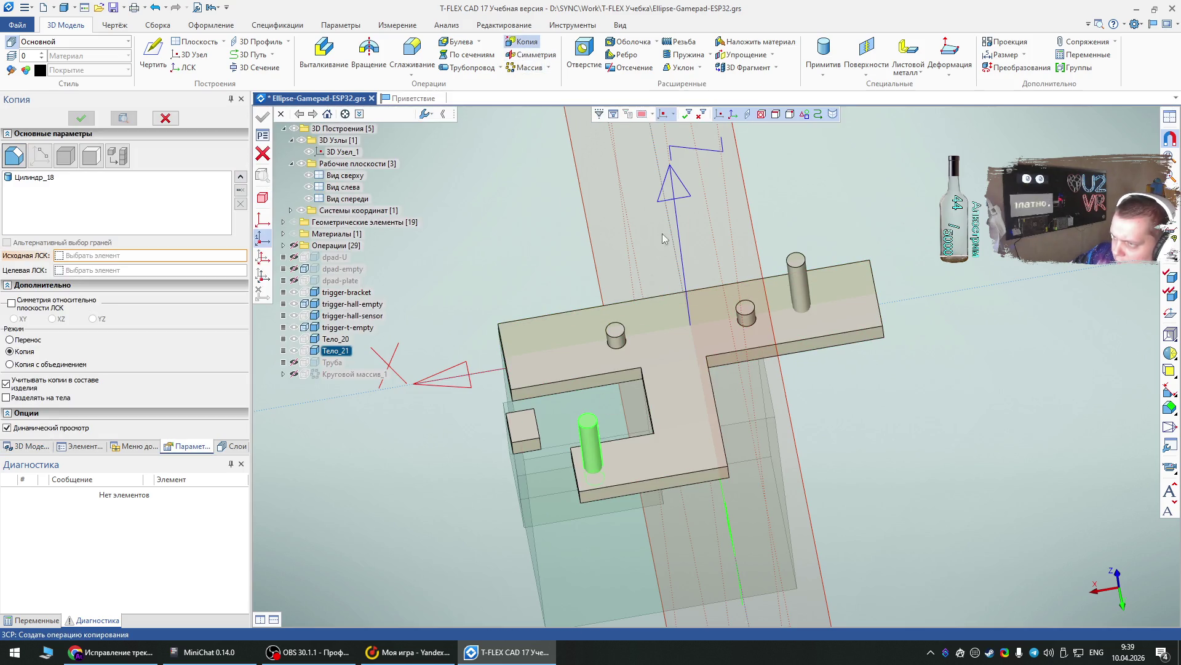
click(677, 201)
click(86, 118)
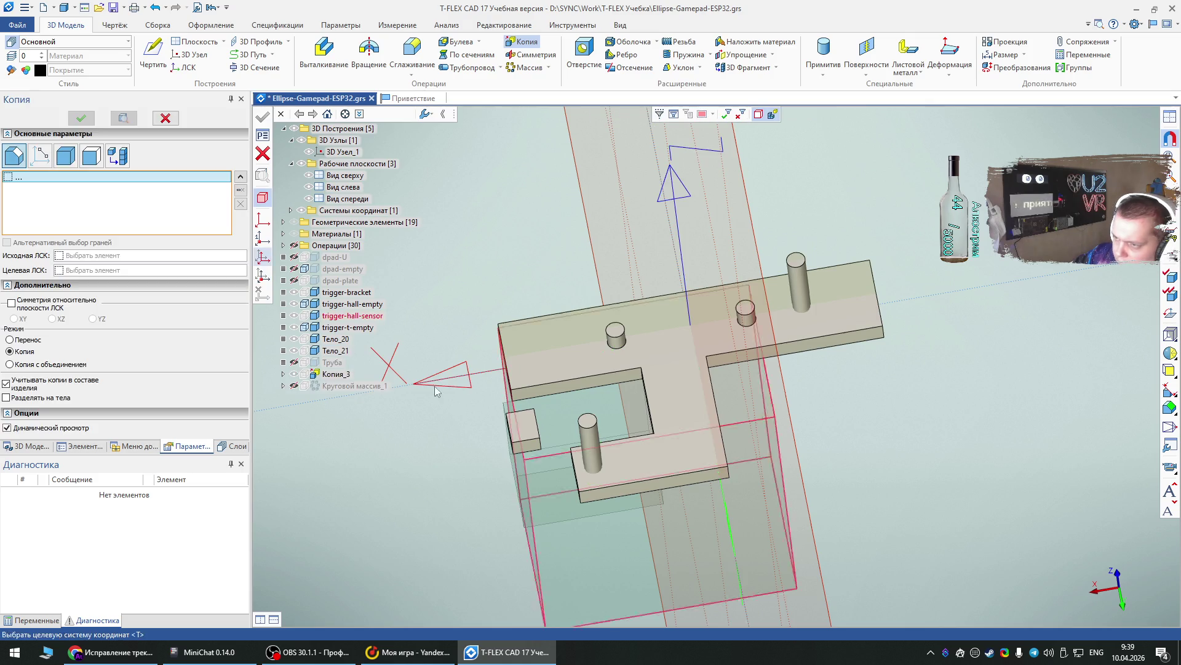
- Edit Копия_3 and offset the copied pin -1 mm along X
double_click(37, 406)
right_click(36, 403)
click(114, 427)
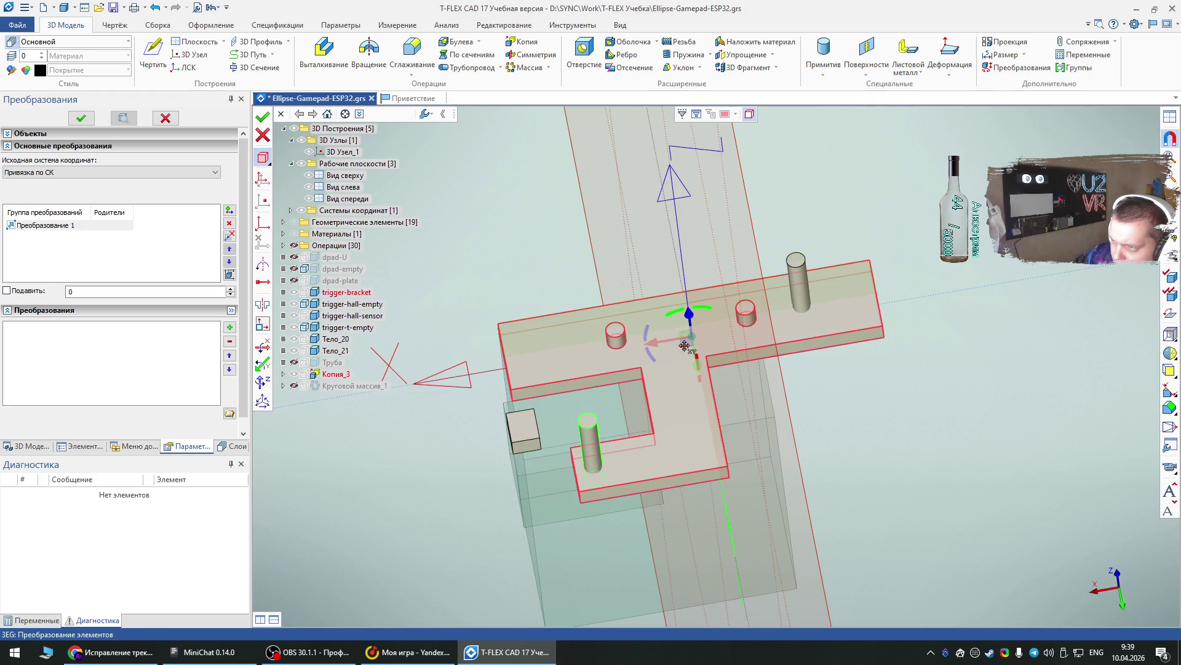
drag(657, 343, 679, 340)
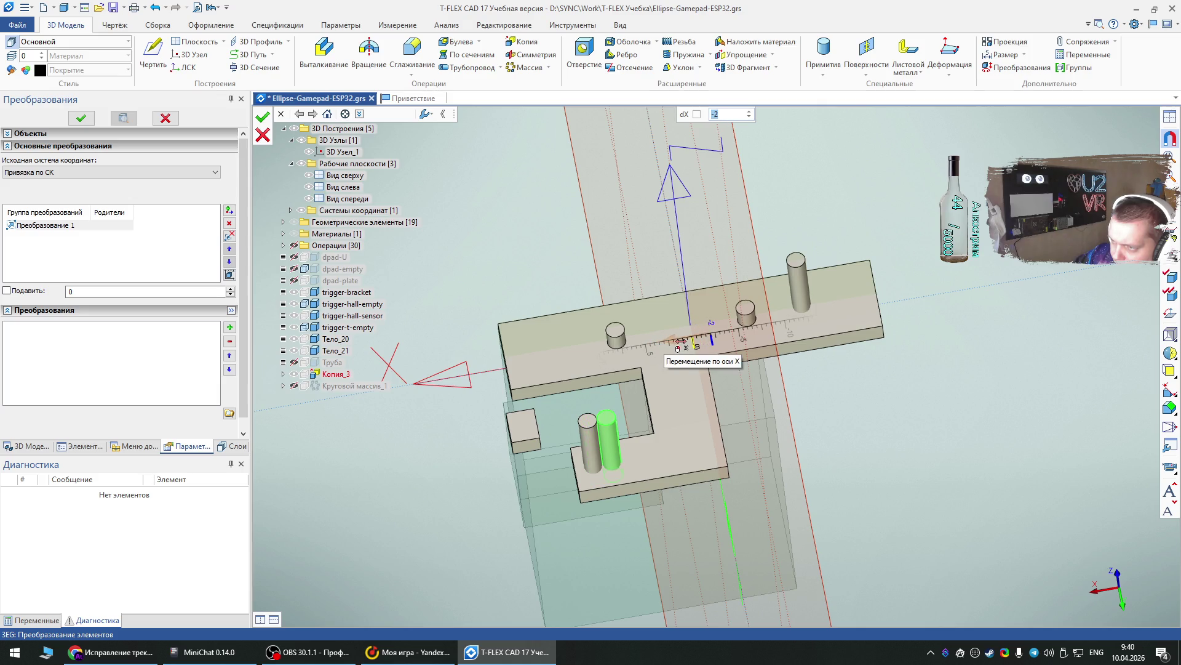
drag(675, 341, 668, 342)
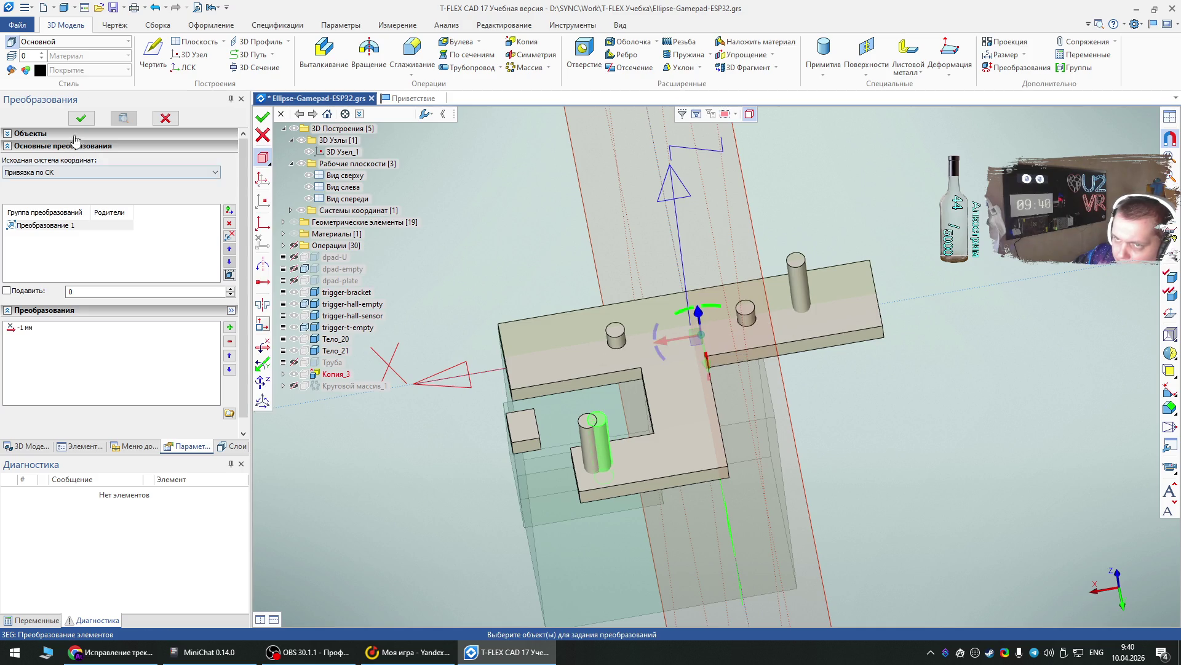
click(81, 118)
right_click(408, 455)
click(364, 154)
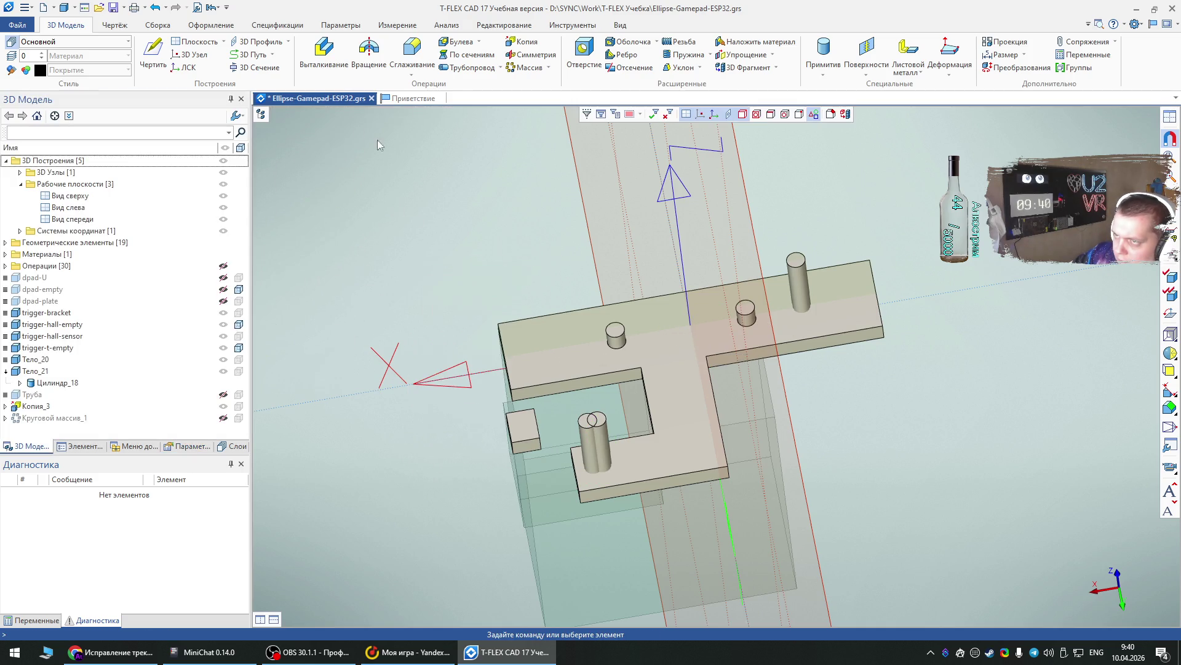
- Unite the tall right cylinder with both lower-arm cylinders using Boolean addition
click(478, 41)
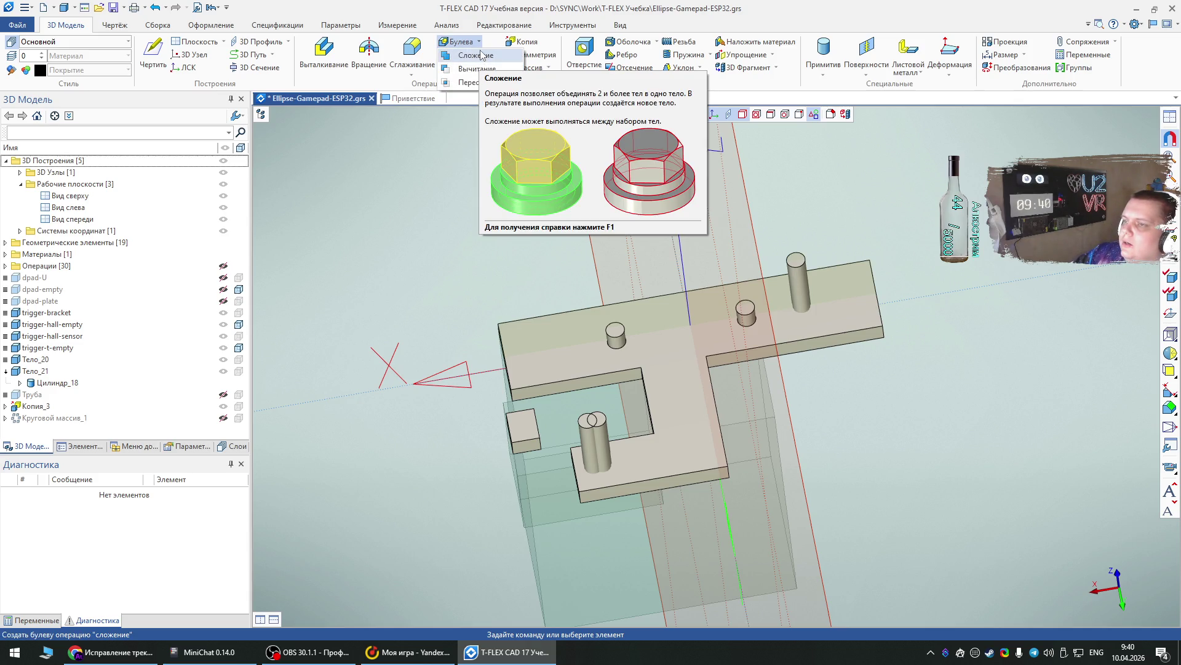
click(482, 55)
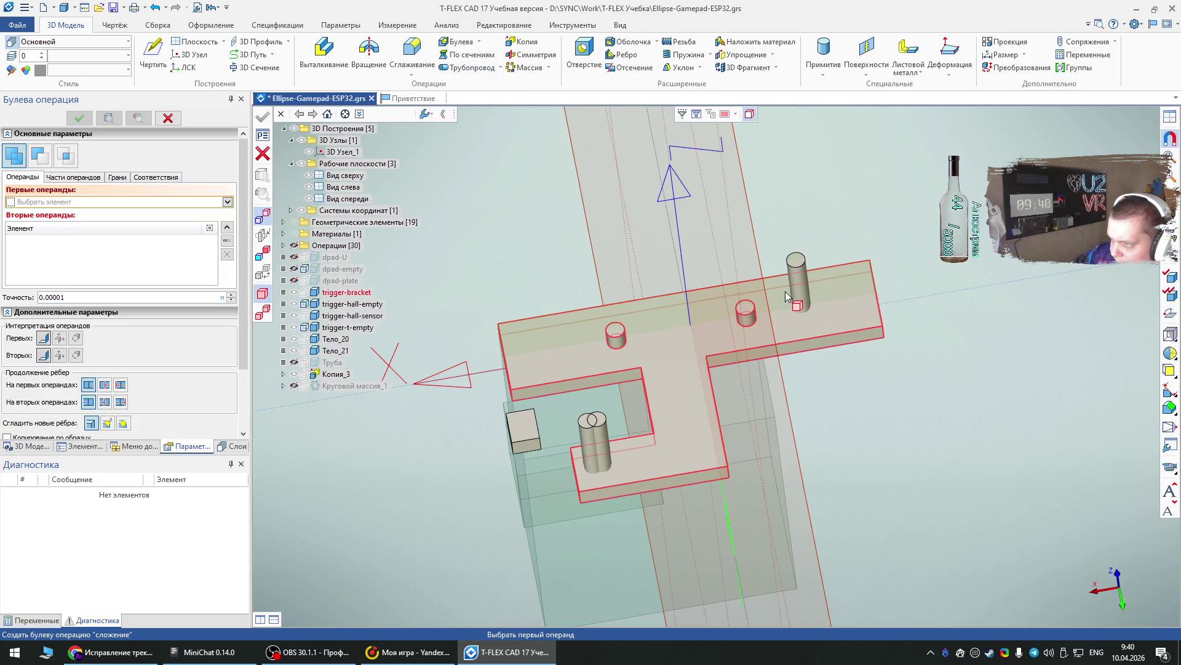
click(796, 283)
click(588, 439)
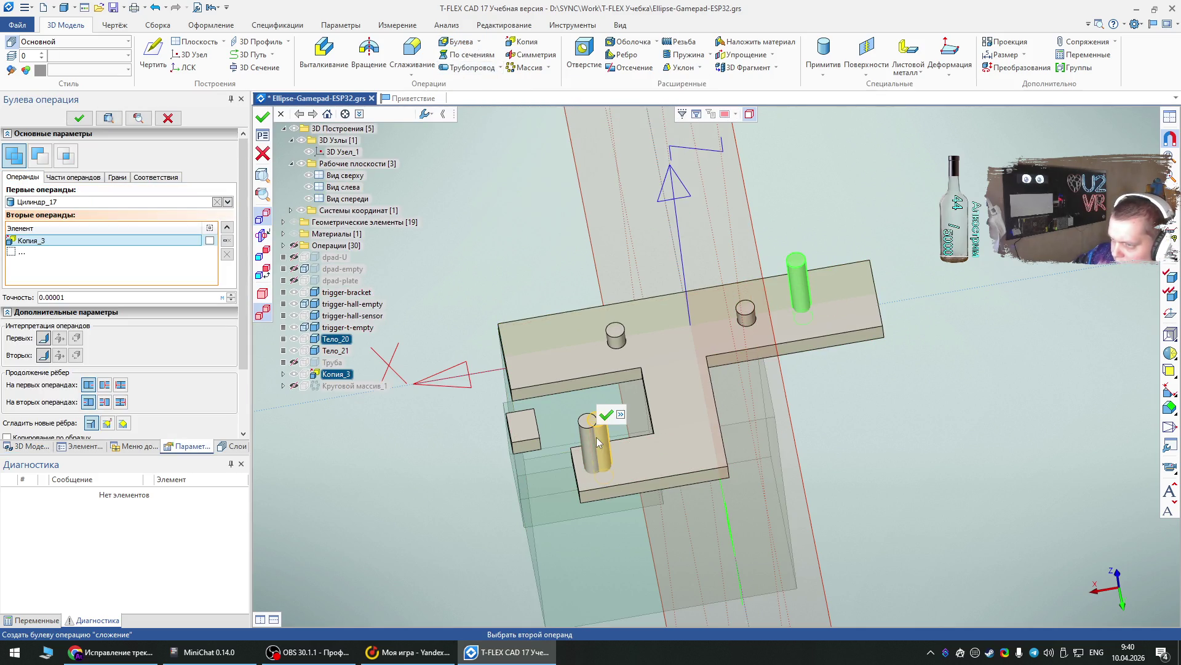
click(588, 425)
click(598, 415)
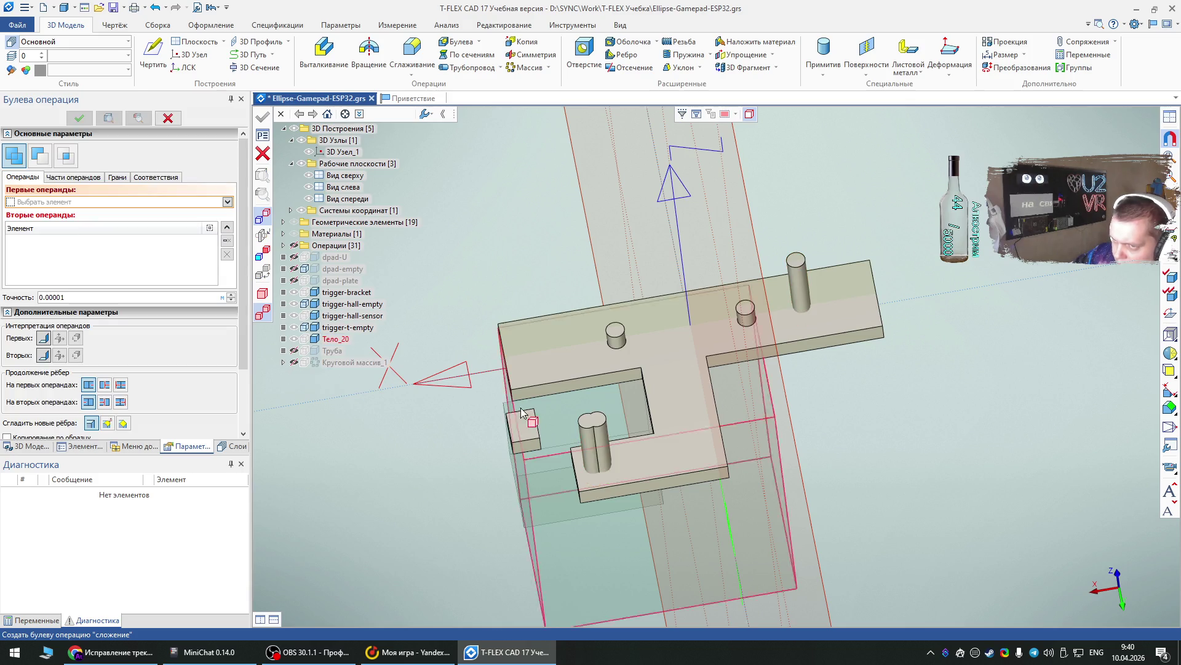
key(Escape)
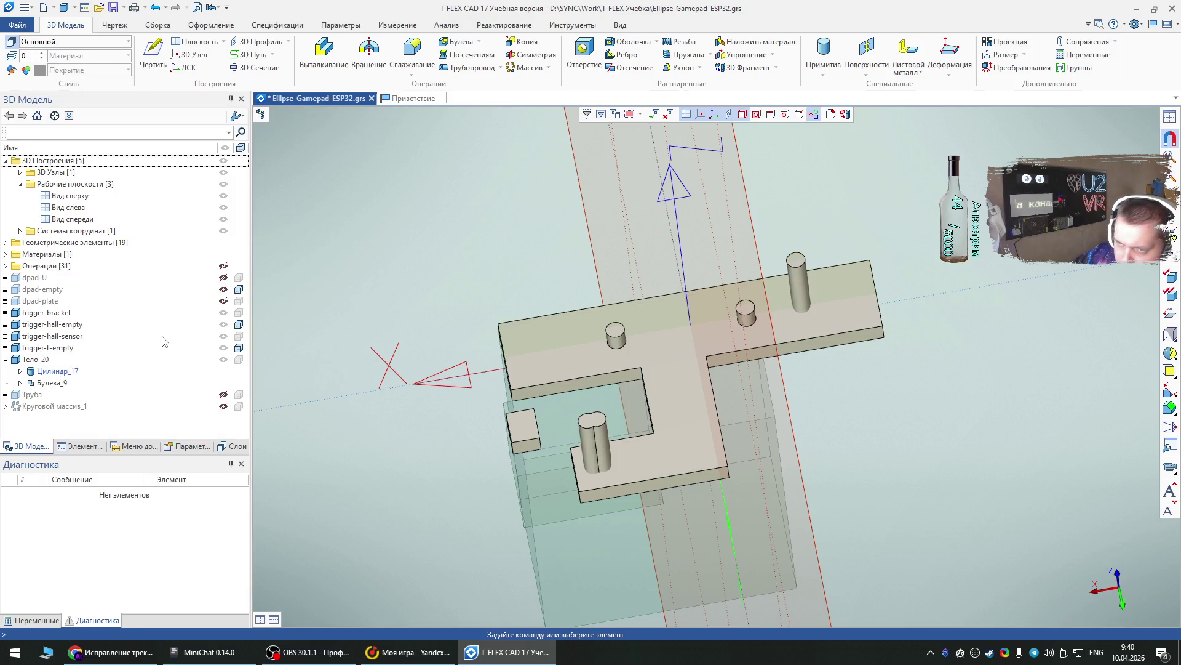
- Rename the merged body to trigger-screws
double_click(31, 360)
double_click(556, 264)
text(trigger-screws)
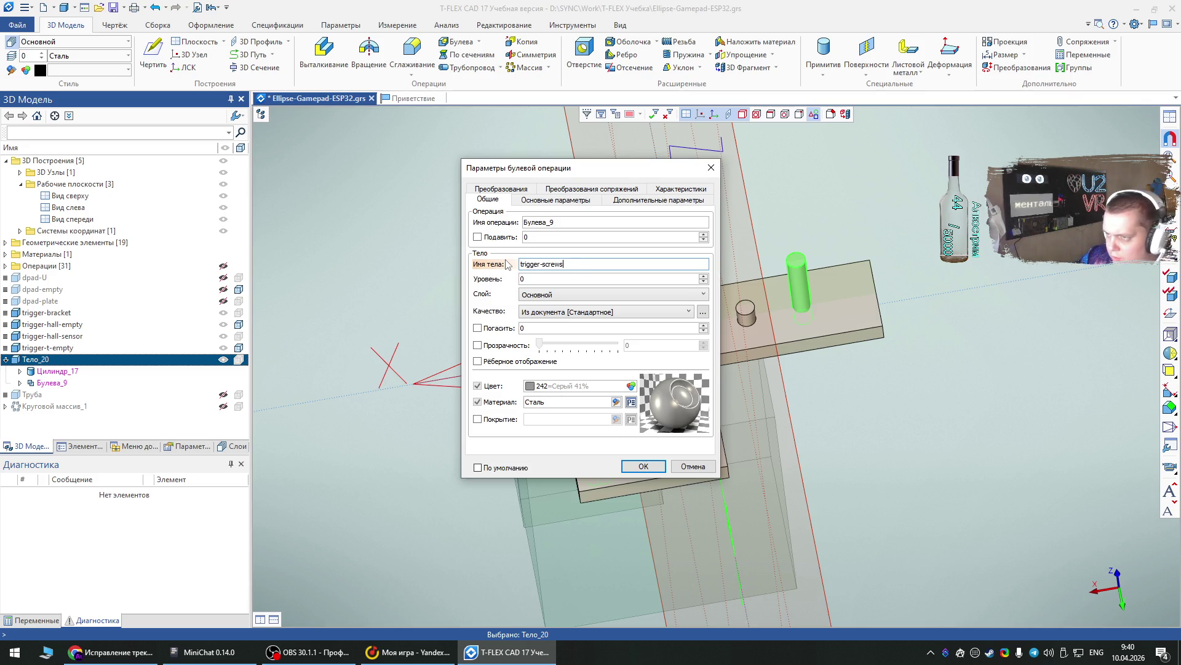
key(Return)
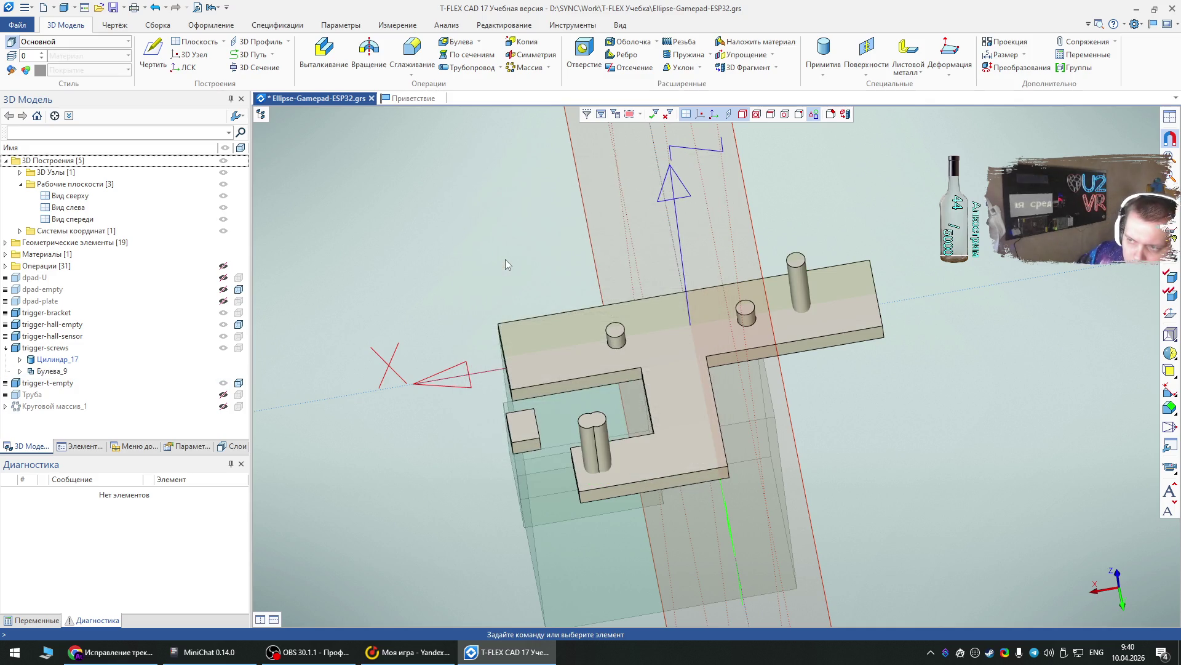